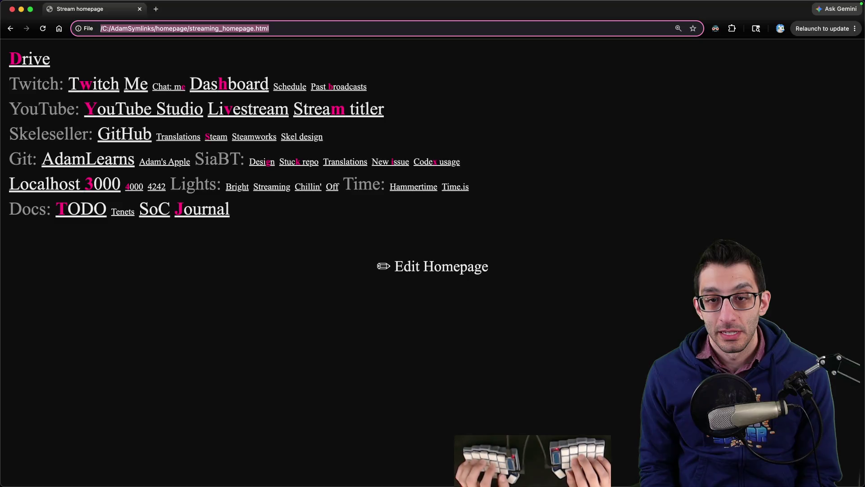
- Search Godot's GitHub issues, filter to the streamer's issues, and open the CSharpScript crash-on-quit issue
{"action": "type", "text": "gi"}
{"action": "key", "text": "Tab"}
{"action": "type", "text": "test"}
{"action": "key", "text": "Return"}
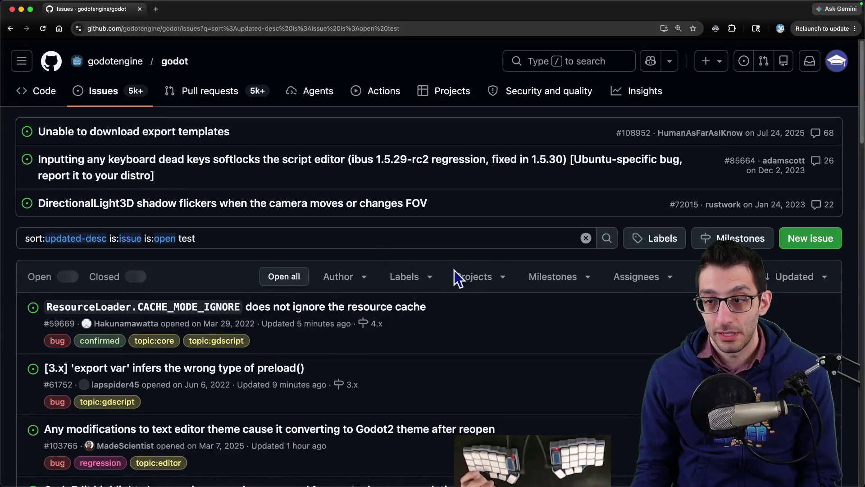
{"action": "left_click", "coordinate": [351, 277]}
{"action": "left_click", "coordinate": [362, 357]}
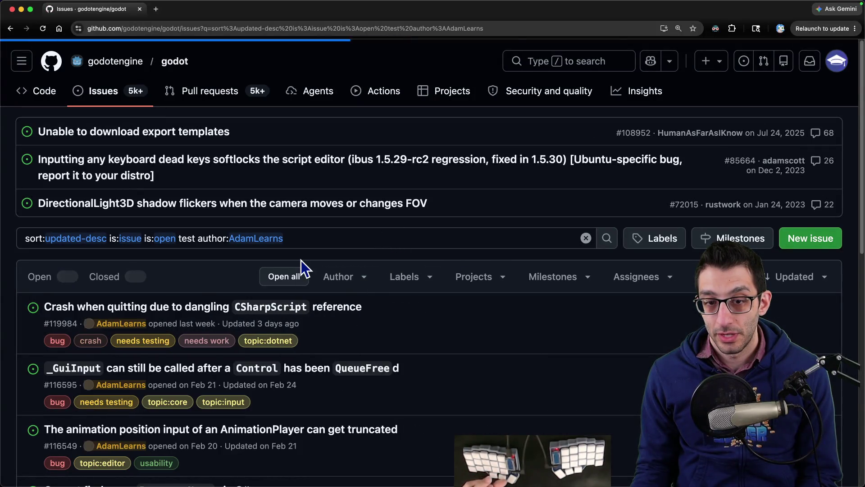
{"action": "left_click", "coordinate": [208, 307]}
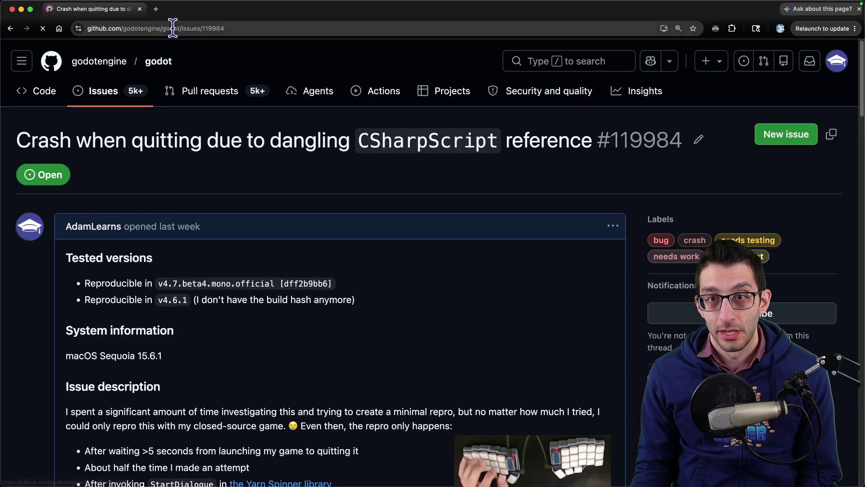
- Copy the issue URL and open the linked repro repository in a new tab
{"action": "left_click", "coordinate": [172, 28]}
{"action": "key", "text": "super+c"}
{"action": "scroll", "coordinate": [326, 332], "scroll_direction": "down", "scroll_amount": 10}
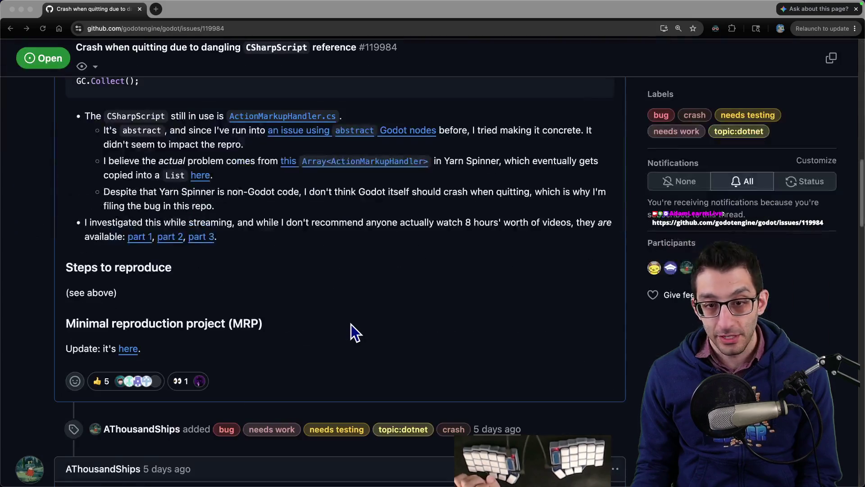
{"action": "scroll", "coordinate": [350, 324], "scroll_direction": "down", "scroll_amount": 15}
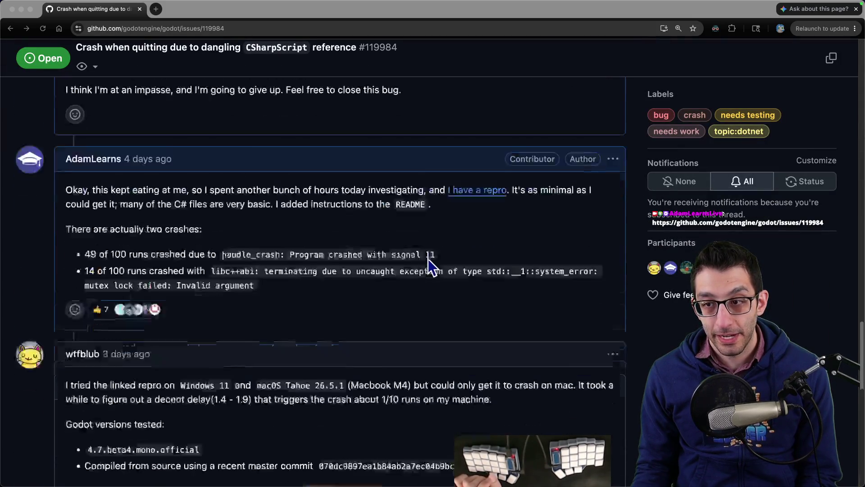
{"action": "left_click", "coordinate": [479, 139], "text": "super"}
{"action": "scroll", "coordinate": [391, 297], "scroll_direction": "down", "scroll_amount": 8}
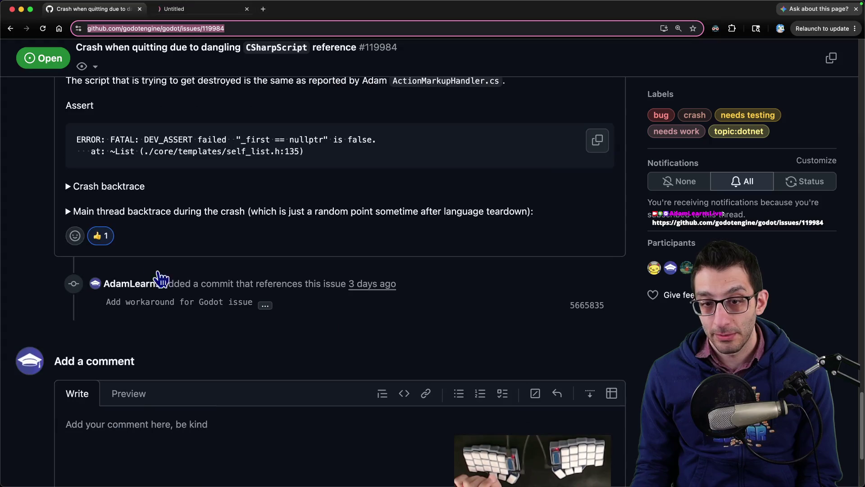
{"action": "scroll", "coordinate": [320, 290], "scroll_direction": "up", "scroll_amount": 20}
- Read the TypedExportArrayShutdownCrash repository README in its tab
{"action": "key", "text": "ctrl+Tab"}
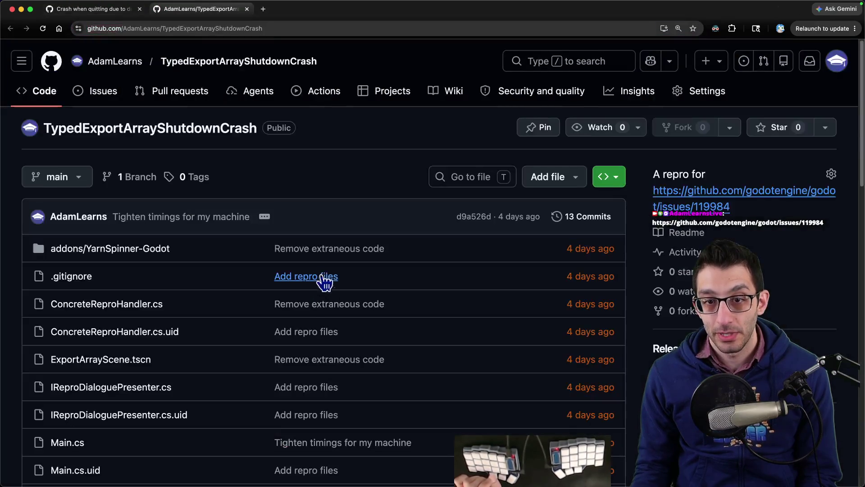
{"action": "scroll", "coordinate": [263, 199], "scroll_direction": "down", "scroll_amount": 20}
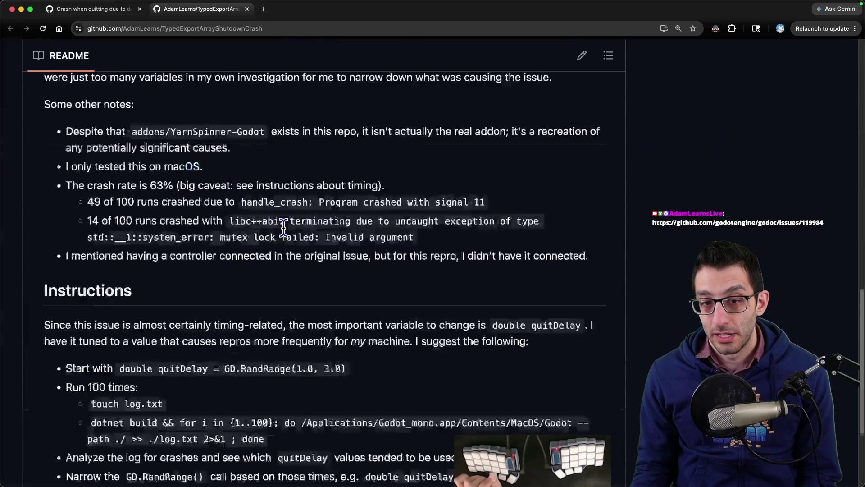
{"action": "scroll", "coordinate": [285, 230], "scroll_direction": "up", "scroll_amount": 15}
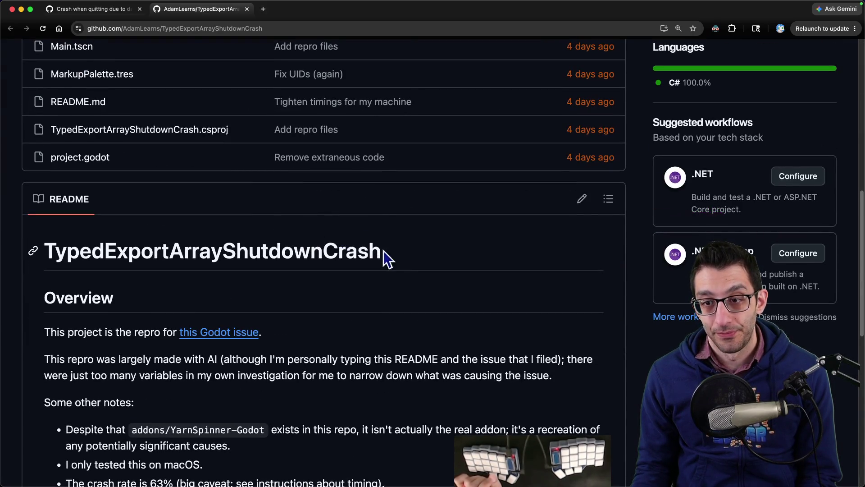
{"action": "left_click_drag", "start_coordinate": [383, 252], "coordinate": [348, 249]}
{"action": "left_click", "coordinate": [440, 275]}
{"action": "key", "text": "super+grave"}
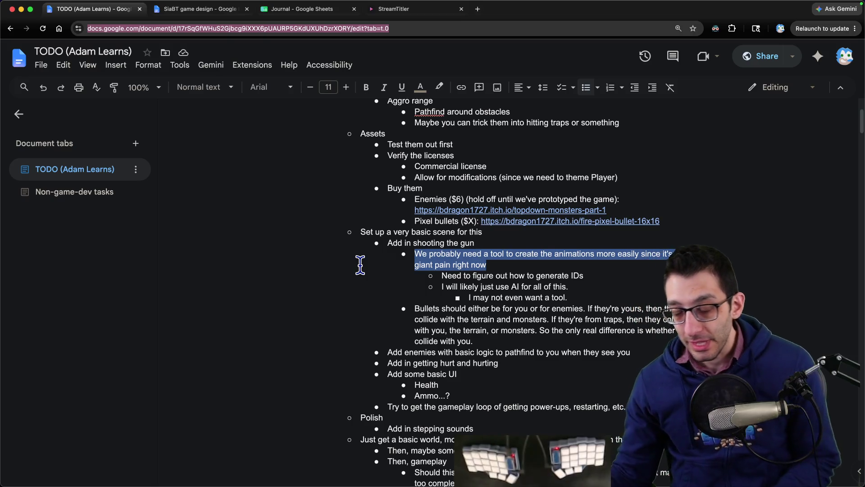
- Snap VS Code left and add an unindented note below Idle Spear about specifying name endings
{"action": "key", "text": "super+Tab"}
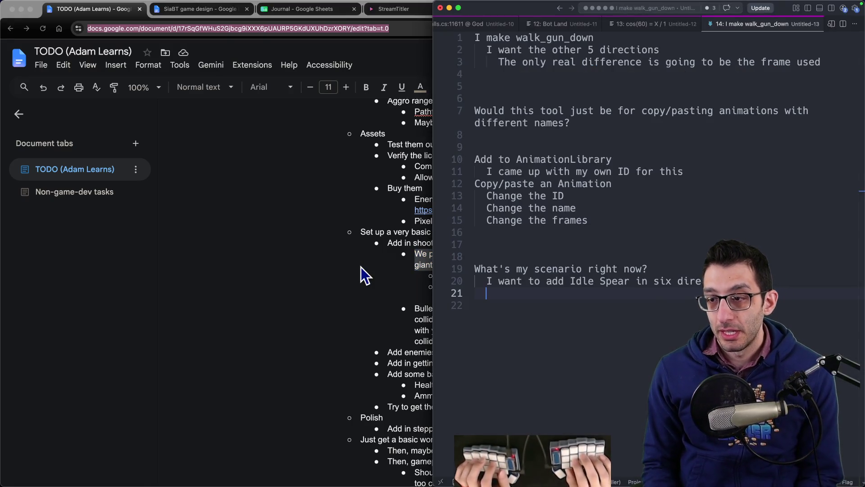
{"action": "key", "text": "Return"}
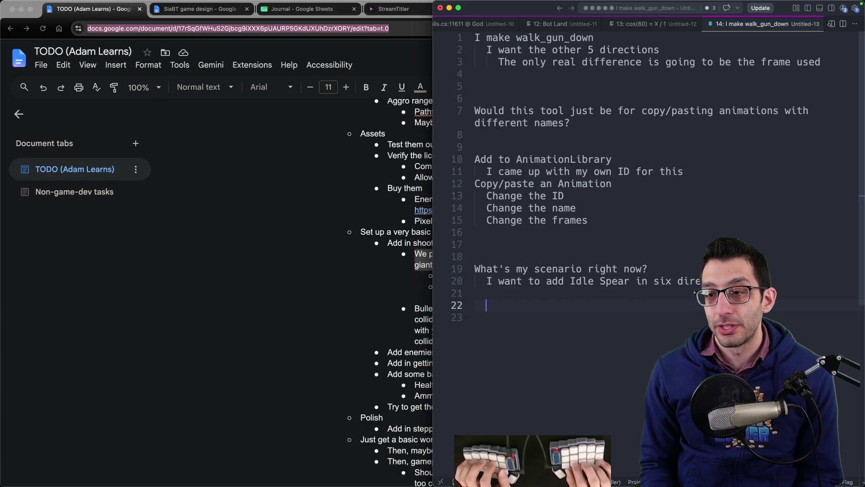
{"action": "key", "text": "ctrl+alt+Left"}
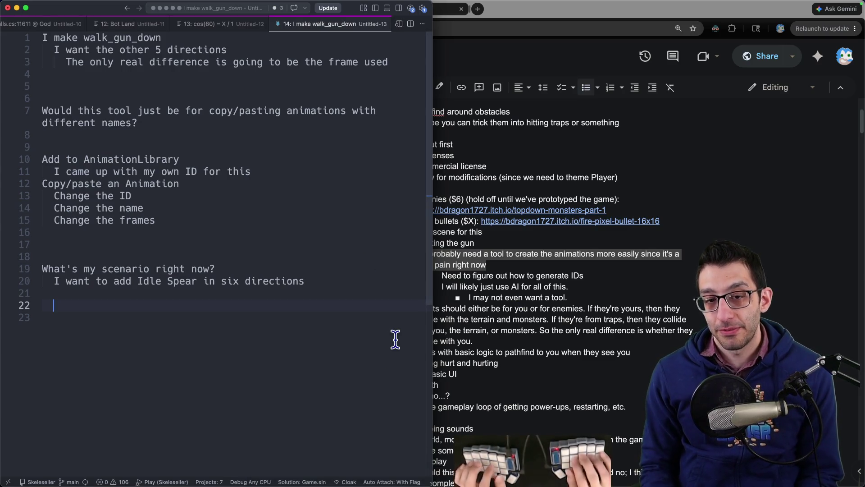
{"action": "key", "text": "Return"}
{"action": "key", "text": "BackSpace"}
{"action": "type", "text": "I want to specify the name endings"}
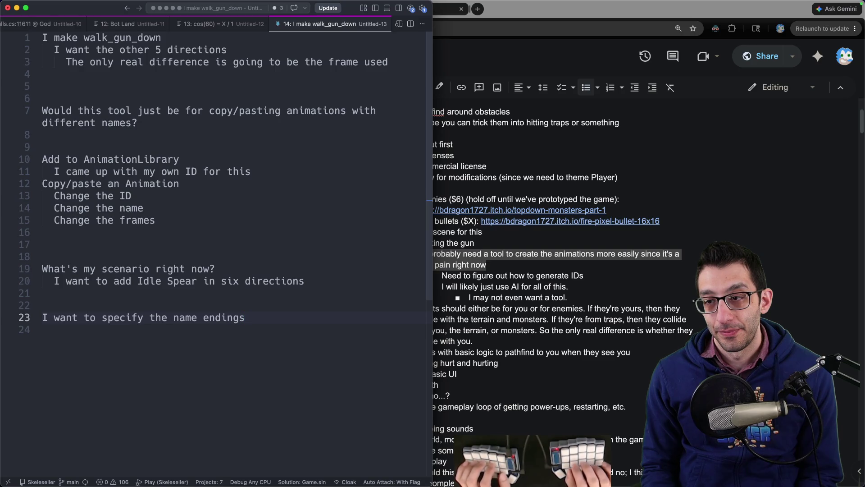
{"action": "left_click", "coordinate": [374, 477]}
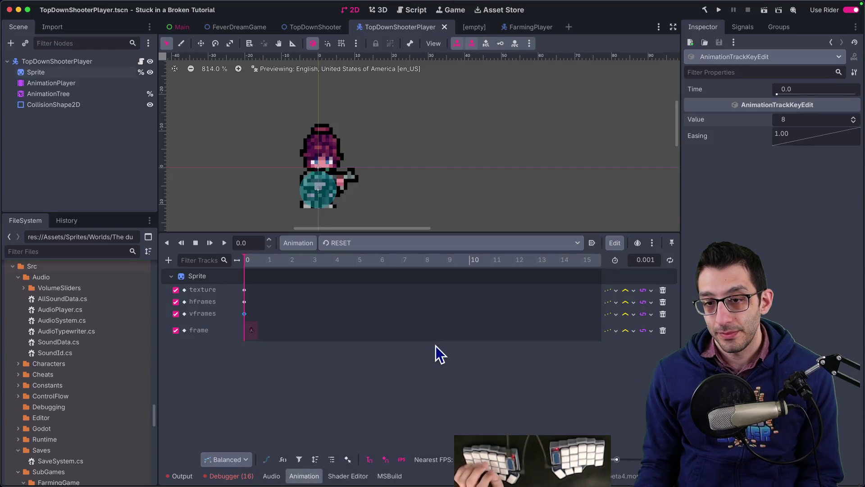
- Start the list with 'I want to specify:' and a '- A path to a sprite' bullet
{"action": "key", "text": "super+Tab"}
{"action": "left_click", "coordinate": [195, 304]}
{"action": "type", "text": "I want to specify:"}
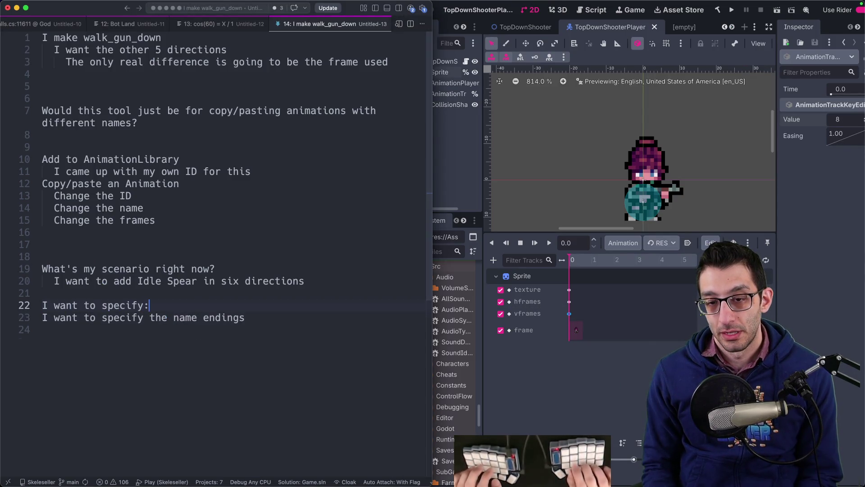
{"action": "key", "text": "Return"}
{"action": "type", "text": "- A sp"}
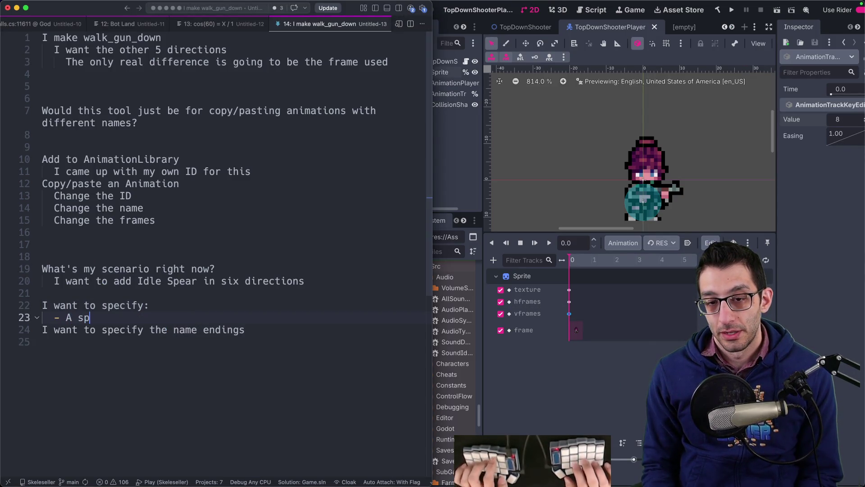
{"action": "type", "text": "ritesheet"}
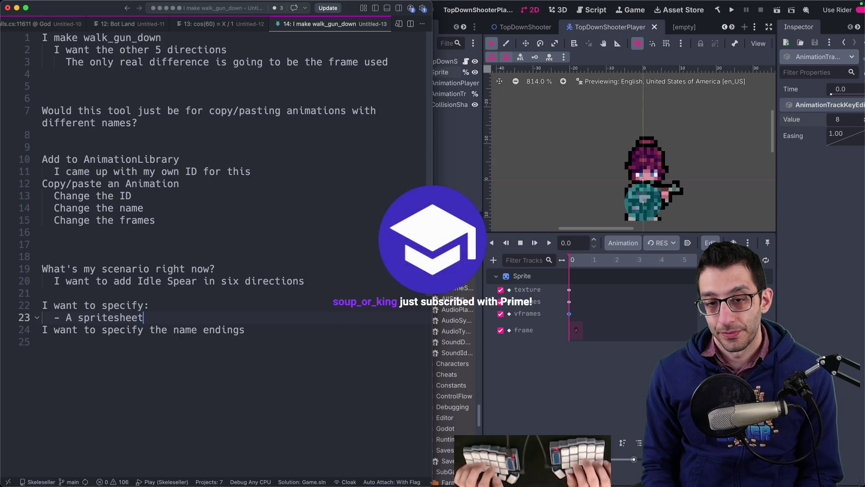
{"action": "key", "text": "alt+BackSpace"}
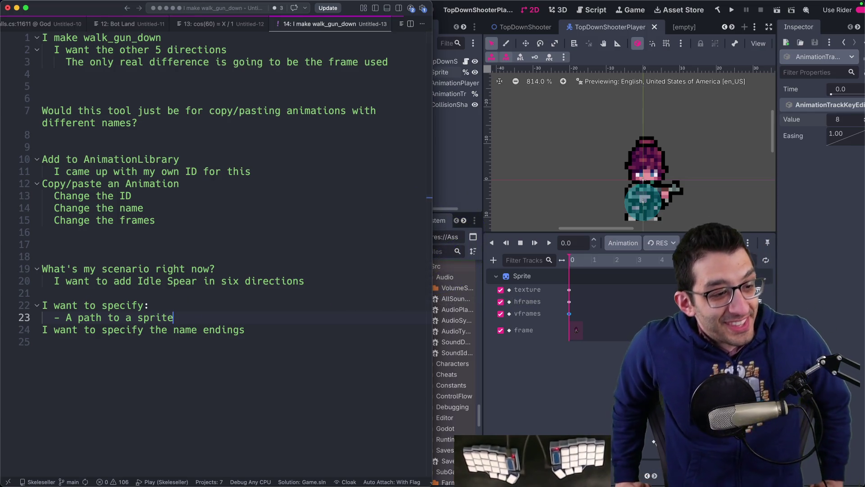
{"action": "left_click", "coordinate": [654, 441]}
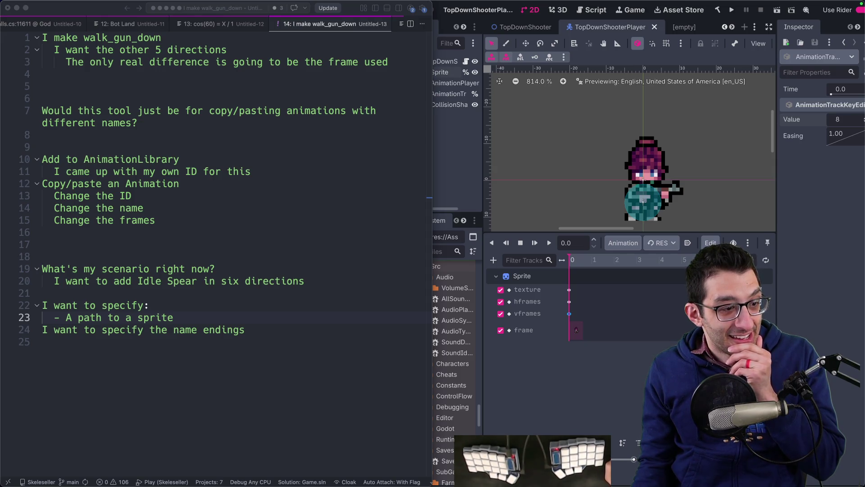
- Explain under the sprite-path bullet that animations often live in different files
{"action": "left_click", "coordinate": [225, 358]}
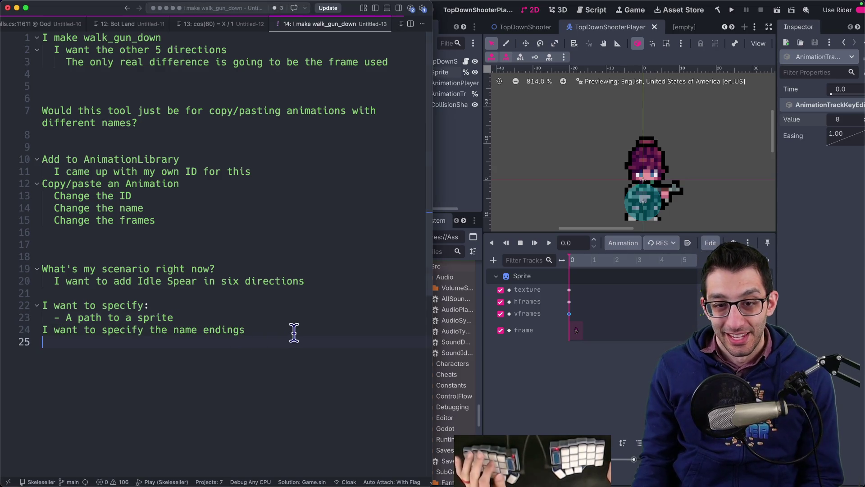
{"action": "left_click", "coordinate": [298, 319]}
{"action": "key", "text": "Return"}
{"action": "type", "text": "In THIS pack's case, all animations are in a single sprite"}
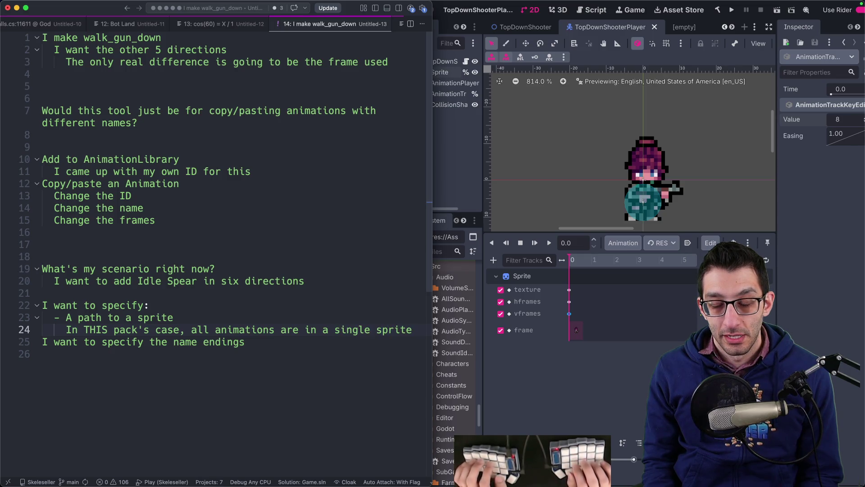
{"action": "type", "text": ", but often they're in different files"}
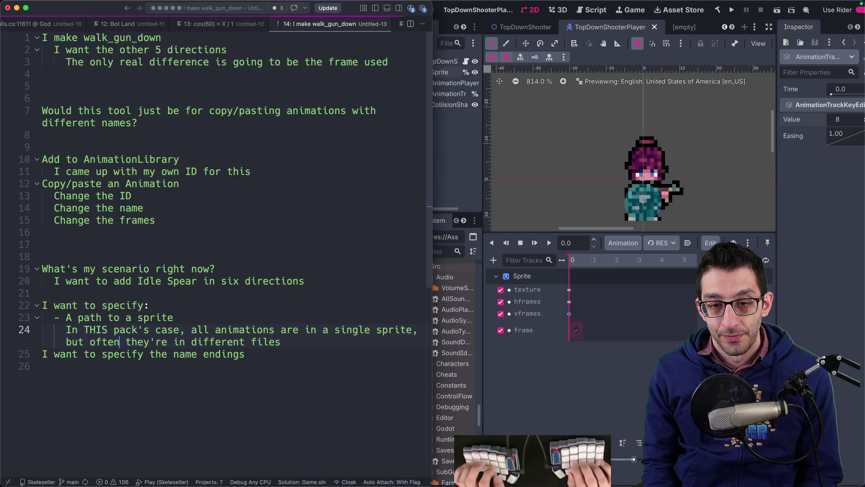
{"action": "type", "text": ","}
{"action": "key", "text": "Down"}
{"action": "key", "text": "Down"}
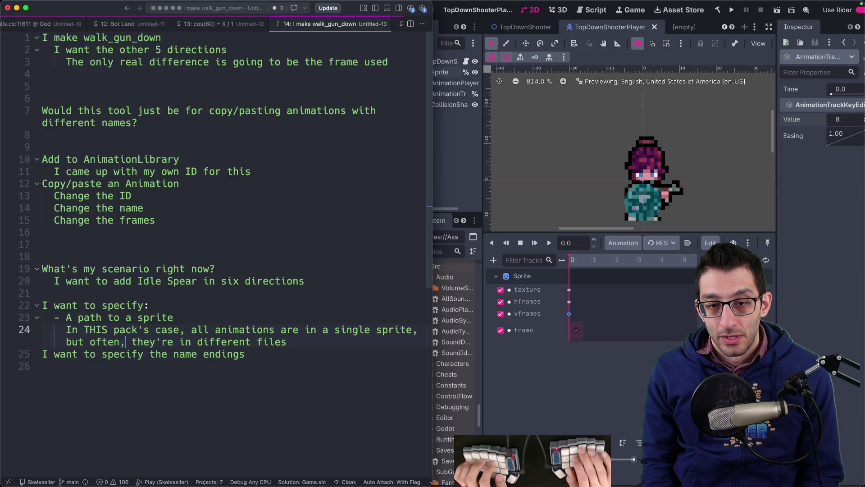
{"action": "key", "text": "End"}
{"action": "key", "text": "Return"}
{"action": "key", "text": "super+Tab"}
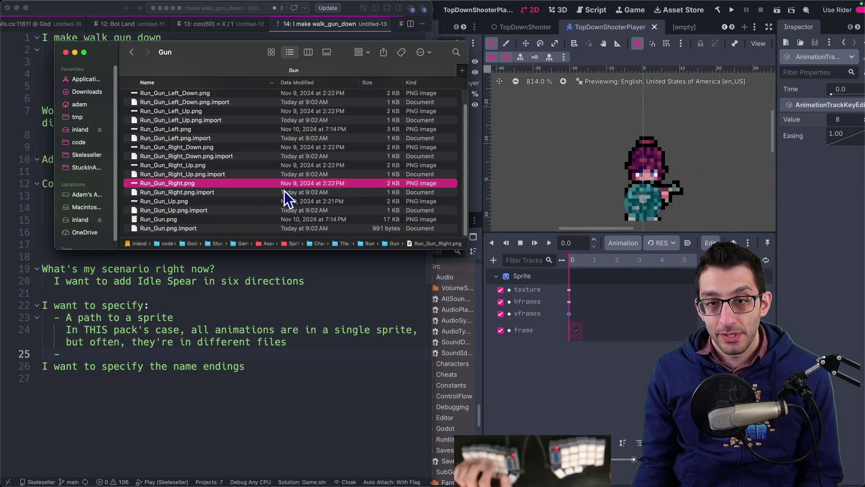
- Copy Run_Gun.png's pathname from Finder and paste it under the sprite-path note as an example
{"action": "left_click", "coordinate": [165, 221]}
{"action": "right_click", "coordinate": [168, 227]}
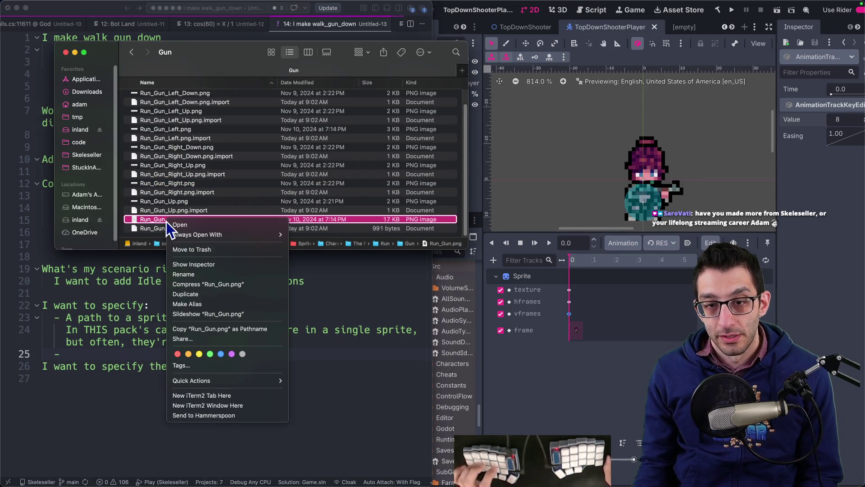
{"action": "left_click", "coordinate": [198, 329], "text": "alt"}
{"action": "key", "text": "super+Tab"}
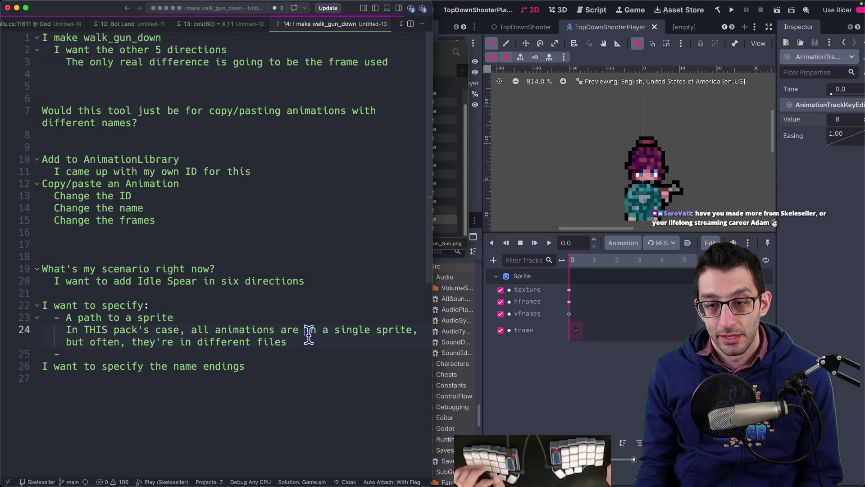
{"action": "key", "text": "Return"}
{"action": "key", "text": "super+v"}
{"action": "key", "text": "Return"}
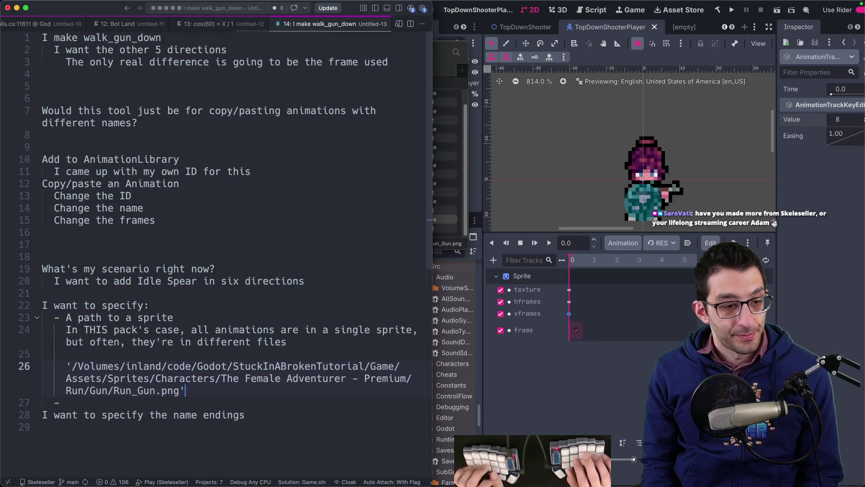
{"action": "left_click", "coordinate": [59, 402]}
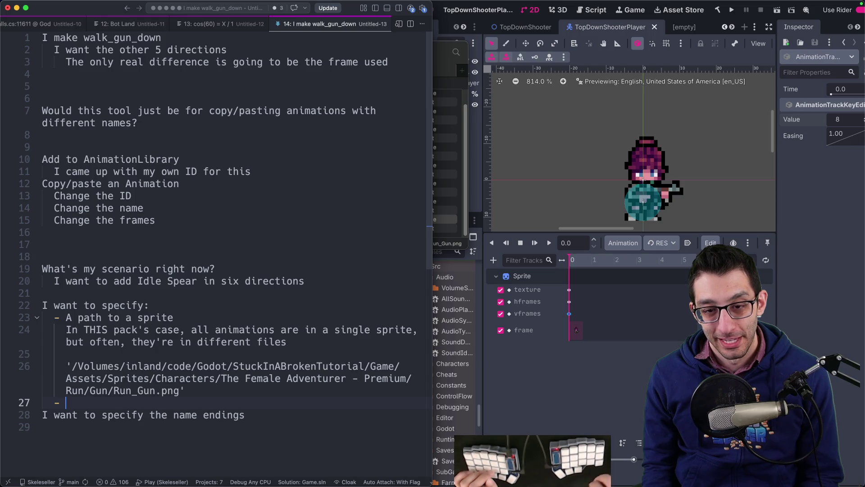
{"action": "scroll", "coordinate": [328, 326], "scroll_direction": "down", "scroll_amount": 5}
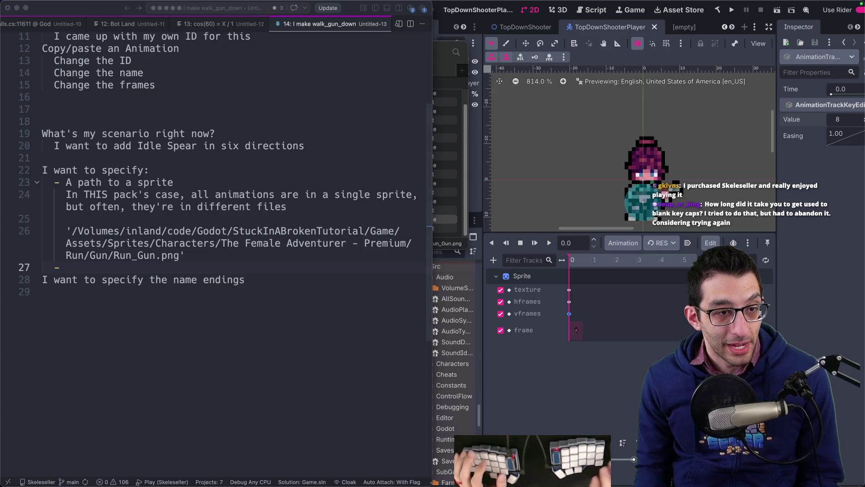
{"action": "key", "text": "super+Tab"}
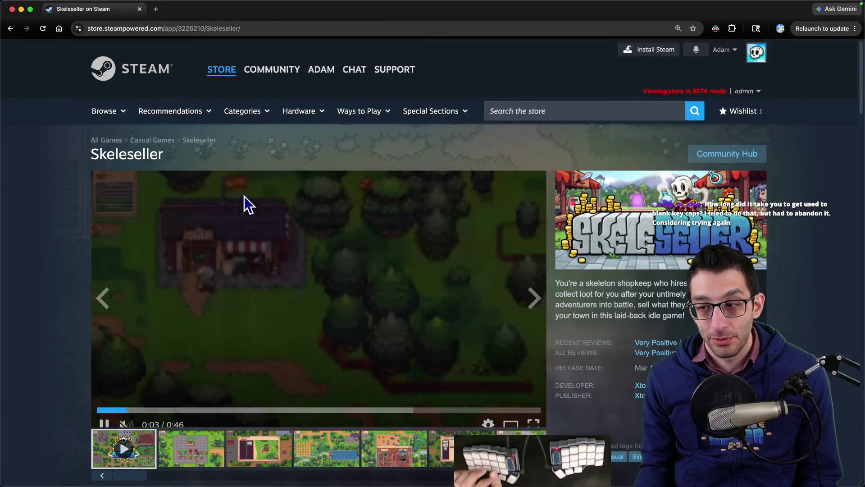
- Filter Skeleseller's Steam reviews to negative, most recent, in all languages
{"action": "scroll", "coordinate": [243, 204], "scroll_direction": "down", "scroll_amount": 3}
{"action": "mouse_move", "coordinate": [654, 193]}
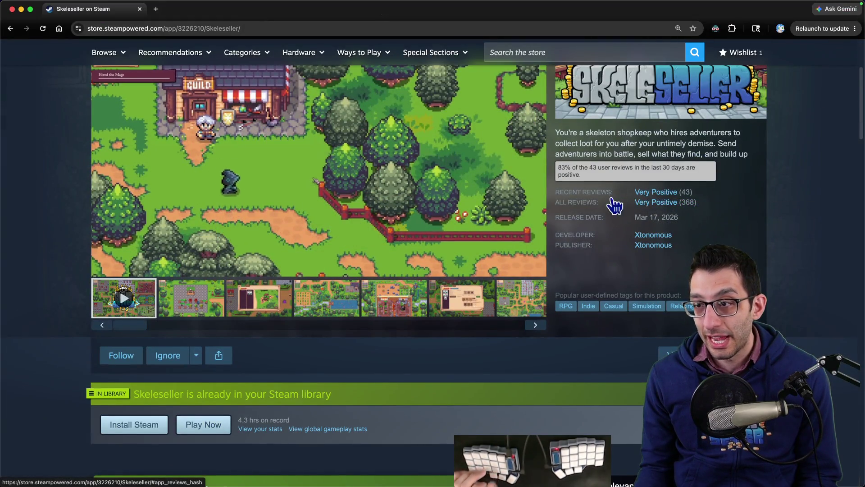
{"action": "scroll", "coordinate": [618, 203], "scroll_direction": "down", "scroll_amount": 15}
{"action": "scroll", "coordinate": [437, 223], "scroll_direction": "down", "scroll_amount": 15}
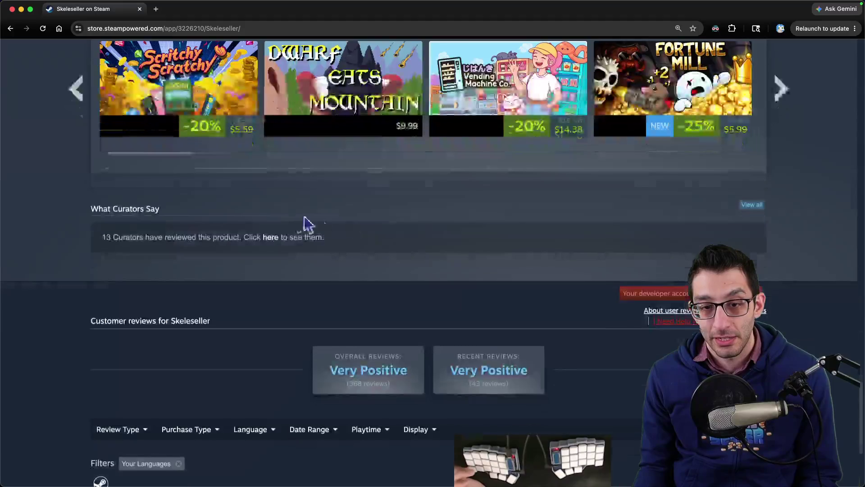
{"action": "mouse_move", "coordinate": [117, 369]}
{"action": "left_click", "coordinate": [113, 402]}
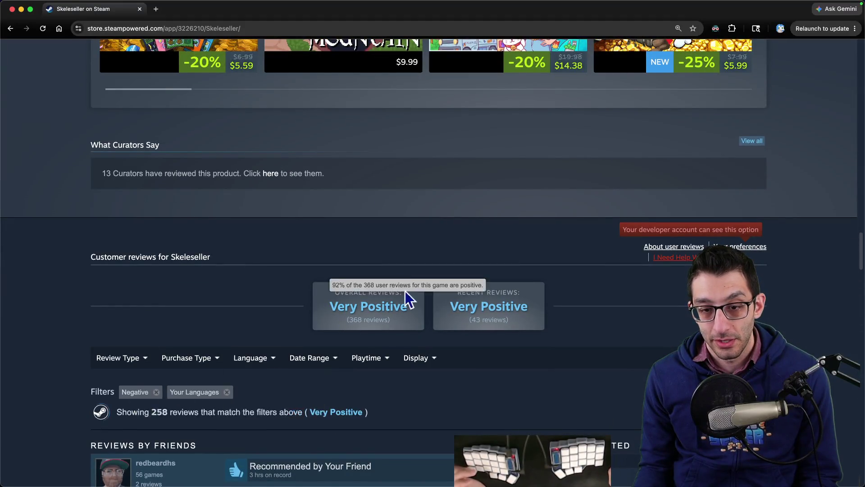
{"action": "scroll", "coordinate": [404, 290], "scroll_direction": "down", "scroll_amount": 4}
{"action": "mouse_move", "coordinate": [417, 197]}
{"action": "left_click", "coordinate": [425, 262]}
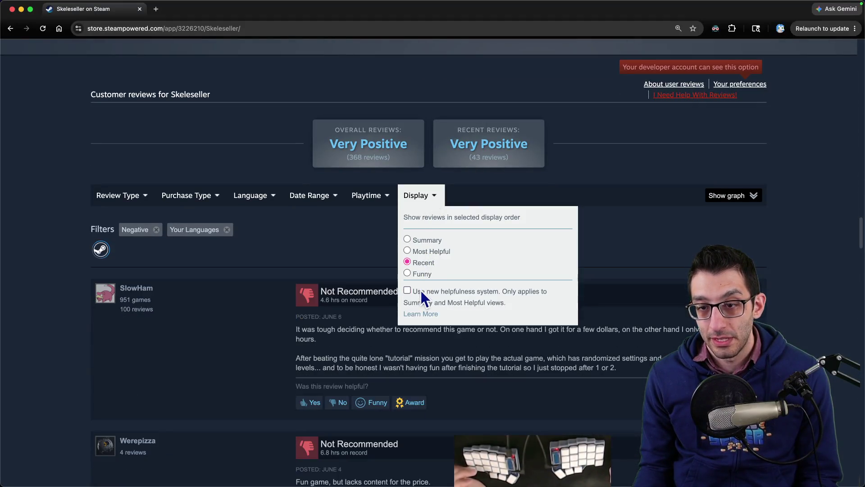
{"action": "left_click", "coordinate": [227, 230]}
- Read the recent negative reviews, including the 'lacks content for the price' and yeti boss reviews
{"action": "scroll", "coordinate": [311, 198], "scroll_direction": "down", "scroll_amount": 3}
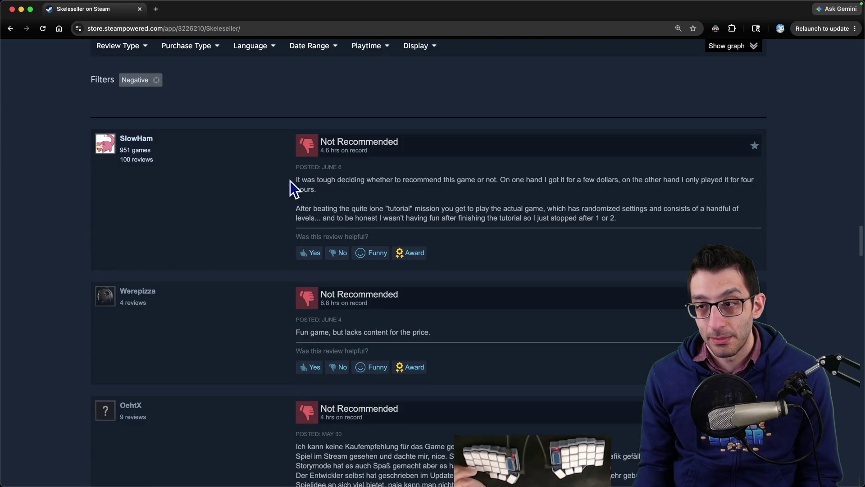
{"action": "left_click_drag", "start_coordinate": [290, 180], "coordinate": [648, 220]}
{"action": "left_click", "coordinate": [648, 220]}
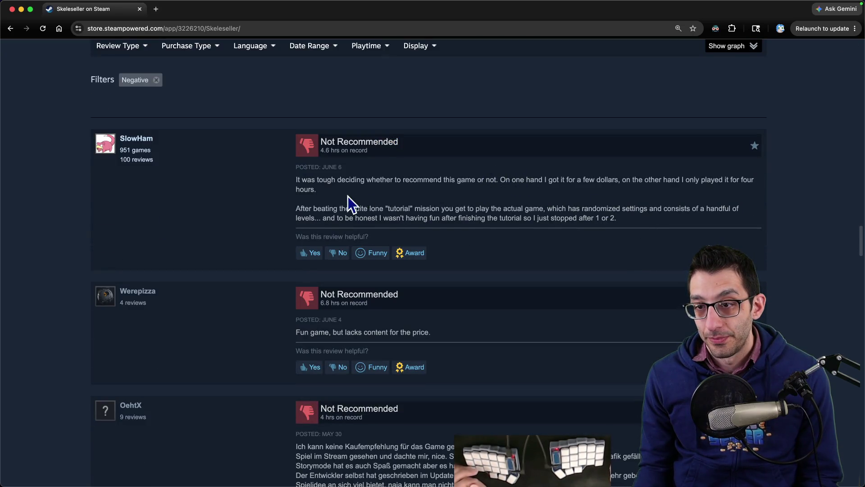
{"action": "left_click_drag", "start_coordinate": [259, 203], "coordinate": [648, 221]}
{"action": "scroll", "coordinate": [463, 228], "scroll_direction": "down", "scroll_amount": 2}
{"action": "left_click", "coordinate": [296, 257]}
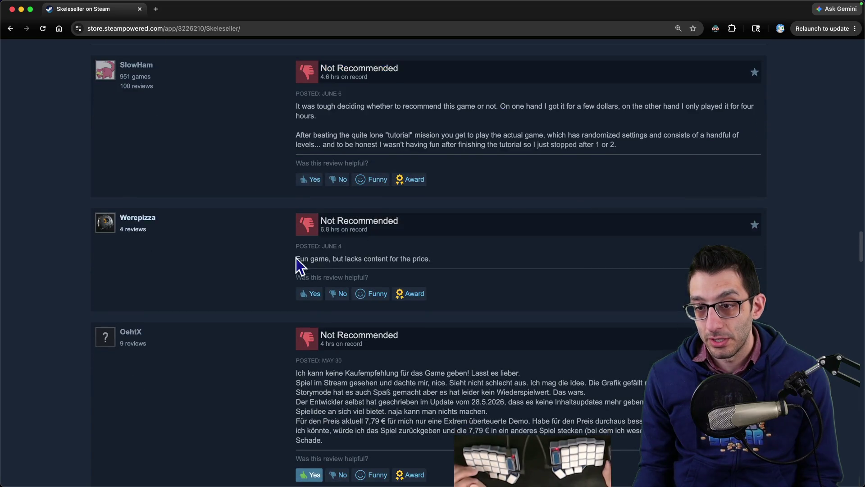
{"action": "left_click_drag", "start_coordinate": [318, 217], "coordinate": [450, 258]}
{"action": "scroll", "coordinate": [450, 259], "scroll_direction": "down", "scroll_amount": 1}
{"action": "scroll", "coordinate": [450, 258], "scroll_direction": "down", "scroll_amount": 3}
{"action": "mouse_move", "coordinate": [297, 220]}
{"action": "left_mouse_down"}
{"action": "mouse_move", "coordinate": [478, 250]}
{"action": "mouse_move", "coordinate": [523, 293]}
{"action": "left_mouse_up"}
{"action": "scroll", "coordinate": [542, 285], "scroll_direction": "down", "scroll_amount": 6}
{"action": "left_click_drag", "start_coordinate": [316, 100], "coordinate": [594, 156]}
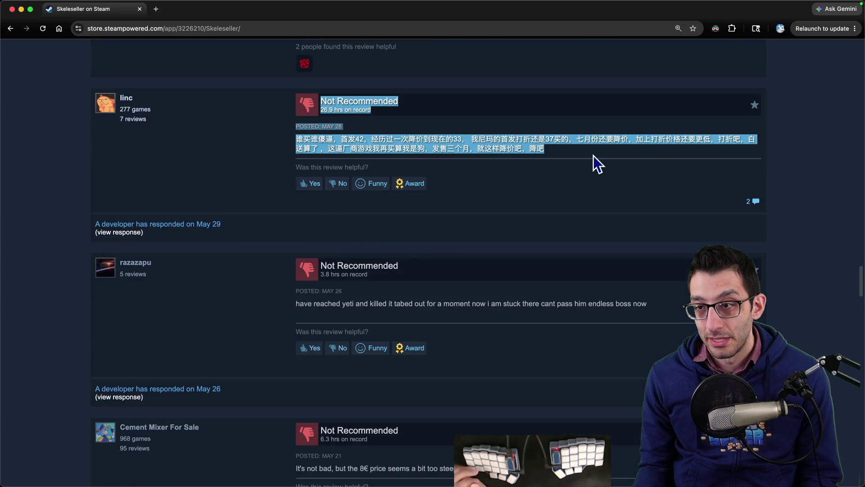
{"action": "scroll", "coordinate": [341, 226], "scroll_direction": "down", "scroll_amount": 2}
{"action": "left_click_drag", "start_coordinate": [318, 355], "coordinate": [601, 396]}
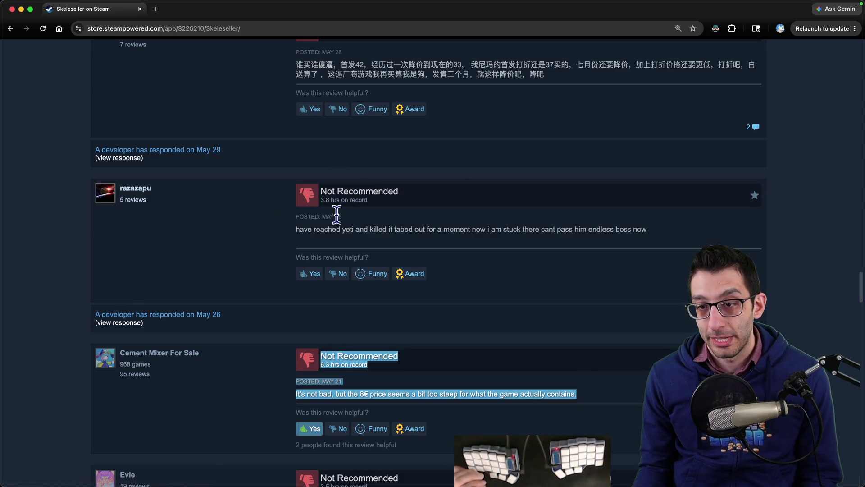
{"action": "triple_click", "coordinate": [324, 225]}
{"action": "left_click_drag", "start_coordinate": [313, 231], "coordinate": [659, 247]}
- Read the developer's response to the yeti boss review, then close that page
{"action": "left_click", "coordinate": [126, 323]}
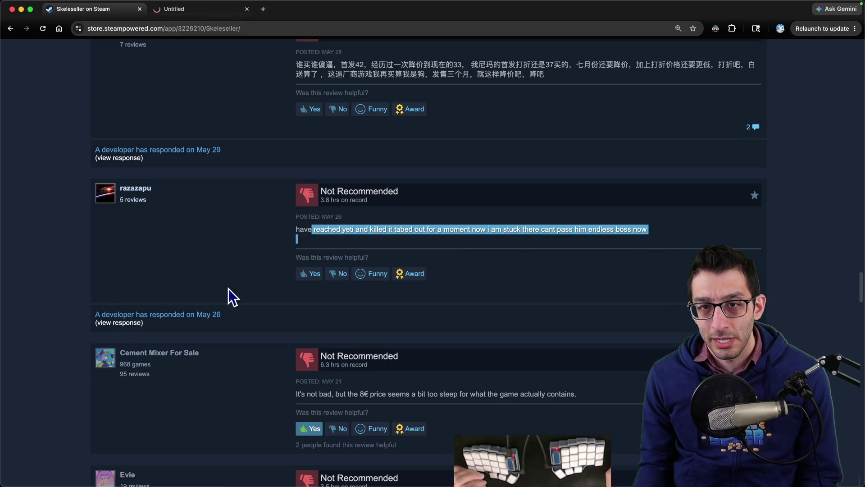
{"action": "scroll", "coordinate": [467, 197], "scroll_direction": "down", "scroll_amount": 10}
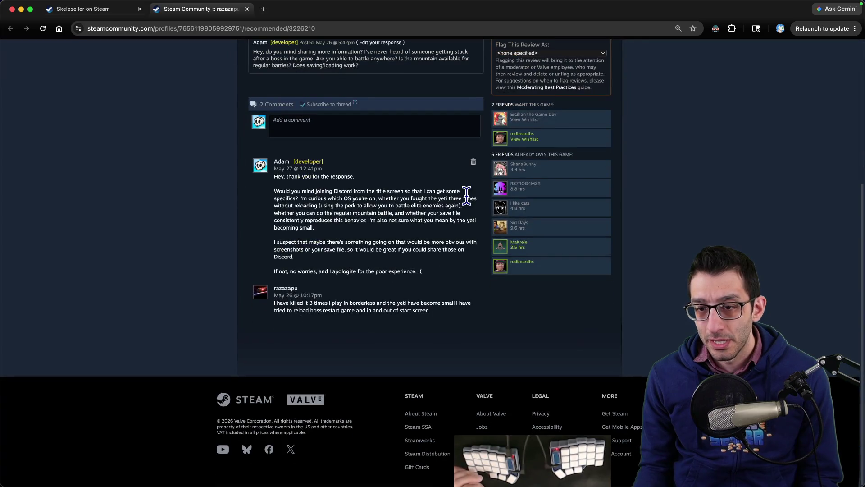
{"action": "scroll", "coordinate": [466, 196], "scroll_direction": "up", "scroll_amount": 10}
{"action": "scroll", "coordinate": [466, 196], "scroll_direction": "down", "scroll_amount": 4}
{"action": "left_click_drag", "start_coordinate": [242, 198], "coordinate": [412, 305]}
{"action": "left_click", "coordinate": [412, 305]}
{"action": "scroll", "coordinate": [399, 284], "scroll_direction": "up", "scroll_amount": 5}
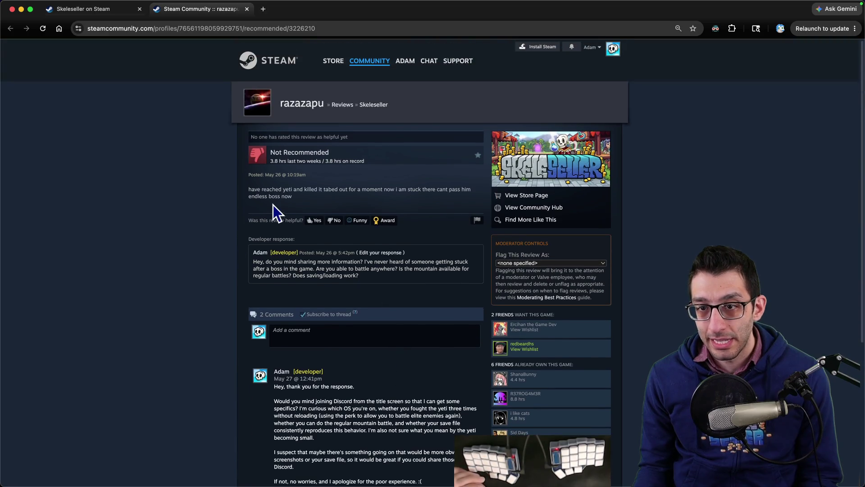
{"action": "left_click_drag", "start_coordinate": [264, 188], "coordinate": [218, 209]}
{"action": "key", "text": "super+w"}
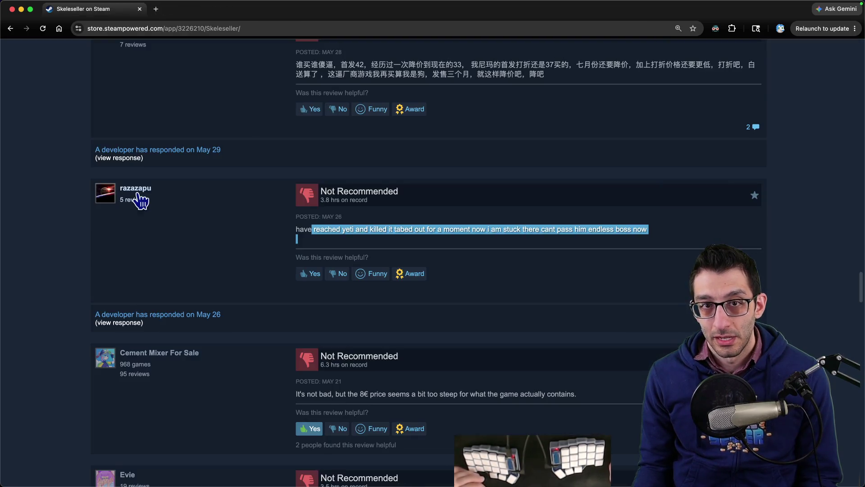
- Scroll through and read the remaining negative reviews
{"action": "scroll", "coordinate": [252, 225], "scroll_direction": "down", "scroll_amount": 5}
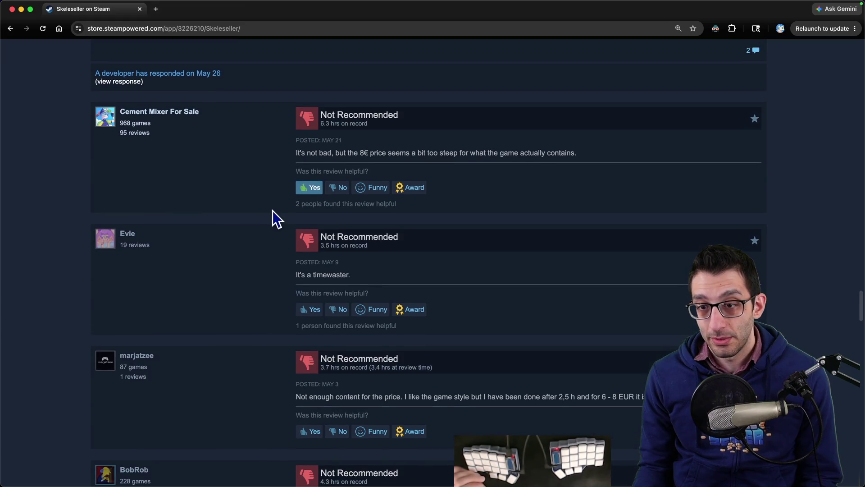
{"action": "scroll", "coordinate": [272, 210], "scroll_direction": "down", "scroll_amount": 2}
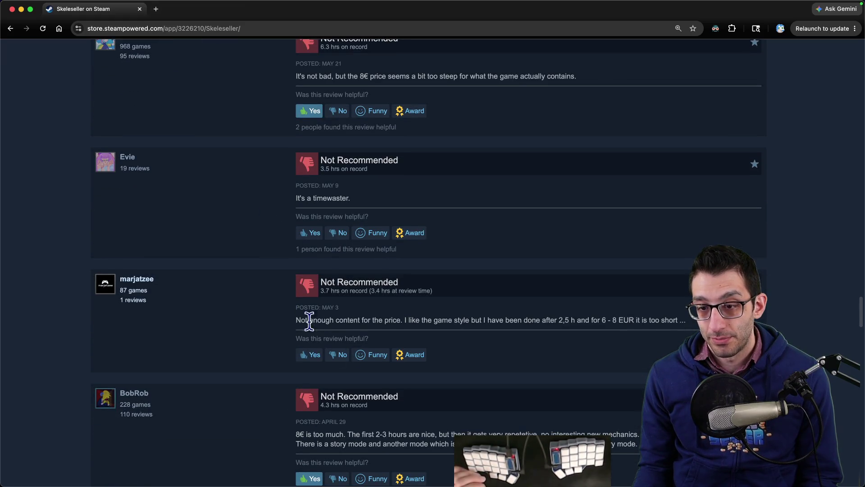
{"action": "left_click_drag", "start_coordinate": [305, 320], "coordinate": [423, 320]}
{"action": "left_click_drag", "start_coordinate": [316, 426], "coordinate": [471, 421]}
{"action": "scroll", "coordinate": [418, 311], "scroll_direction": "up", "scroll_amount": 20}
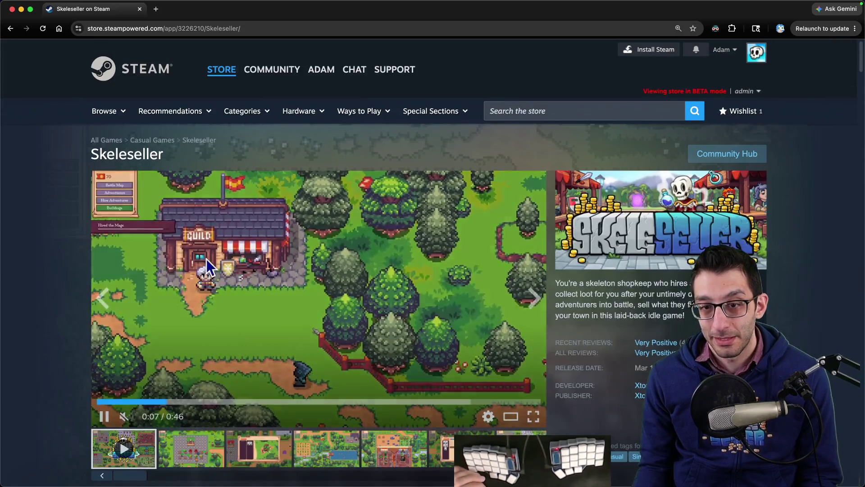
{"action": "scroll", "coordinate": [200, 263], "scroll_direction": "down", "scroll_amount": 8}
{"action": "scroll", "coordinate": [186, 249], "scroll_direction": "down", "scroll_amount": 7}
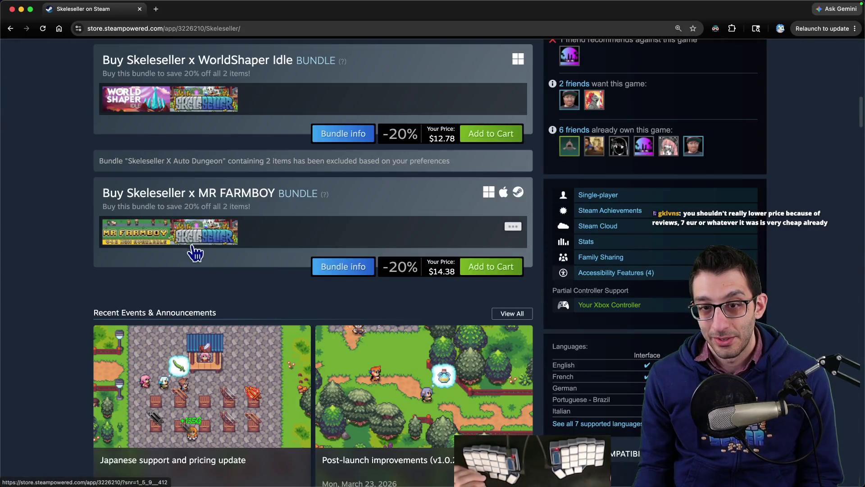
{"action": "scroll", "coordinate": [383, 283], "scroll_direction": "up", "scroll_amount": 1}
{"action": "scroll", "coordinate": [383, 283], "scroll_direction": "up", "scroll_amount": 15}
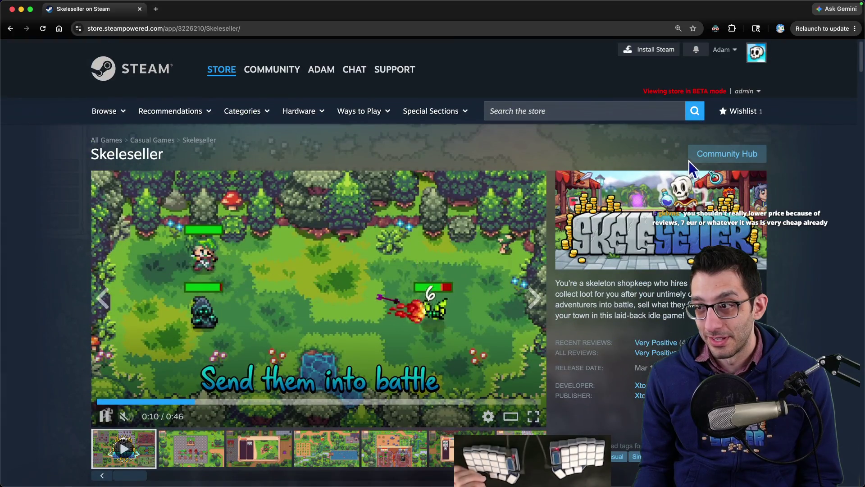
- Browse the discussion topics in Skeleseller's Community Hub
{"action": "left_click", "coordinate": [689, 159]}
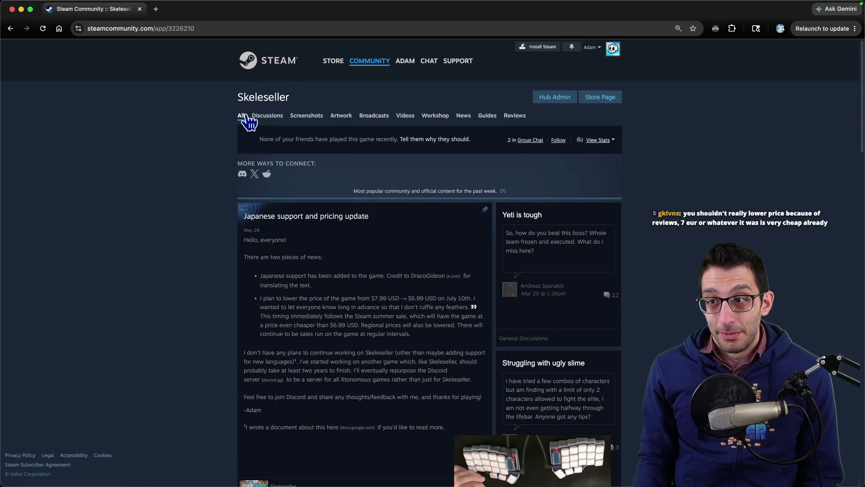
{"action": "left_click", "coordinate": [258, 118]}
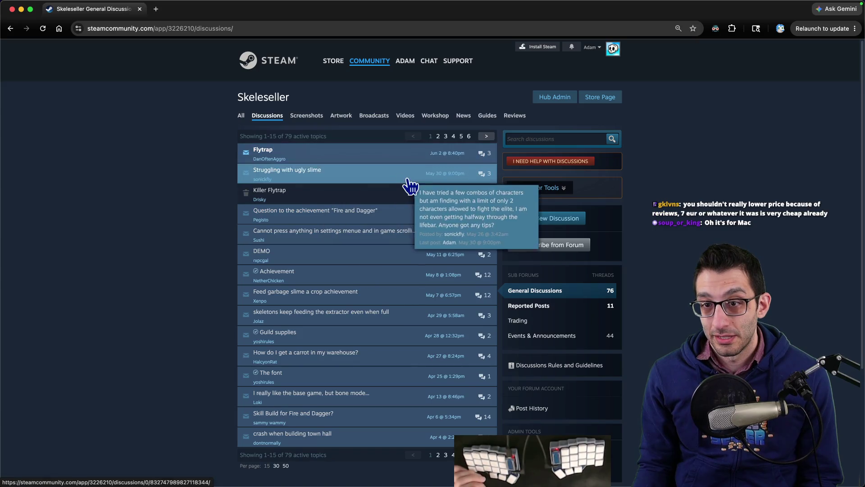
{"action": "scroll", "coordinate": [399, 250], "scroll_direction": "down", "scroll_amount": 2}
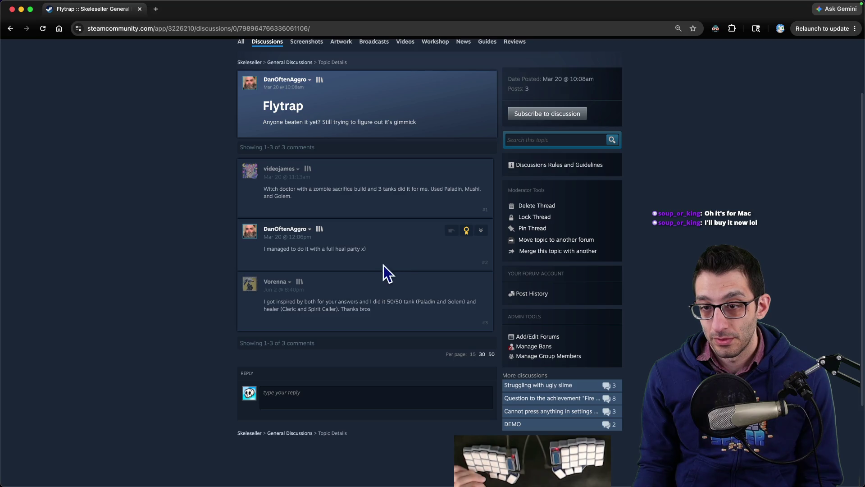
{"action": "scroll", "coordinate": [434, 214], "scroll_direction": "up", "scroll_amount": 2}
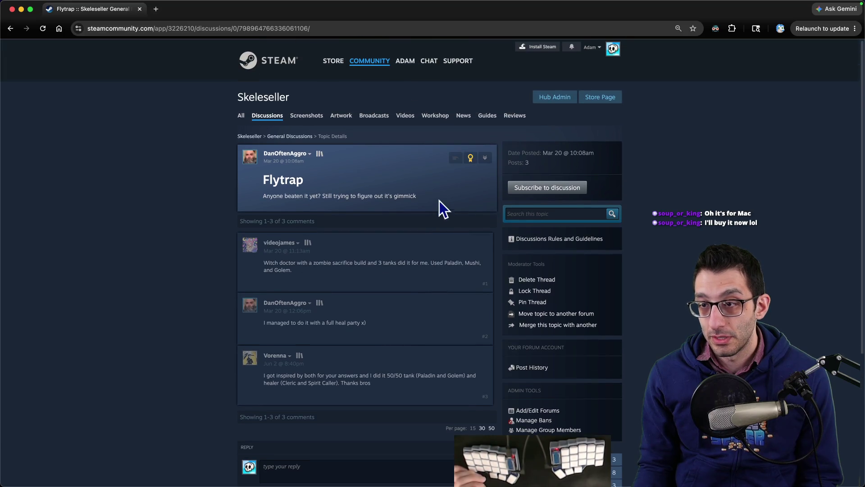
- Return to the store page and open the Japanese support and pricing update announcement
{"action": "left_click", "coordinate": [606, 101]}
{"action": "scroll", "coordinate": [489, 202], "scroll_direction": "down", "scroll_amount": 10}
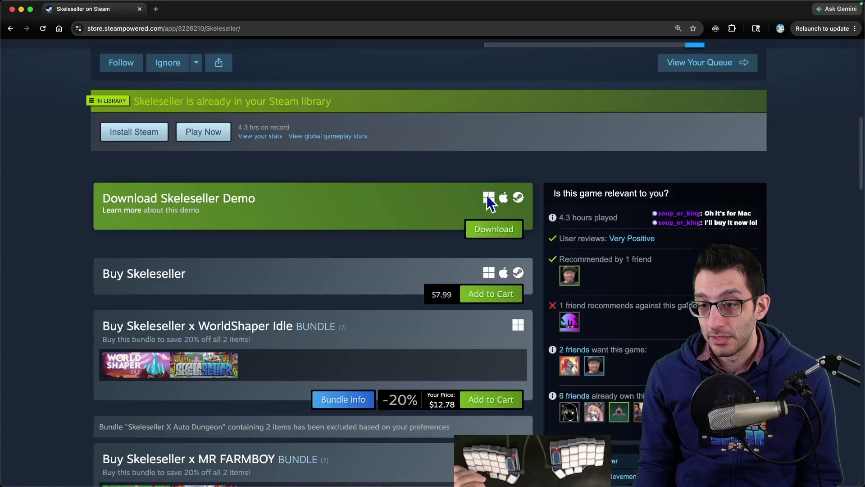
{"action": "scroll", "coordinate": [290, 198], "scroll_direction": "down", "scroll_amount": 2}
{"action": "scroll", "coordinate": [275, 192], "scroll_direction": "down", "scroll_amount": 5}
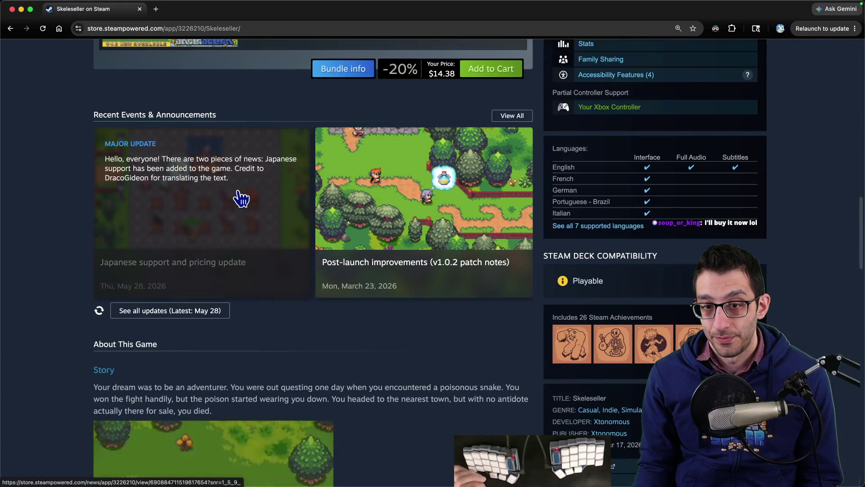
{"action": "left_click", "coordinate": [240, 198]}
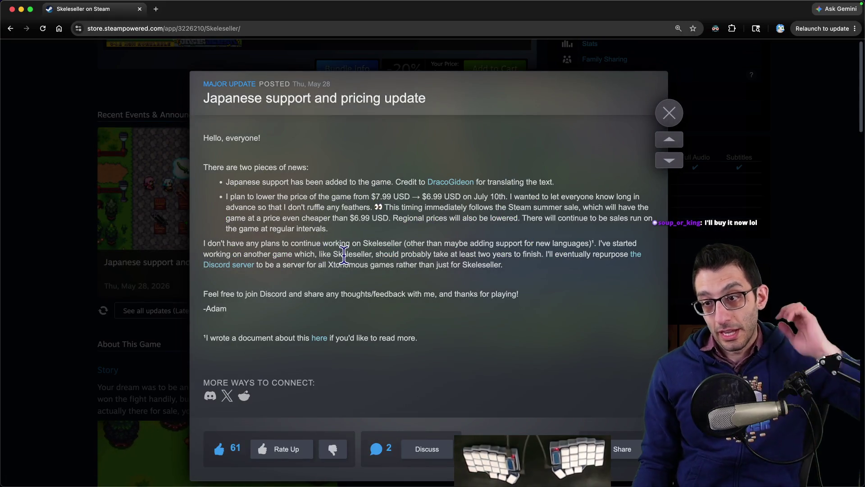
- Note the new $6.99 USD price, close the announcement, and go to the TODO document
{"action": "left_click_drag", "start_coordinate": [414, 197], "coordinate": [469, 197]}
{"action": "left_click", "coordinate": [467, 215]}
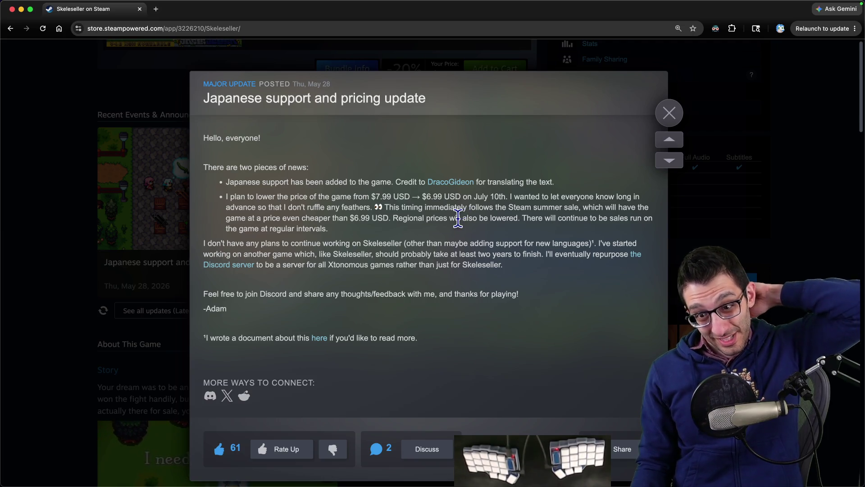
{"action": "key", "text": "Escape"}
{"action": "key", "text": "super+grave"}
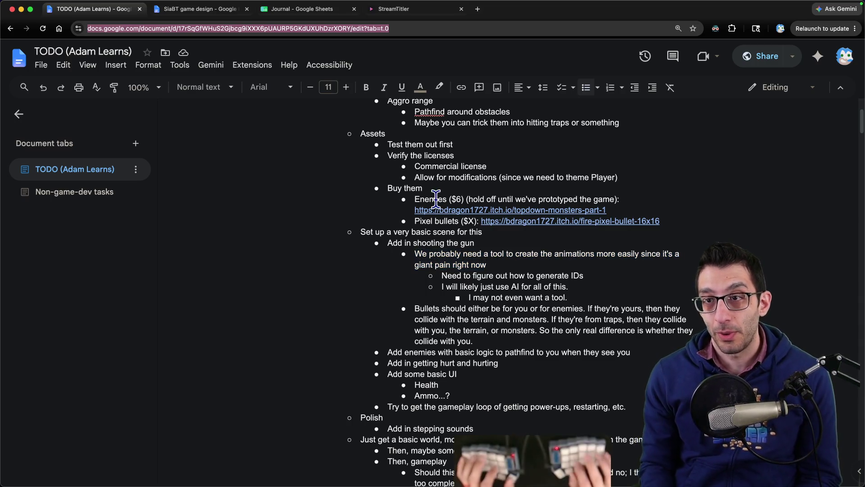
- Reopen Skeleseller's store page, scroll its customer reviews, then close the tab
{"action": "key", "text": "ctrl+t"}
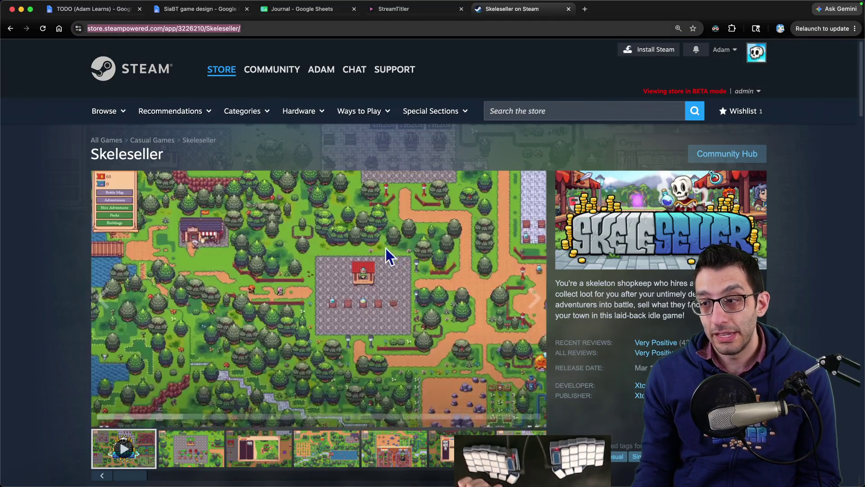
{"action": "left_click", "coordinate": [651, 341]}
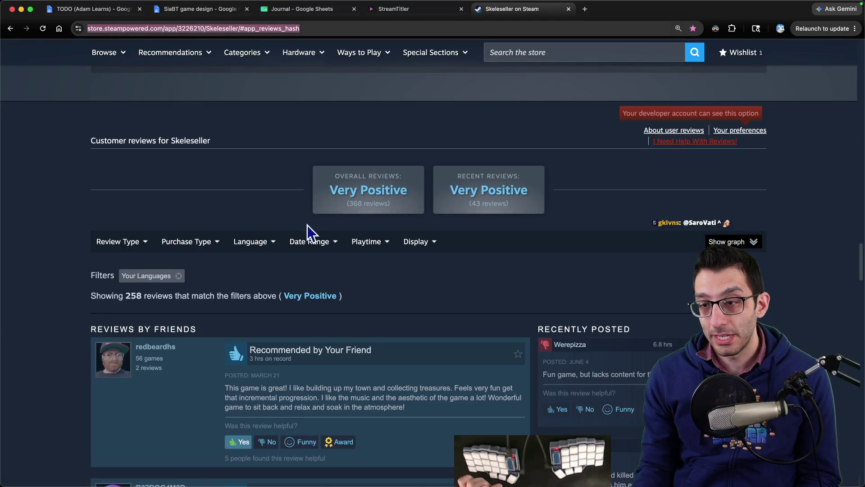
{"action": "scroll", "coordinate": [309, 231], "scroll_direction": "down", "scroll_amount": 5}
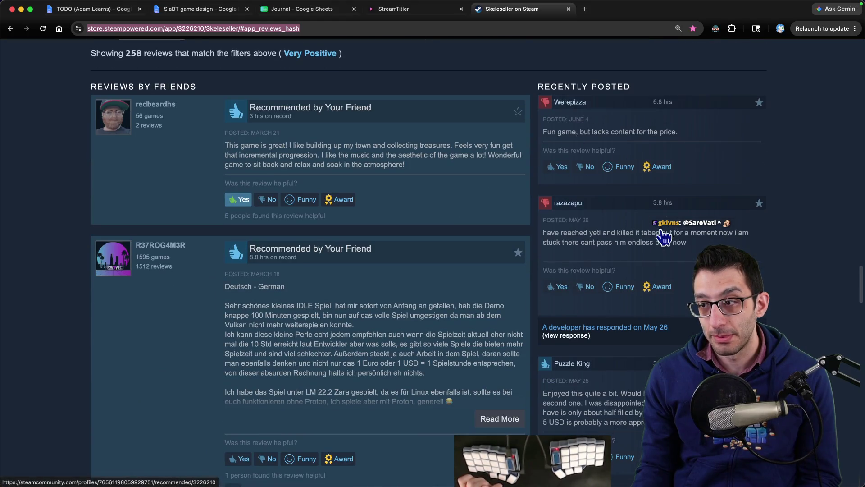
{"action": "scroll", "coordinate": [468, 336], "scroll_direction": "down", "scroll_amount": 4}
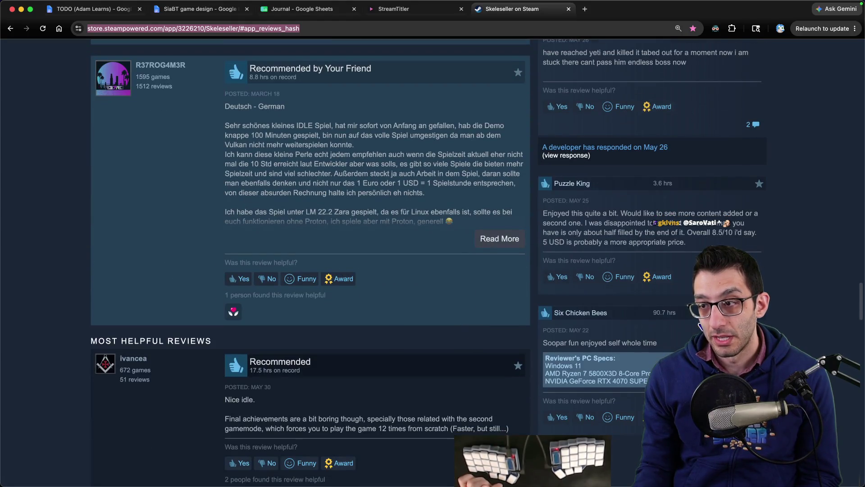
{"action": "scroll", "coordinate": [789, 277], "scroll_direction": "down", "scroll_amount": 4}
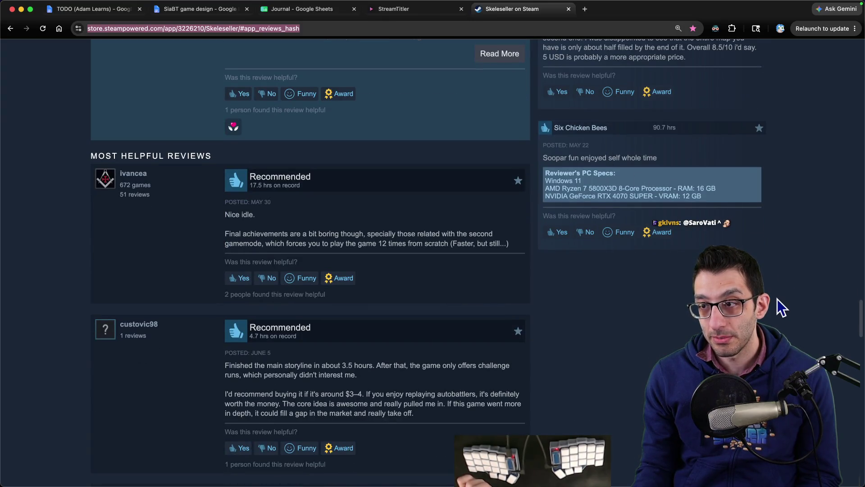
{"action": "key", "text": "super+w"}
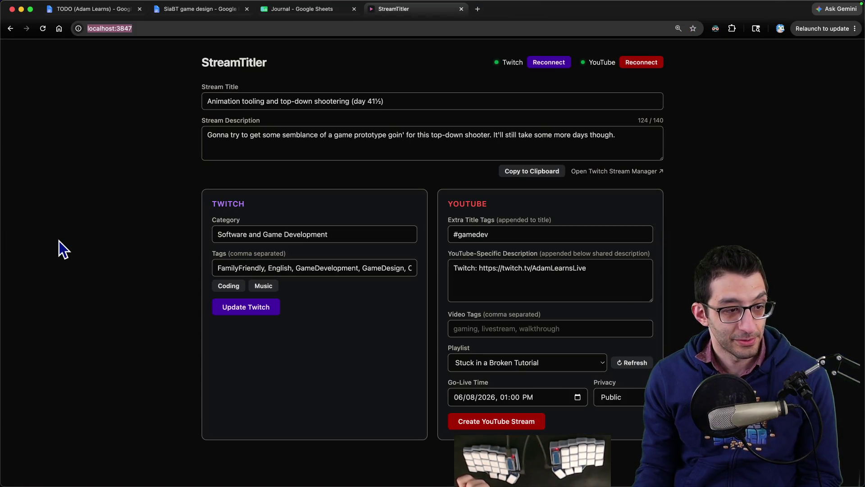
- Jump to the first Chrome tab holding the TODO (Adam Learns) Google Doc
{"action": "key", "text": "super+1"}
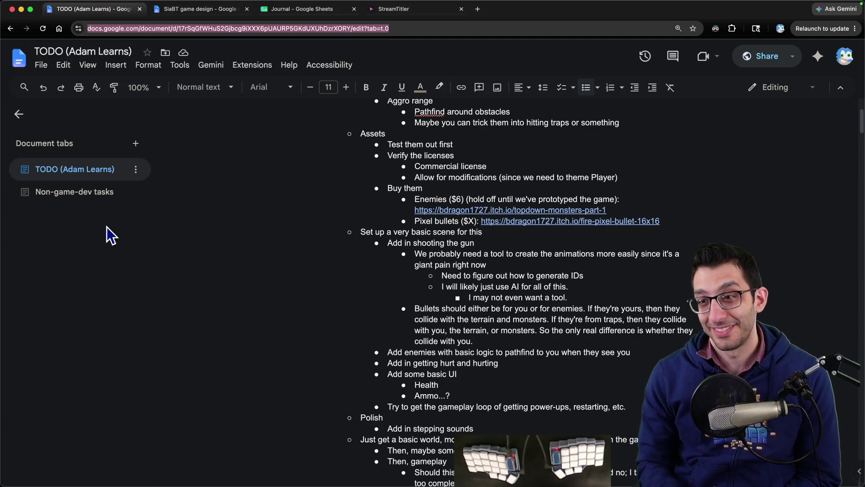
- Quick Look the Run_Gun.png sprite sheet and move the preview up and right
{"action": "scroll", "coordinate": [231, 261], "scroll_direction": "down", "scroll_amount": 4}
{"action": "scroll", "coordinate": [446, 253], "scroll_direction": "up", "scroll_amount": 7}
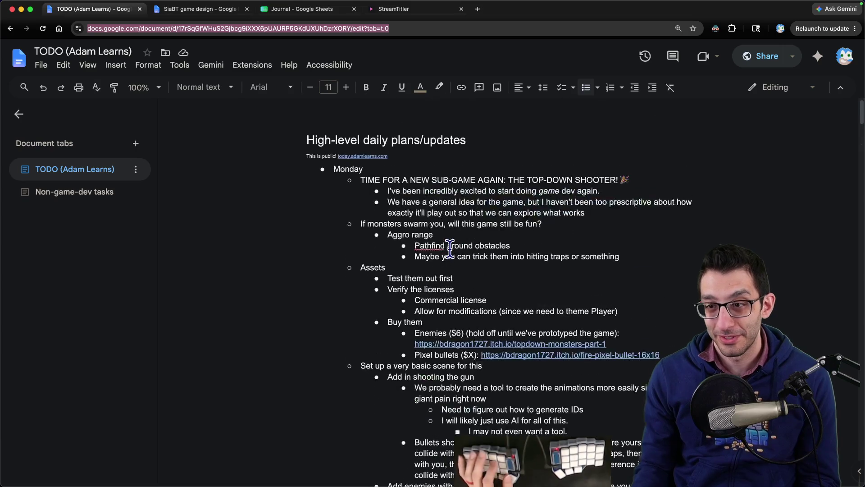
{"action": "key", "text": "super+Tab"}
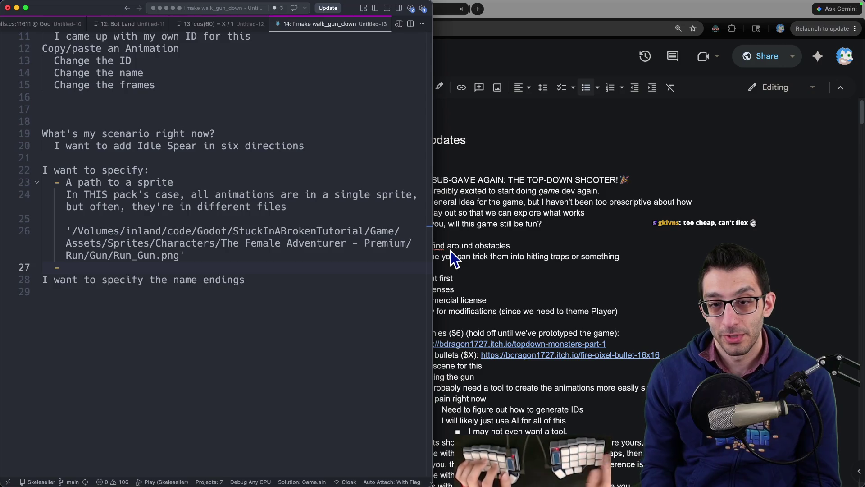
{"action": "left_click", "coordinate": [267, 468]}
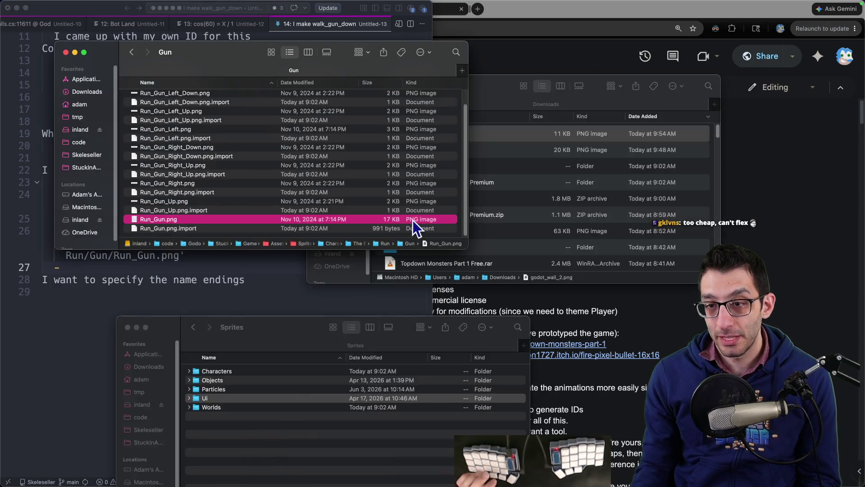
{"action": "key", "text": "space"}
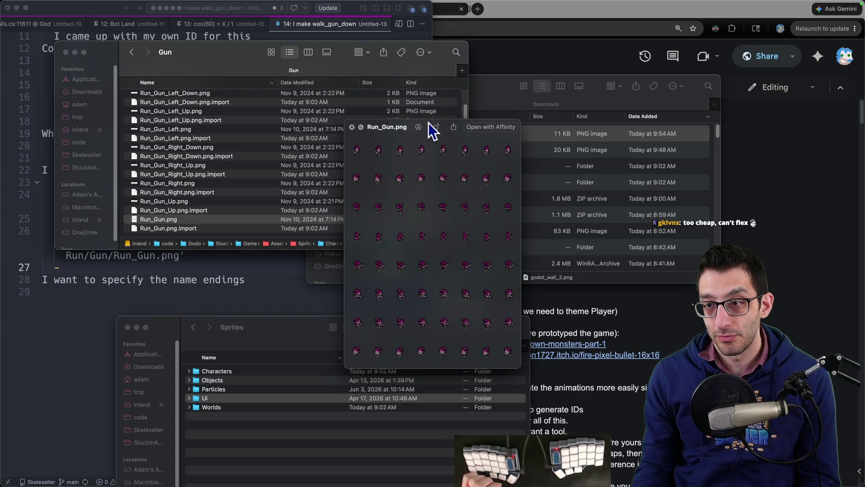
{"action": "left_click_drag", "start_coordinate": [428, 128], "coordinate": [624, 76]}
- Compare the player's Godot animation tracks with the sprite preview alongside the notes
{"action": "left_click", "coordinate": [217, 264]}
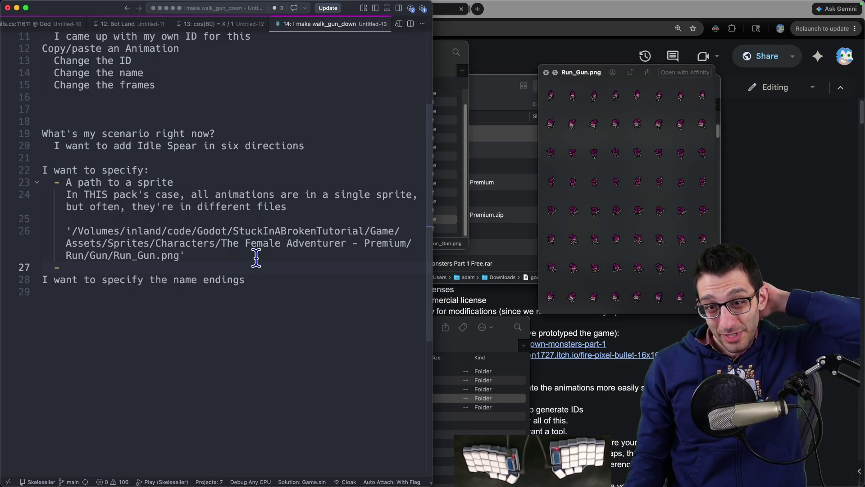
{"action": "left_click", "coordinate": [374, 470]}
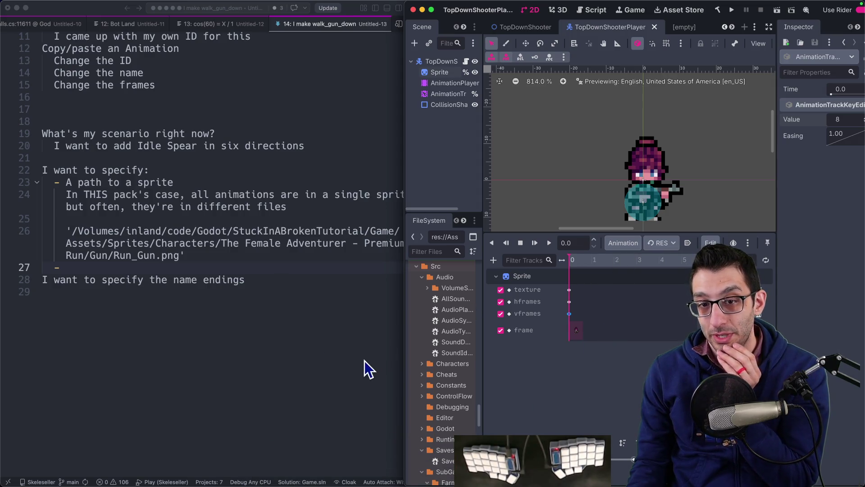
{"action": "left_click", "coordinate": [344, 313]}
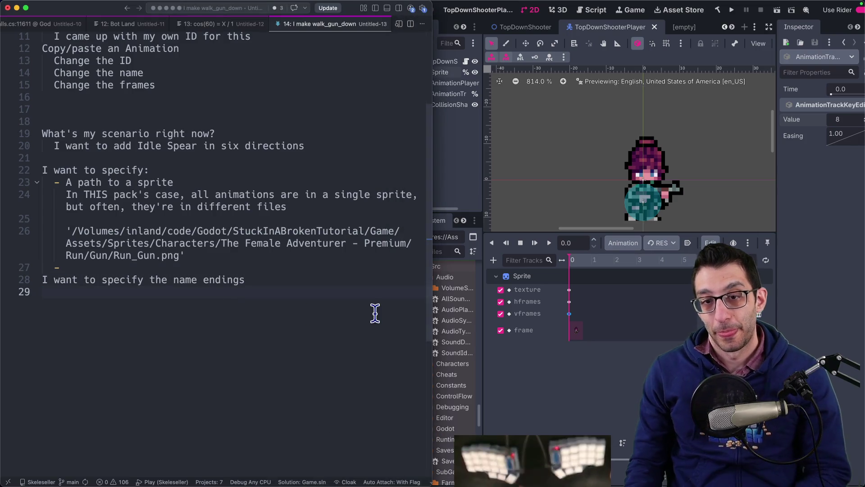
{"action": "left_click", "coordinate": [292, 468]}
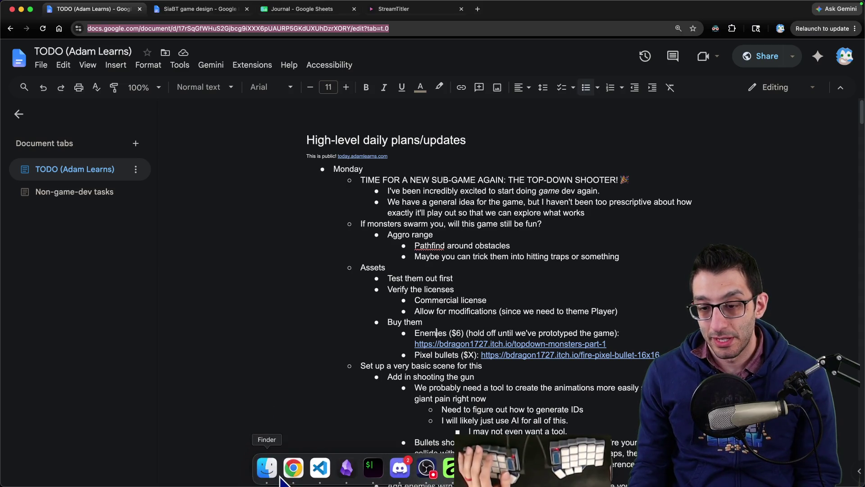
{"action": "left_click", "coordinate": [279, 477]}
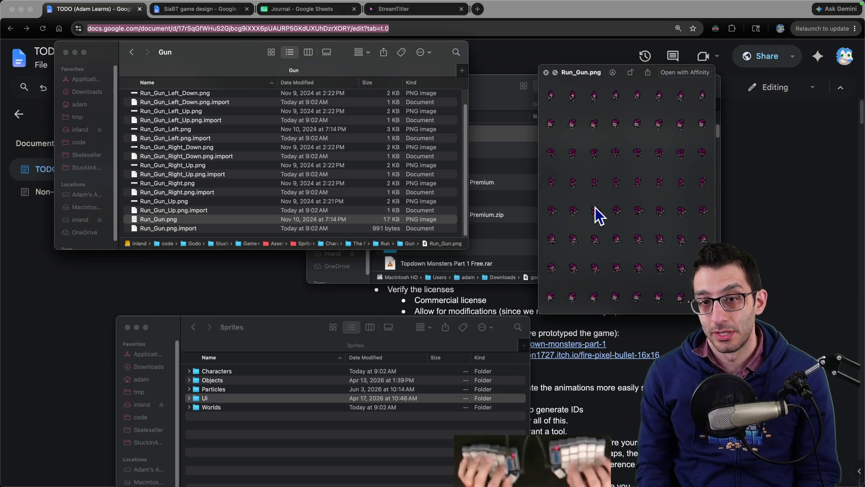
{"action": "key", "text": "super+Tab"}
- Add bullets saying the sprite's direction rows and direction suffixes must be specified
{"action": "key", "text": "Return"}
{"action": "type", "text": "-"}
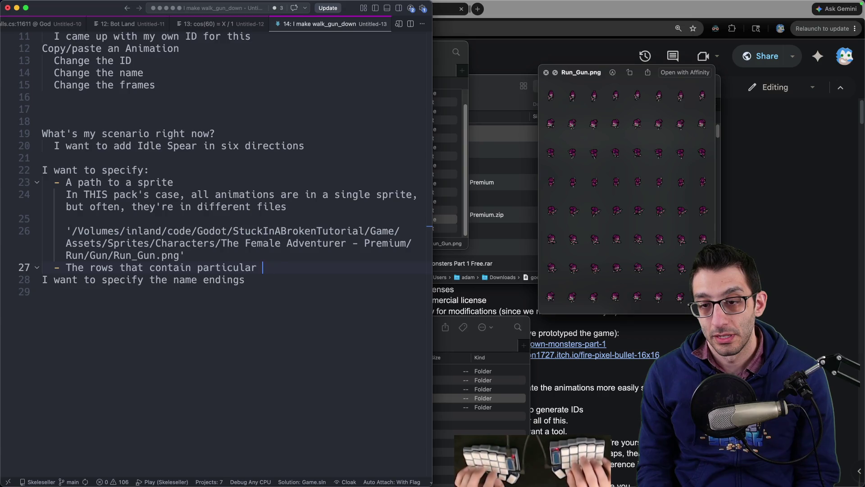
{"action": "type", "text": "ons"}
{"action": "key", "text": "Return"}
{"action": "type", "text": "In the c"}
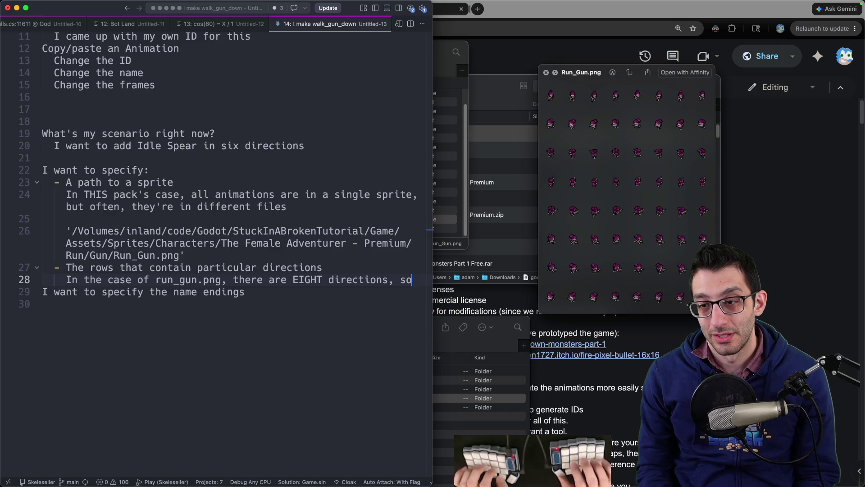
{"action": "type", "text": "I need to specify which is which"}
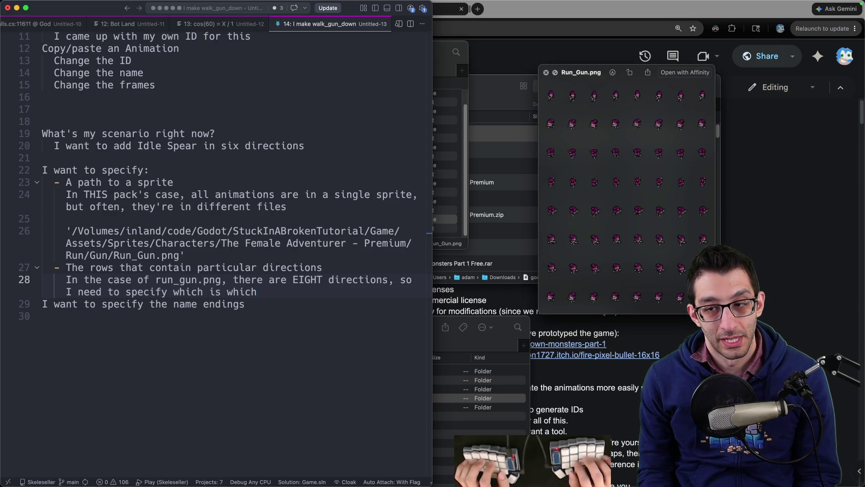
{"action": "key", "text": "Return"}
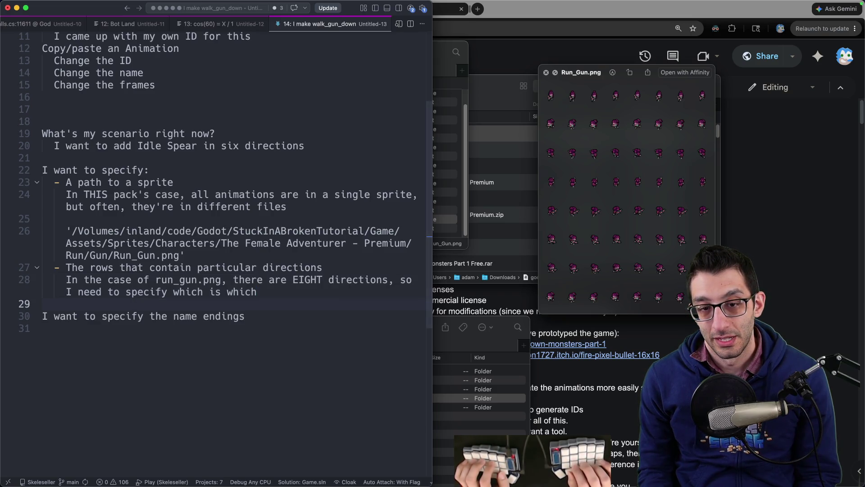
- Delete the old name-endings line and start a 'What it does:' section
{"action": "left_click", "coordinate": [53, 316]}
{"action": "key", "text": "shift+End"}
{"action": "key", "text": "BackSpace"}
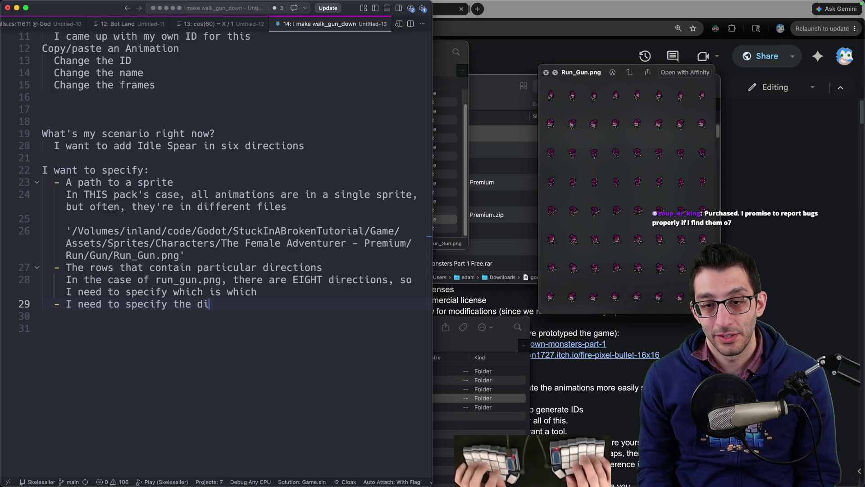
{"action": "key", "text": "Return"}
{"action": "key", "text": "Return"}
{"action": "key", "text": "Return"}
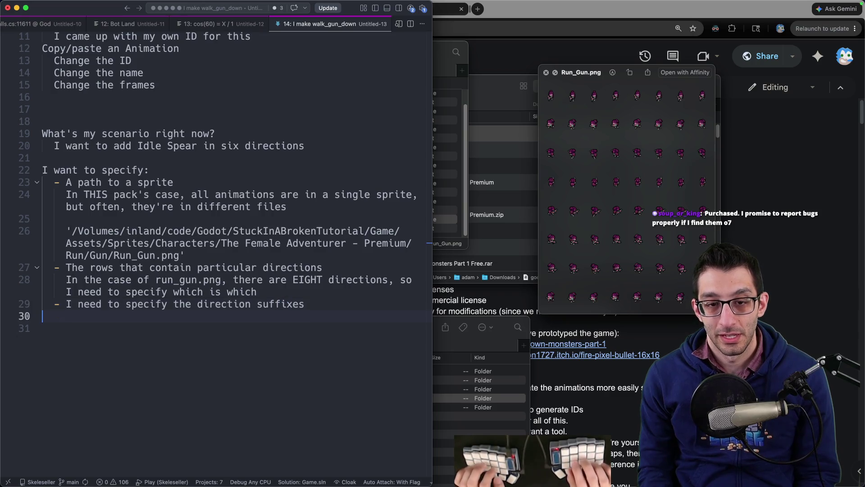
{"action": "type", "text": ":"}
{"action": "key", "text": "Return"}
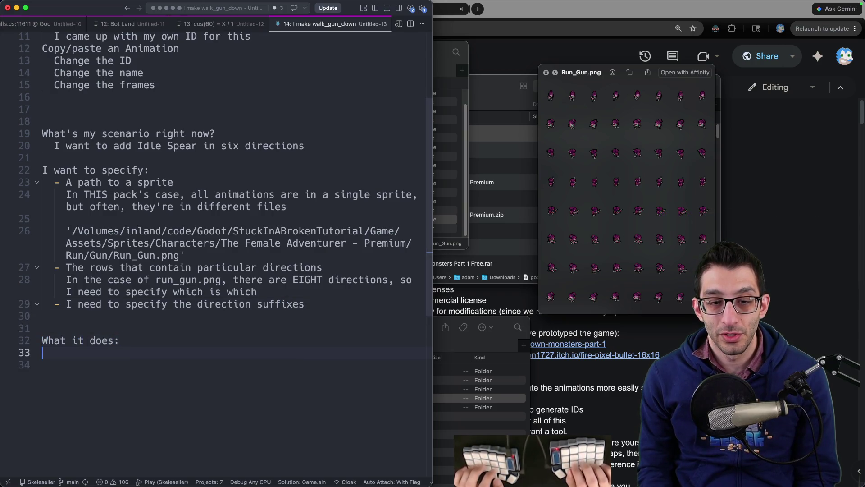
- Title the section 'What it would do:' with bullets to modify AnimationPlayer and AnimationTree
{"action": "key", "text": "BackSpace"}
{"action": "key", "text": "BackSpace"}
{"action": "type", "text": ":"}
{"action": "key", "text": "Return"}
{"action": "type", "text": "-"}
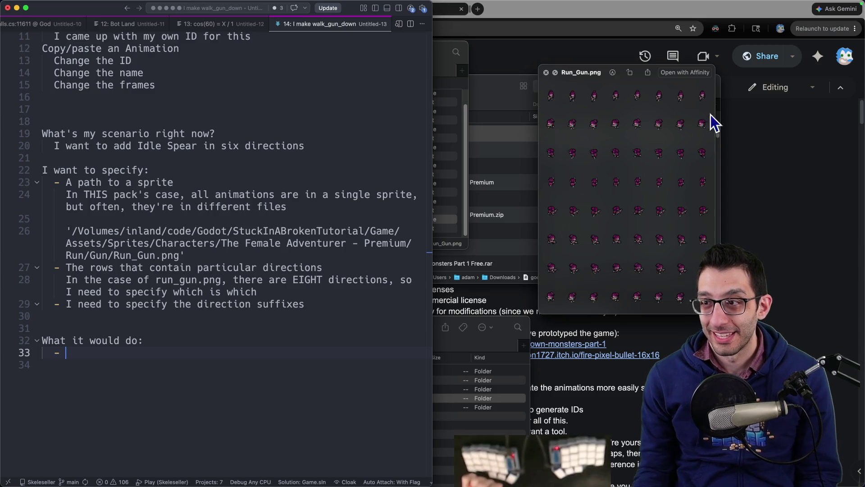
{"action": "mouse_move", "coordinate": [719, 80]}
{"action": "left_mouse_down"}
{"action": "mouse_move", "coordinate": [702, 67]}
{"action": "mouse_move", "coordinate": [705, 77]}
{"action": "mouse_move", "coordinate": [784, 112]}
{"action": "mouse_move", "coordinate": [600, 50]}
{"action": "left_mouse_up"}
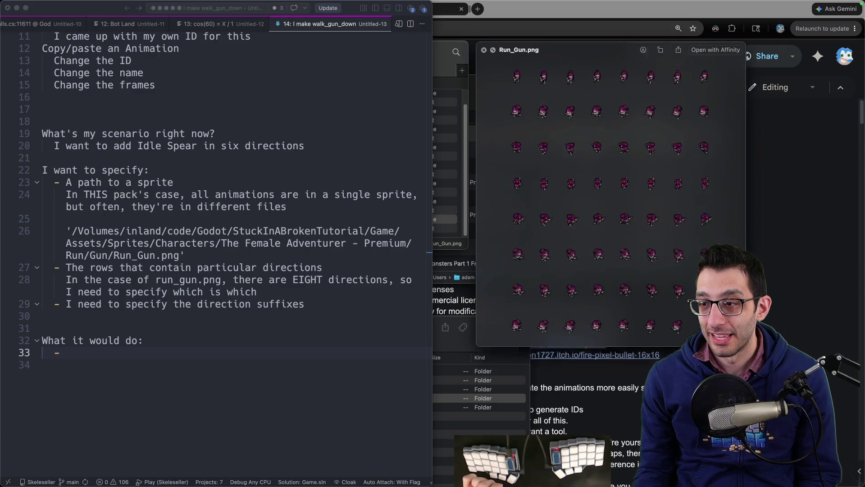
{"action": "left_click", "coordinate": [261, 364]}
{"action": "key", "text": "Up"}
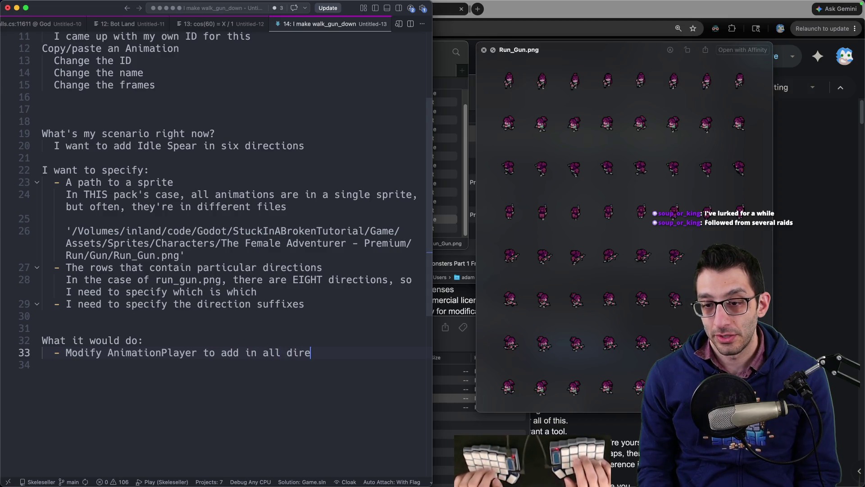
{"action": "type", "text": "right names"}
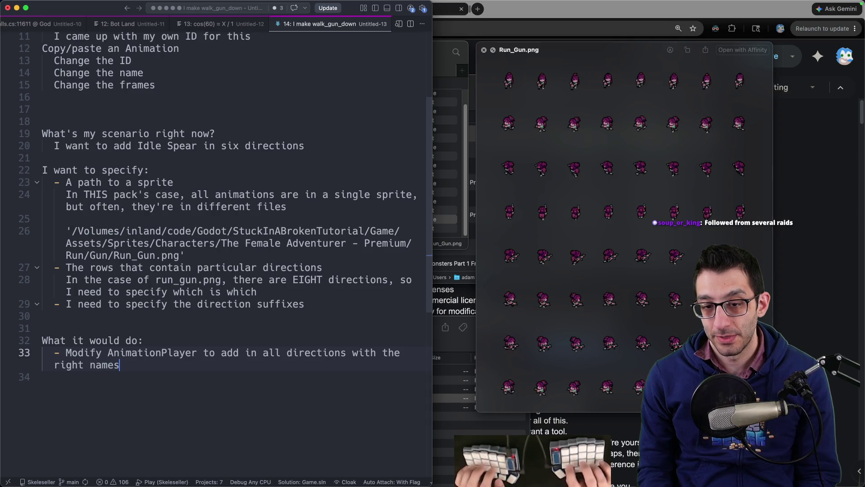
{"action": "key", "text": "Return"}
{"action": "type", "text": "- Modify AnimationTree to m"}
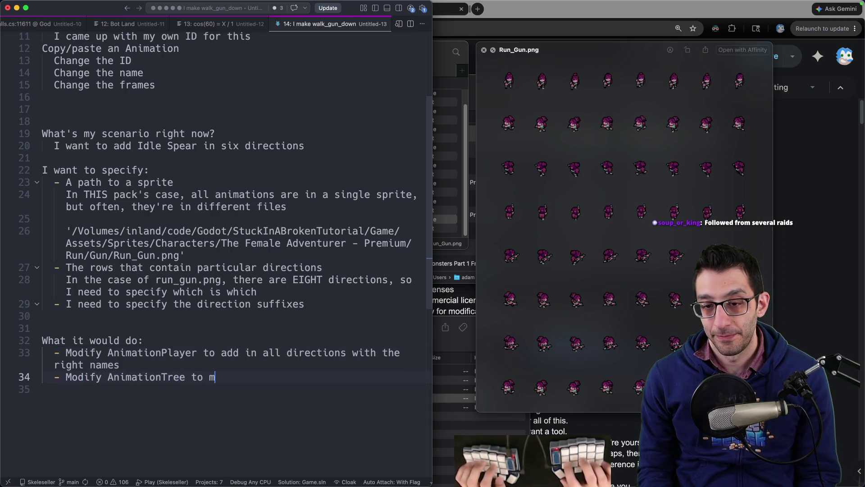
{"action": "type", "text": "ake it work"}
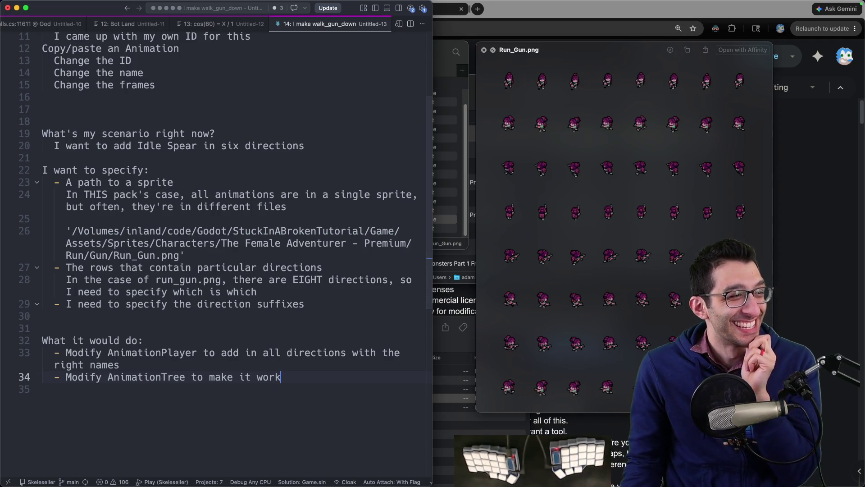
- Switch to the browser and enter the search 'how to raid on youtube live'
{"action": "key", "text": "super+Tab"}
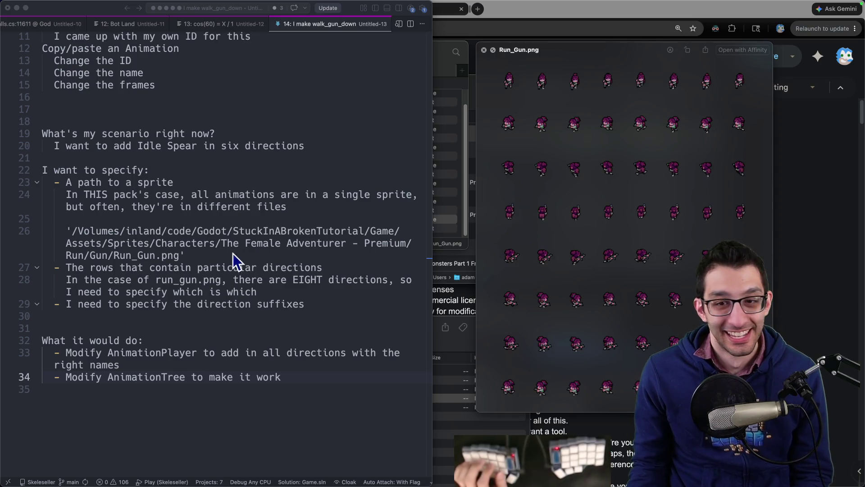
{"action": "key", "text": "super+Tab"}
{"action": "type", "text": "how to raid on youtube live"}
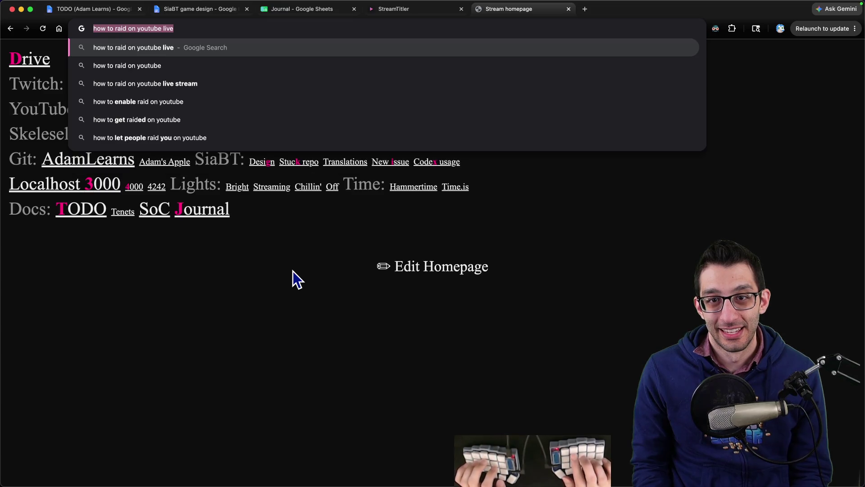
- Search how to raid on YouTube live and read the Reddit post about YouTube Live Redirects
{"action": "key", "text": "Return"}
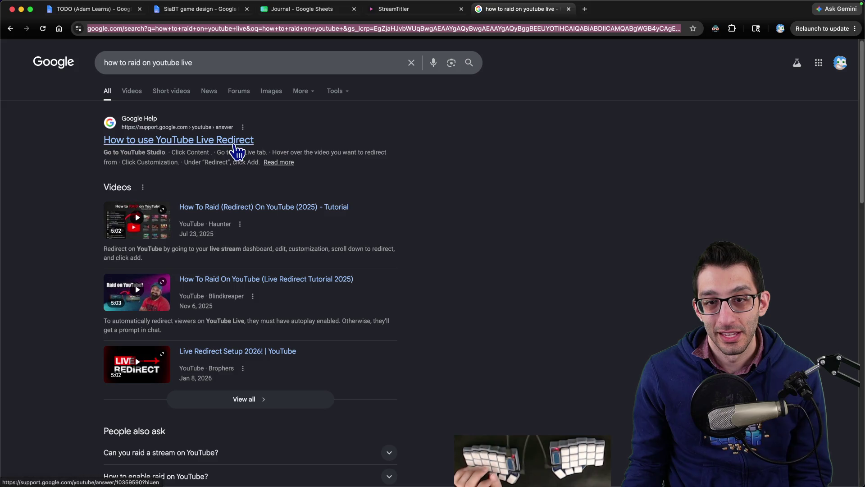
{"action": "scroll", "coordinate": [465, 216], "scroll_direction": "down", "scroll_amount": 7}
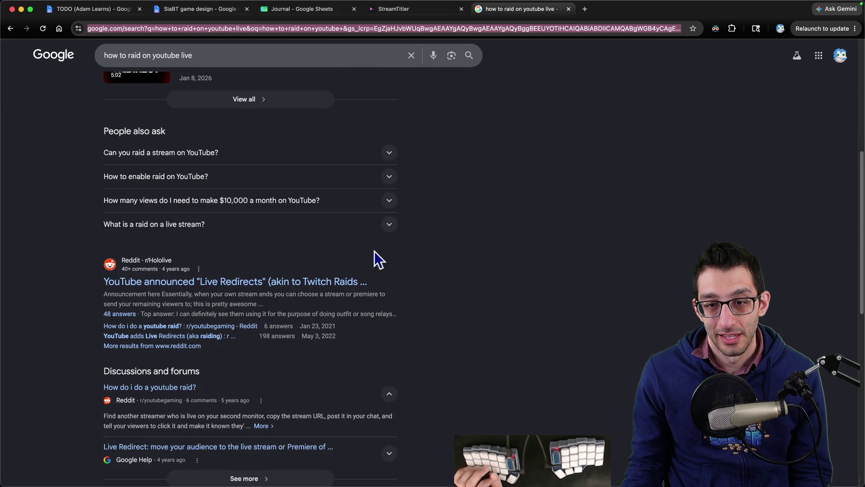
{"action": "left_click", "coordinate": [194, 284]}
{"action": "scroll", "coordinate": [379, 265], "scroll_direction": "down", "scroll_amount": 10}
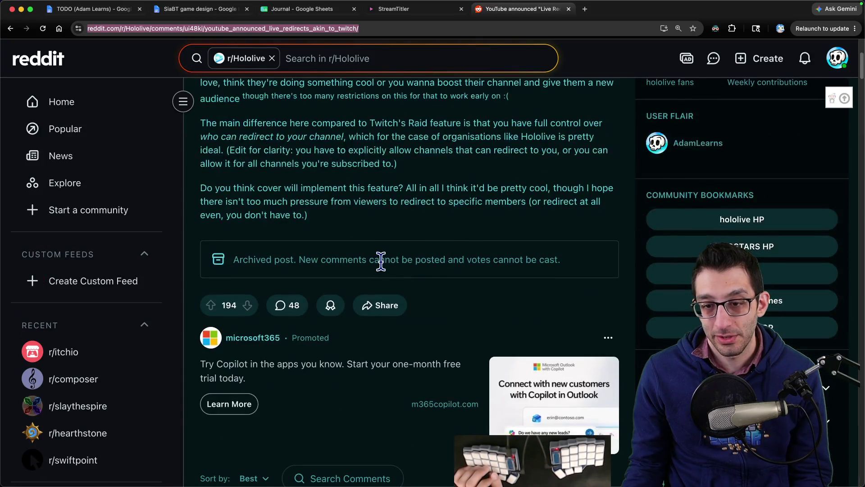
{"action": "scroll", "coordinate": [431, 277], "scroll_direction": "up", "scroll_amount": 10}
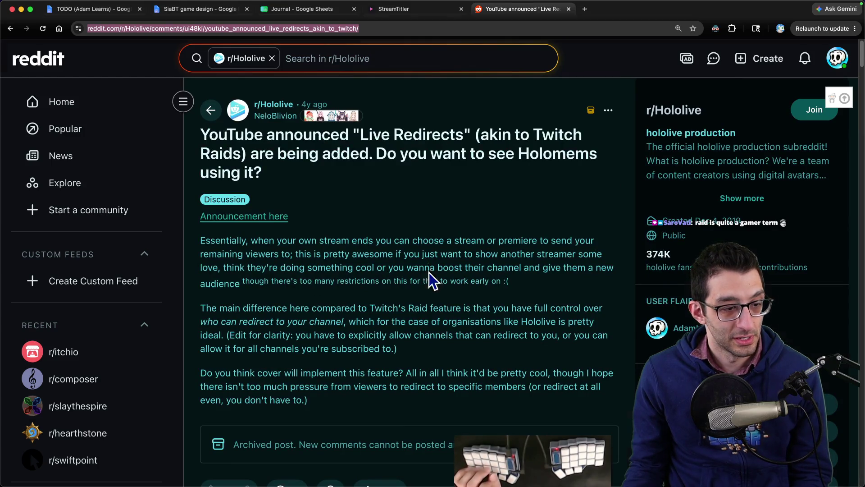
- Close the Reddit tab, switch to the TODO document, then return to the plan notes
{"action": "key", "text": "super+w"}
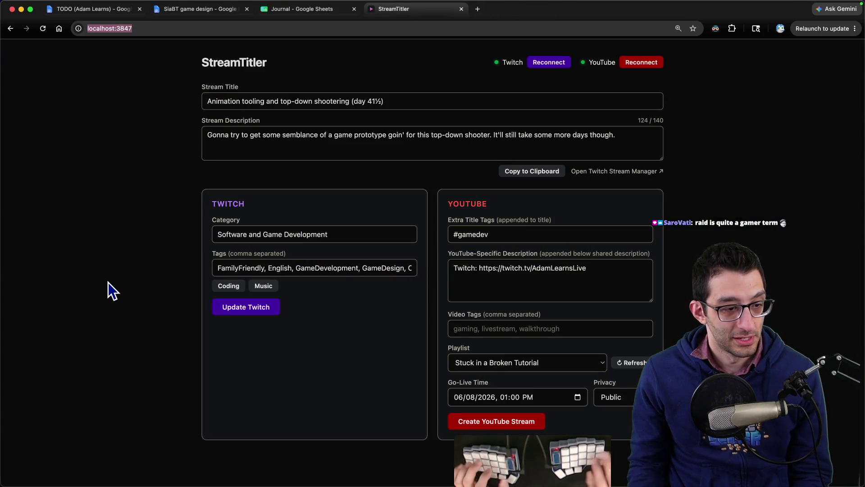
{"action": "key", "text": "super+1"}
{"action": "key", "text": "super+Tab"}
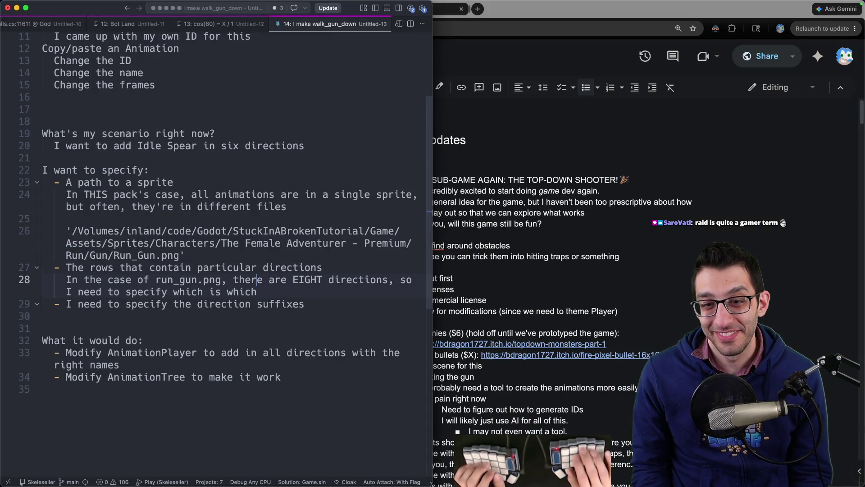
- Under 'Modify AnimationTree', note that this step depends on the number of directions
{"action": "key", "text": "Up"}
{"action": "key", "text": "End"}
{"action": "key", "text": "Up"}
{"action": "key", "text": "shift+Up"}
{"action": "key", "text": "shift+Up"}
{"action": "key", "text": "shift+Home"}
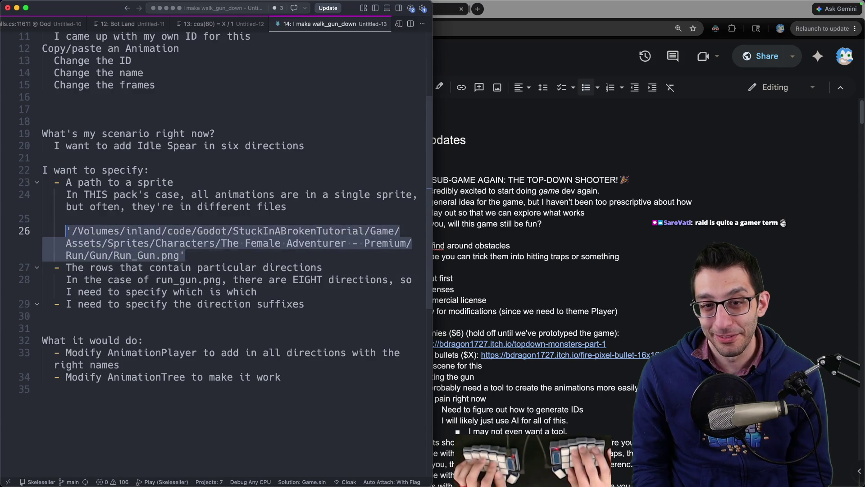
{"action": "key", "text": "Down"}
{"action": "key", "text": "Down"}
{"action": "key", "text": "Down"}
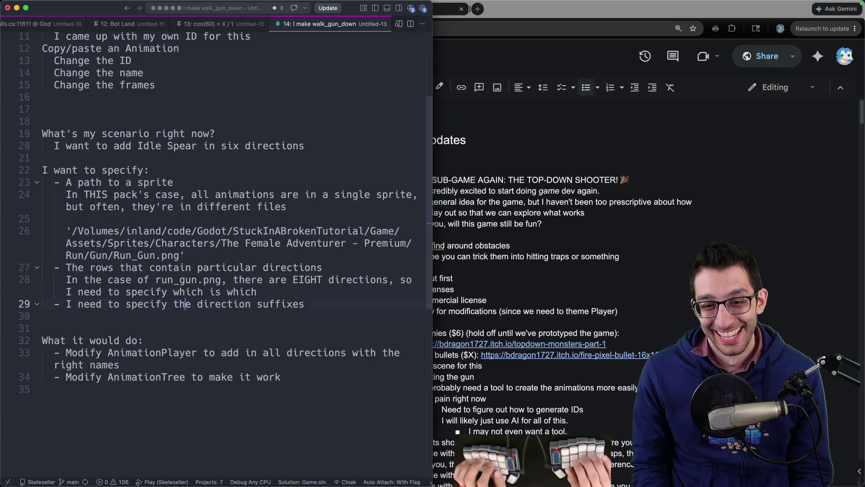
{"action": "key", "text": "End"}
{"action": "key", "text": "Down"}
{"action": "key", "text": "Down"}
{"action": "key", "text": "Down"}
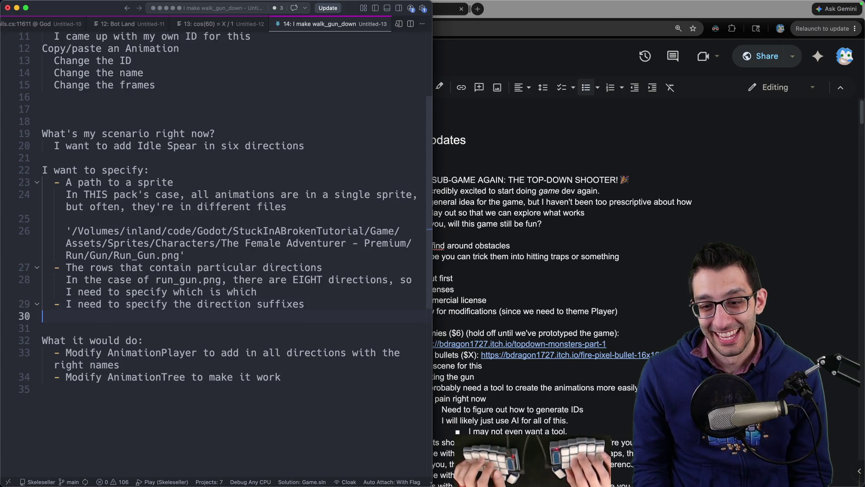
{"action": "scroll", "coordinate": [366, 280], "scroll_direction": "down", "scroll_amount": 2}
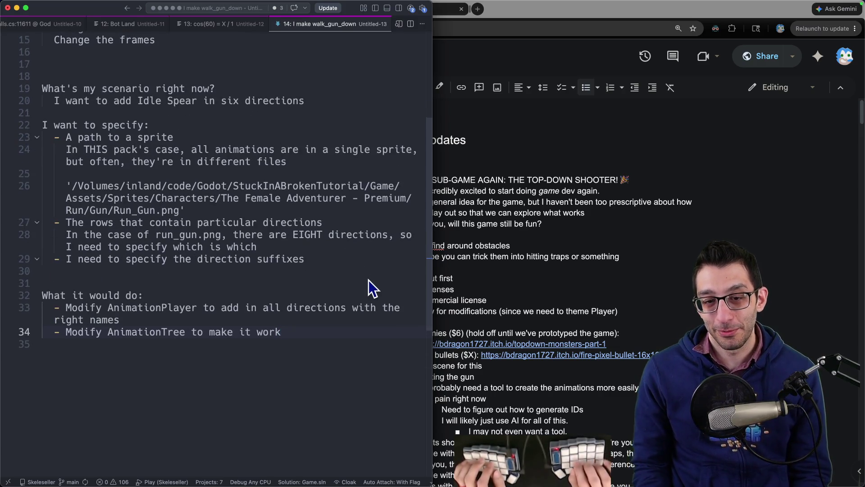
{"action": "key", "text": "Return"}
{"action": "type", "text": "T"}
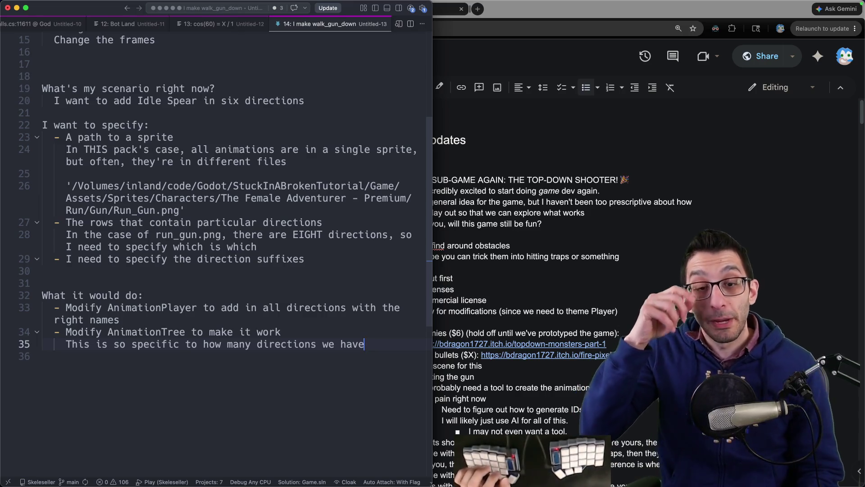
- Add the idea 'Maybe what's better is just having a template animation and being able to generate'
{"action": "key", "text": "Return"}
{"action": "key", "text": "Return"}
{"action": "key", "text": "Return"}
{"action": "type", "text": "Maybe what's better is just "}
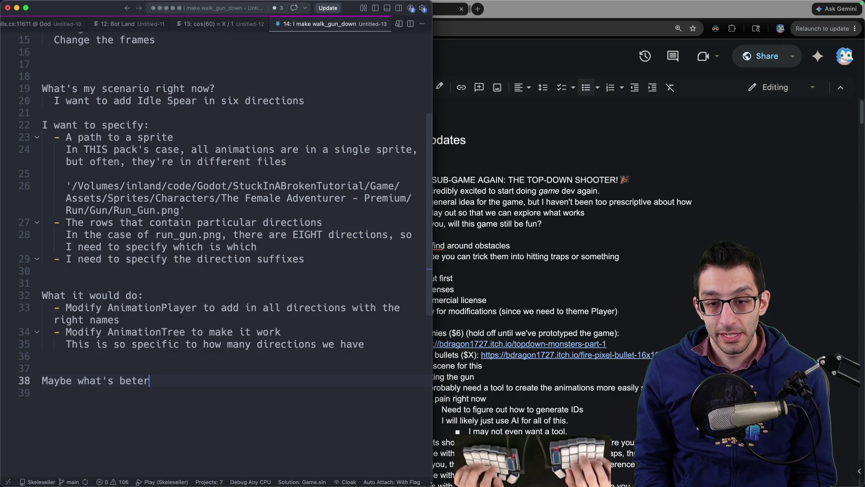
{"action": "type", "text": "having a template animation and be"}
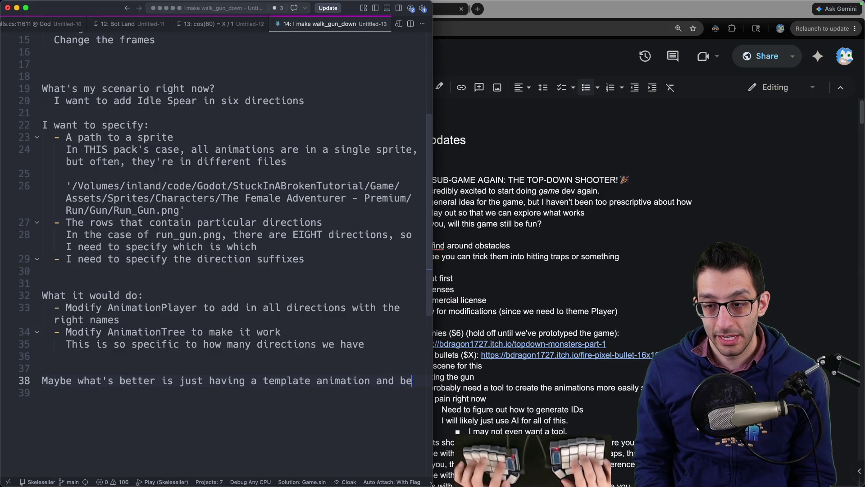
{"action": "type", "text": "ing able to generate new animations based on that template"}
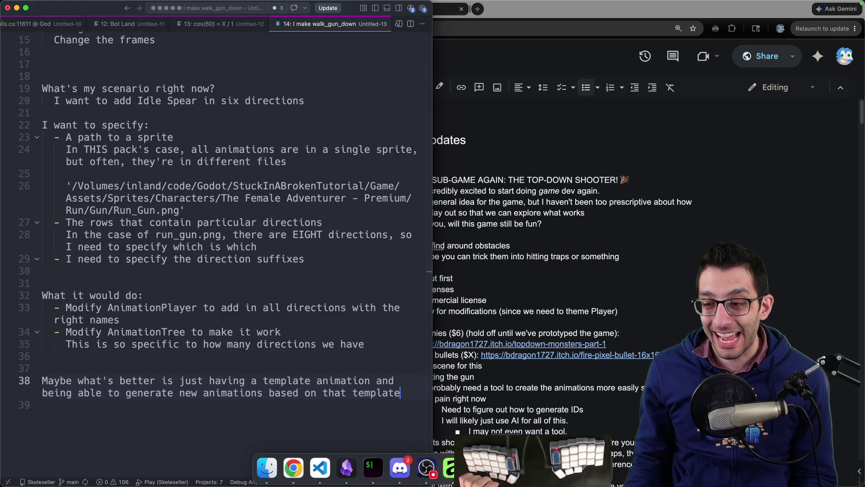
{"action": "left_click", "coordinate": [401, 473]}
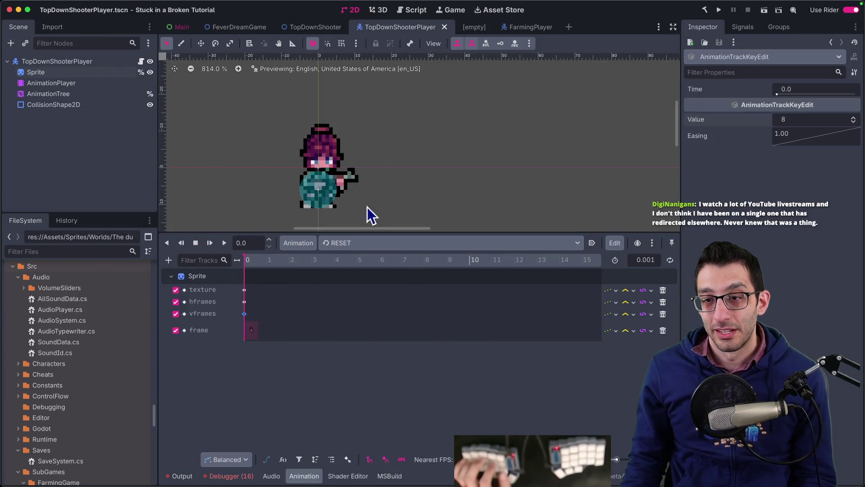
- Select idle_gun_down in Godot's Animation panel to view its frame track, then return to the notes
{"action": "left_click", "coordinate": [347, 250]}
{"action": "left_click", "coordinate": [332, 271]}
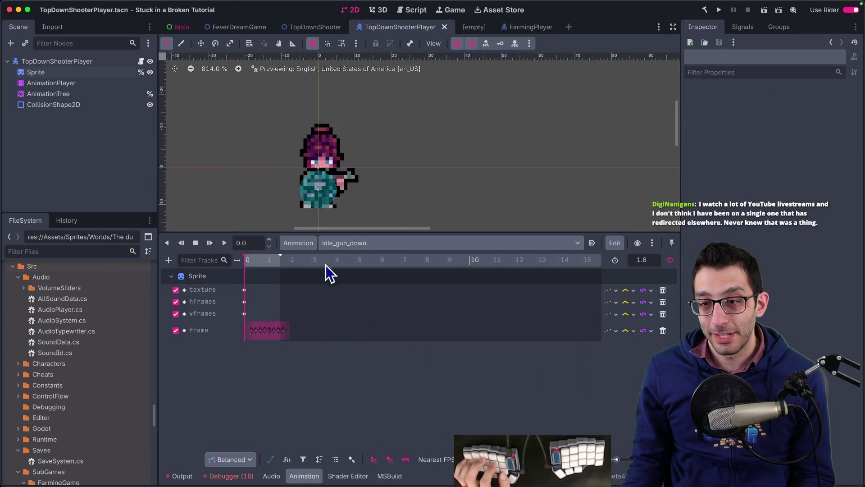
{"action": "left_click", "coordinate": [342, 246]}
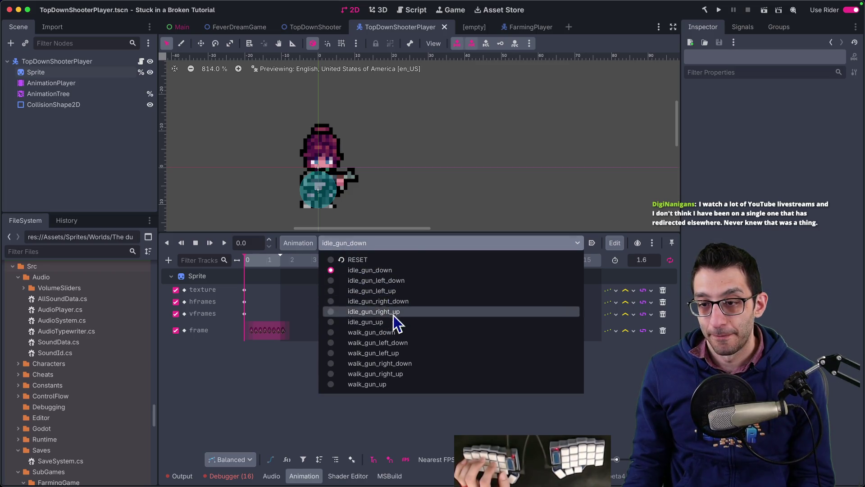
{"action": "left_click", "coordinate": [286, 361]}
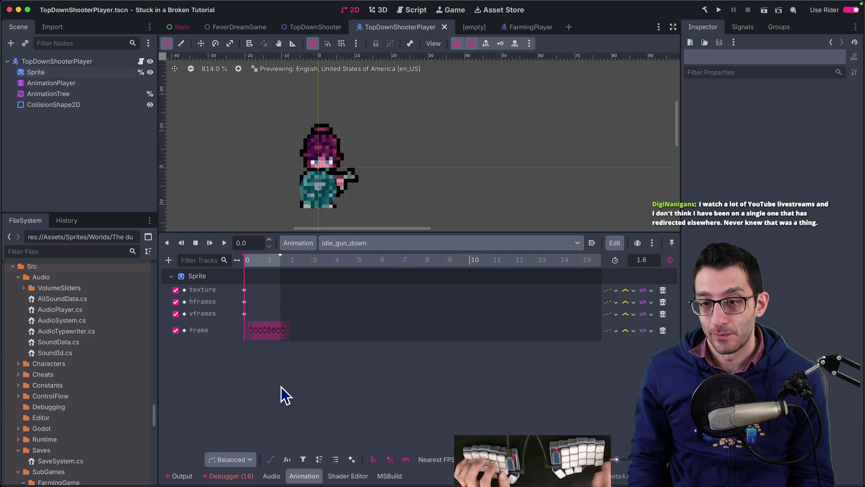
{"action": "key", "text": "super+Tab"}
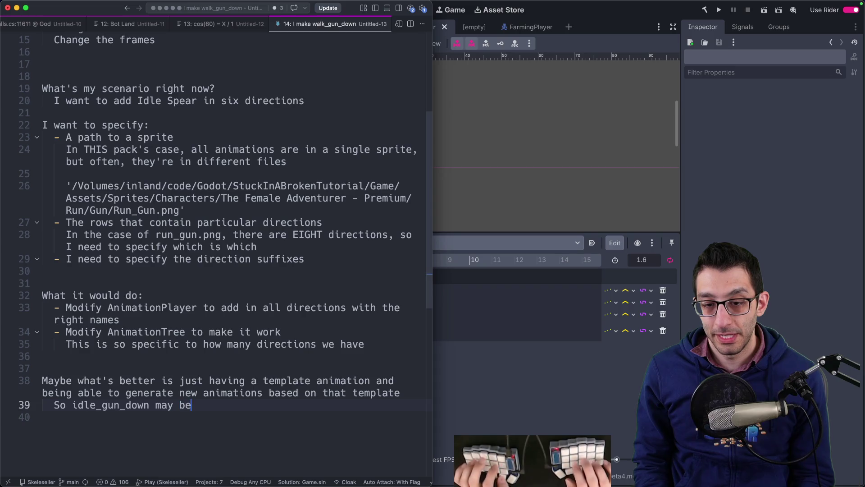
- Complete 'So idle_gun_down may be the input' and add the spritesheet direction-order note below it
{"action": "type", "text": " the input"}
{"action": "scroll", "coordinate": [332, 355], "scroll_direction": "down", "scroll_amount": 5}
{"action": "key", "text": "Return"}
{"action": "type", "text": "We specify the directions in order in the spritesheet"}
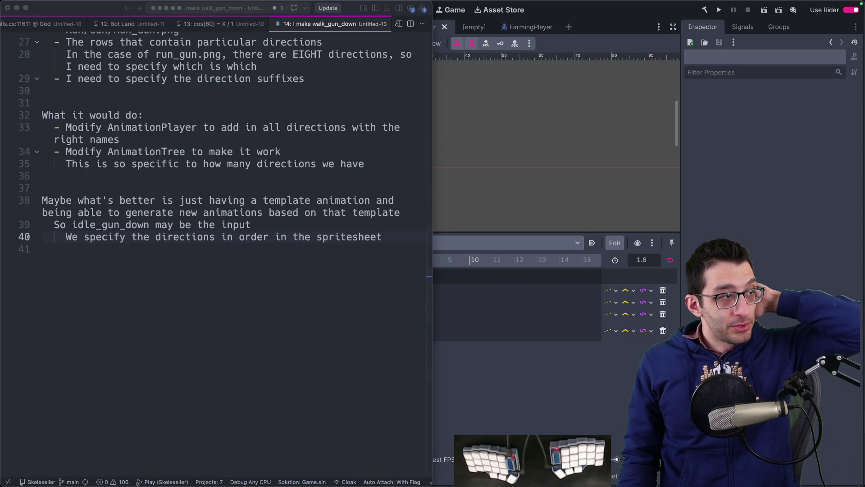
{"action": "key", "text": "ctrl+alt+c"}
{"action": "key", "text": "ctrl+alt+c"}
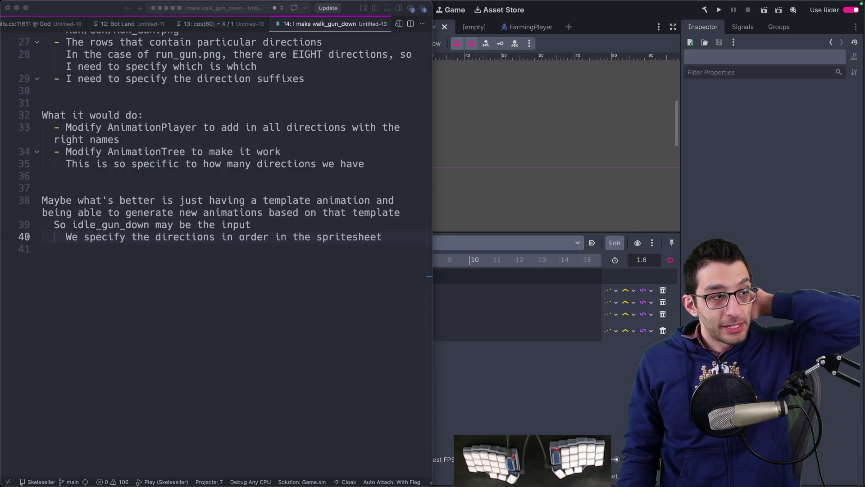
{"action": "key", "text": "ctrl+alt+c"}
{"action": "mouse_move", "coordinate": [65, 146]}
{"action": "left_mouse_down"}
{"action": "mouse_move", "coordinate": [339, 209]}
{"action": "mouse_move", "coordinate": [161, 57]}
{"action": "left_mouse_up"}
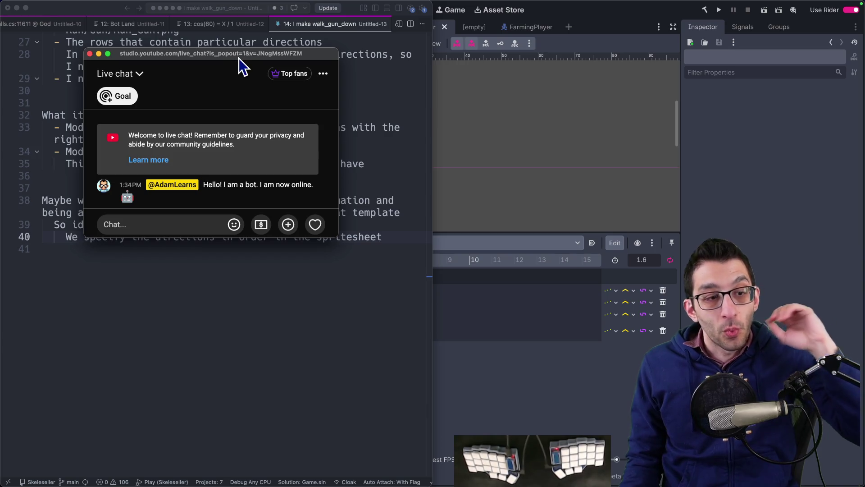
{"action": "key", "text": "ctrl+alt+c"}
- Add blank lines after the 'We specify the directions in order in the spritesheet' note
{"action": "left_click", "coordinate": [328, 296]}
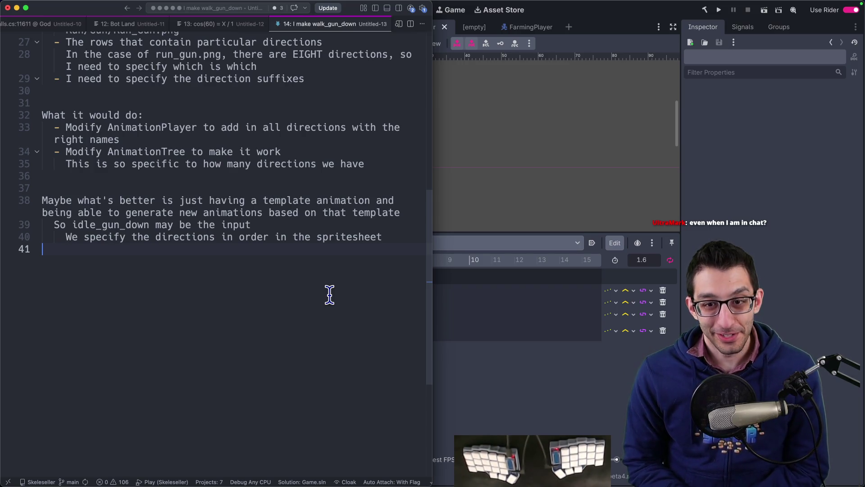
{"action": "key", "text": "Return"}
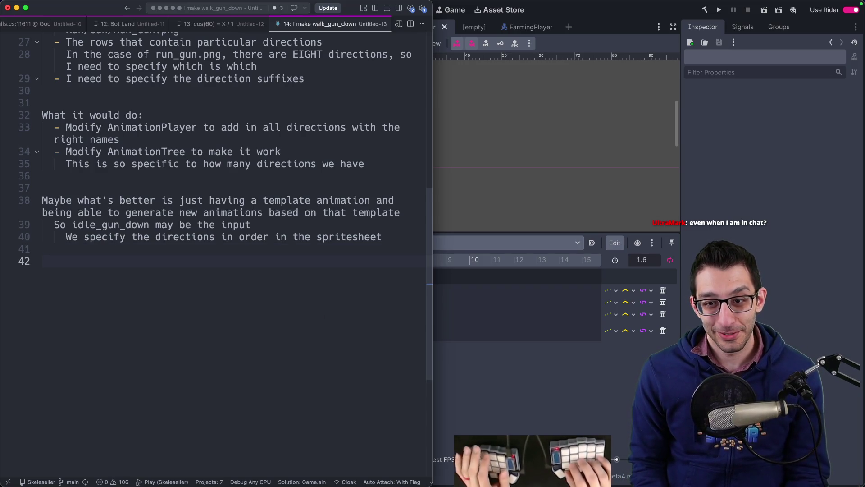
{"action": "scroll", "coordinate": [268, 276], "scroll_direction": "up", "scroll_amount": 2}
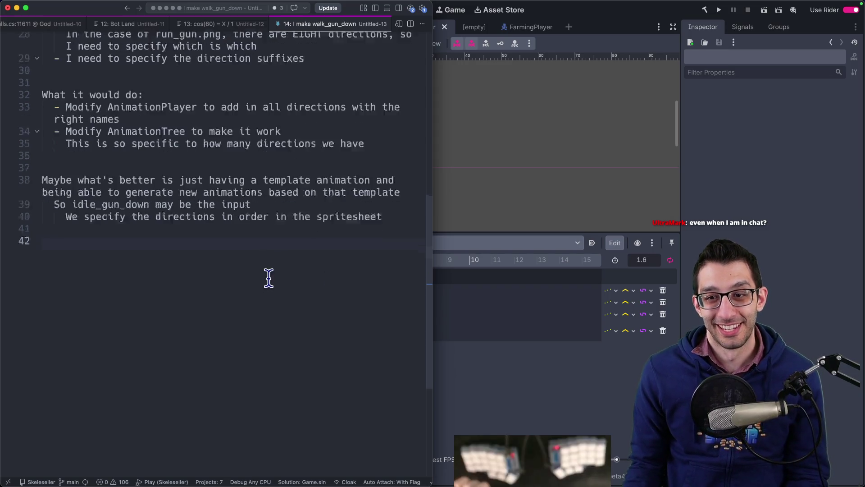
{"action": "left_click", "coordinate": [512, 400]}
- Inspect the animation list, the AnimationTree state graph and the Sprite's frame settings
{"action": "left_click", "coordinate": [386, 247]}
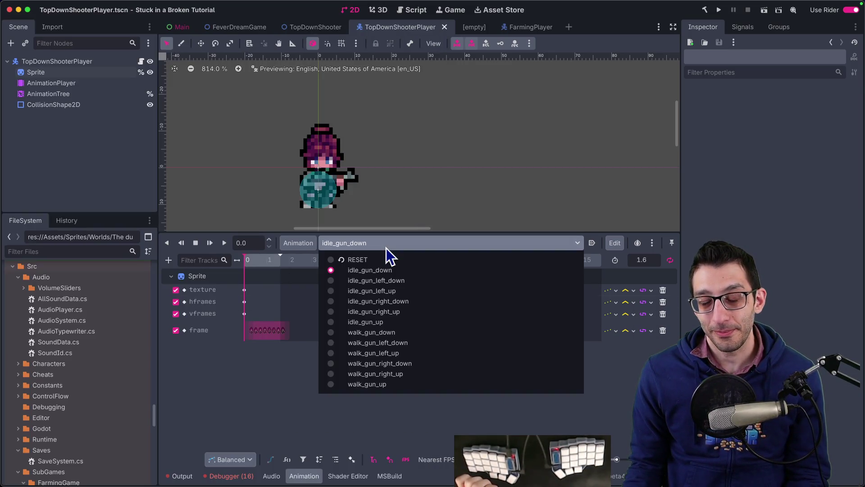
{"action": "left_click", "coordinate": [376, 274]}
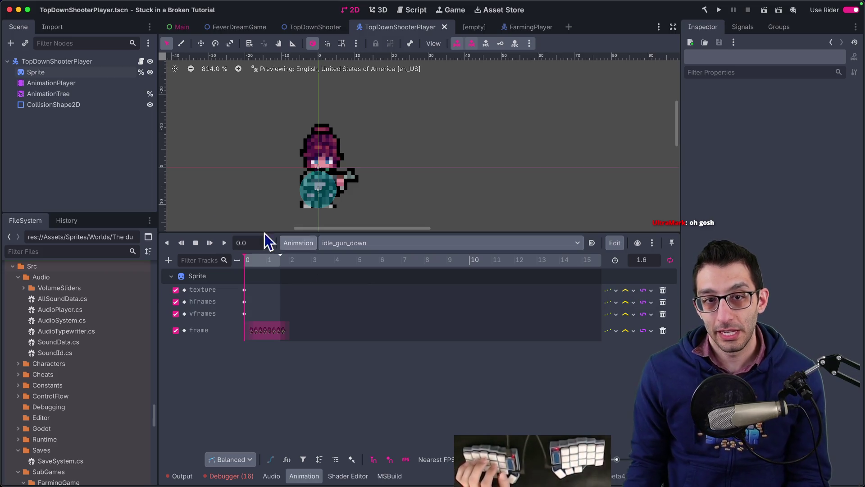
{"action": "left_click", "coordinate": [93, 93]}
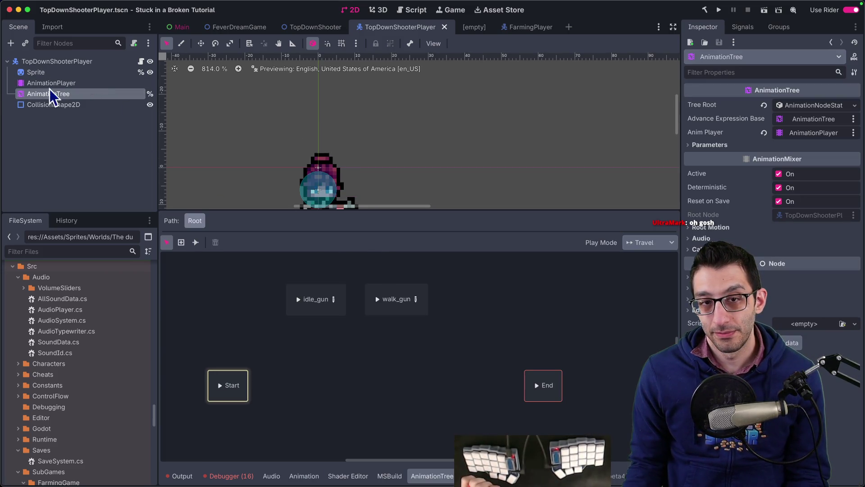
{"action": "left_click", "coordinate": [44, 72]}
{"action": "key", "text": "super+Tab"}
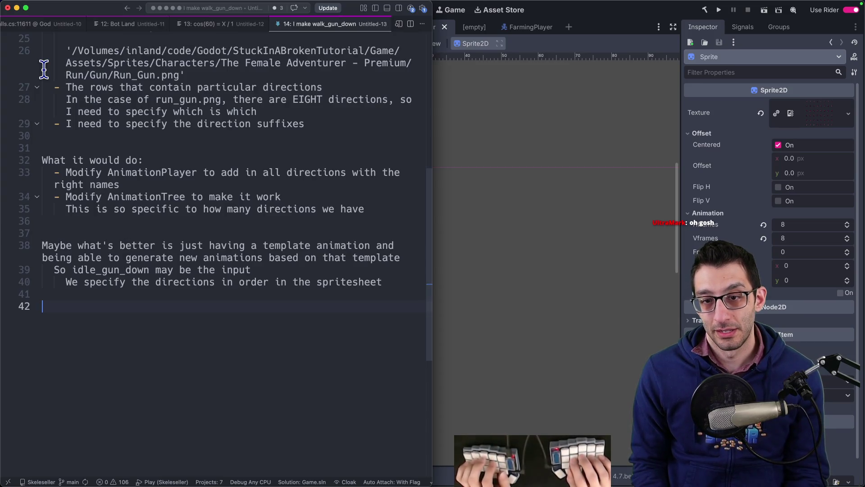
- Browse the AnimationPlayer and AnimationTree nodes and their animation menus
{"action": "left_click", "coordinate": [563, 50]}
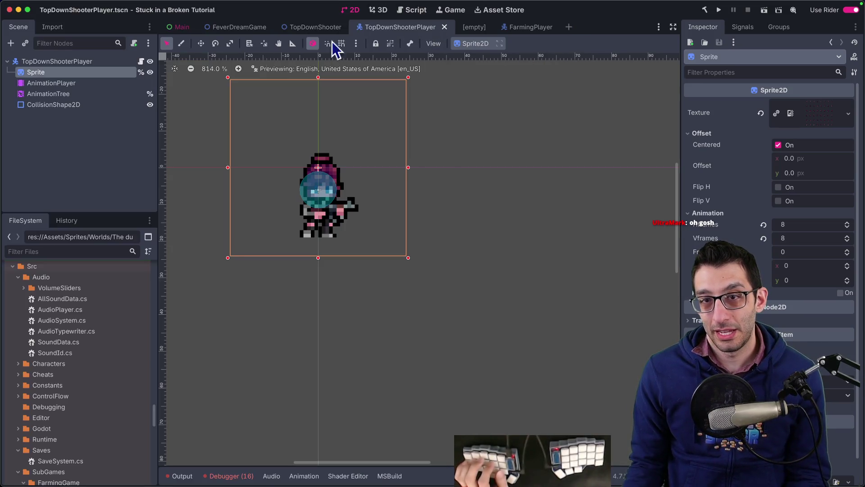
{"action": "left_click", "coordinate": [37, 84]}
{"action": "left_click", "coordinate": [380, 247]}
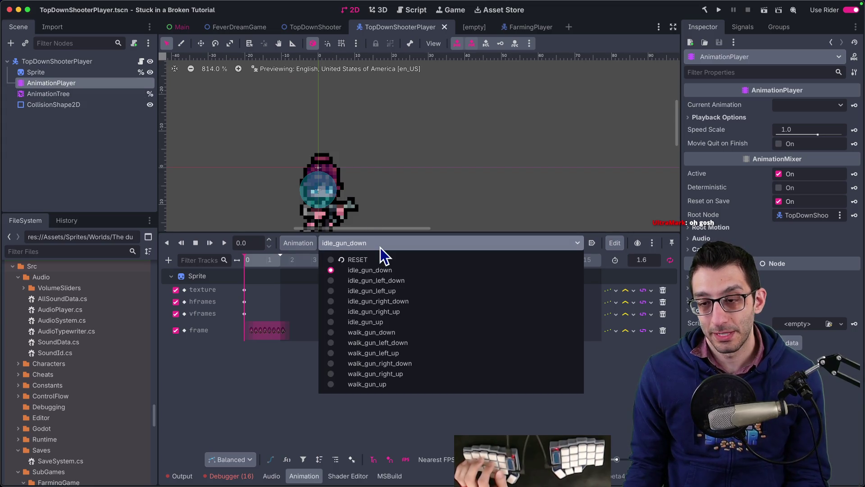
{"action": "left_click", "coordinate": [381, 248]}
{"action": "left_click", "coordinate": [292, 246]}
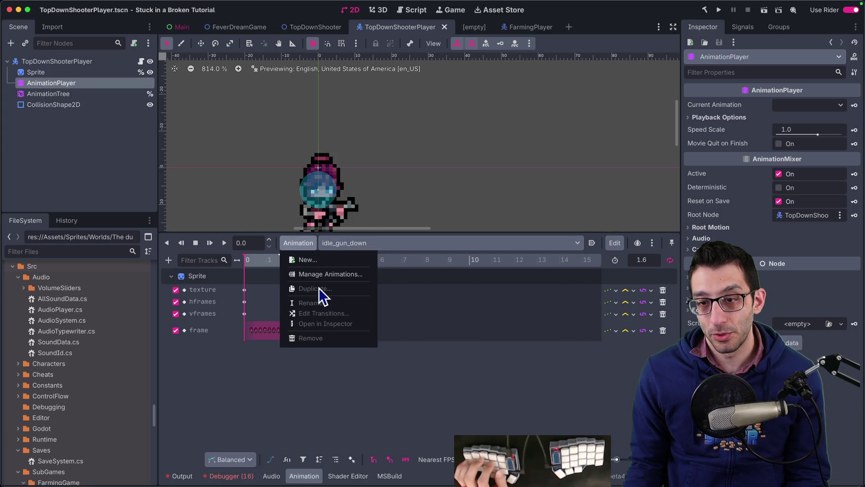
{"action": "left_click", "coordinate": [359, 250]}
{"action": "left_click", "coordinate": [48, 94]}
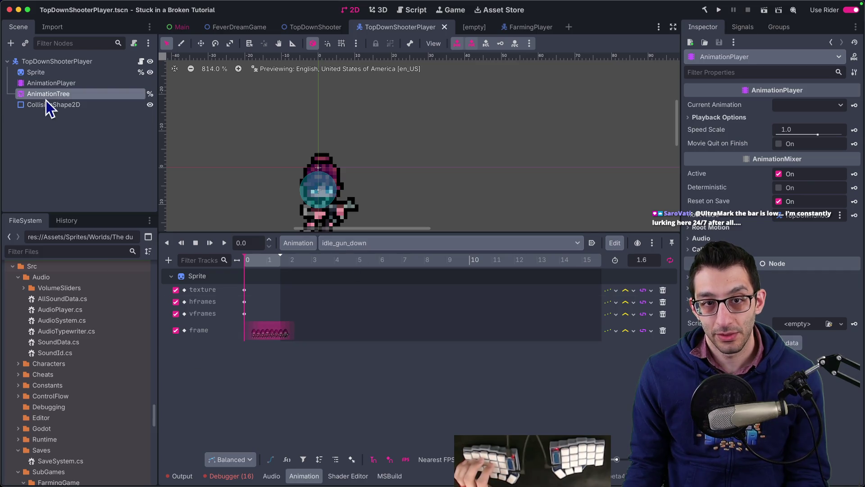
{"action": "left_click", "coordinate": [293, 475]}
- Duplicate the idle_gun_left_up animation as a new animation named run_gun_down
{"action": "left_click", "coordinate": [381, 244]}
{"action": "left_click", "coordinate": [360, 288]}
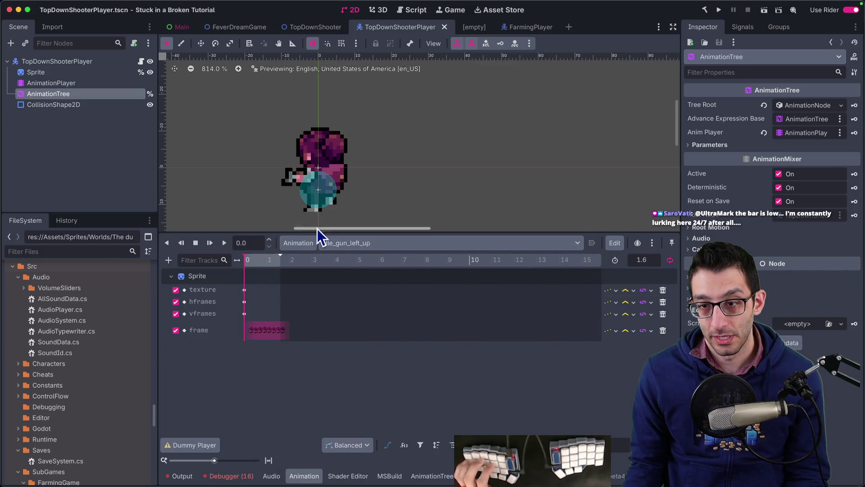
{"action": "left_click", "coordinate": [299, 243]}
{"action": "left_click", "coordinate": [313, 288]}
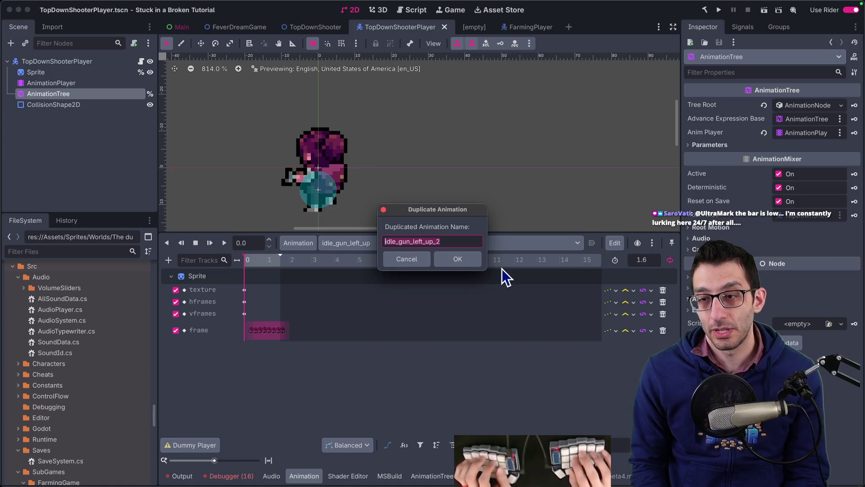
{"action": "type", "text": "run_"}
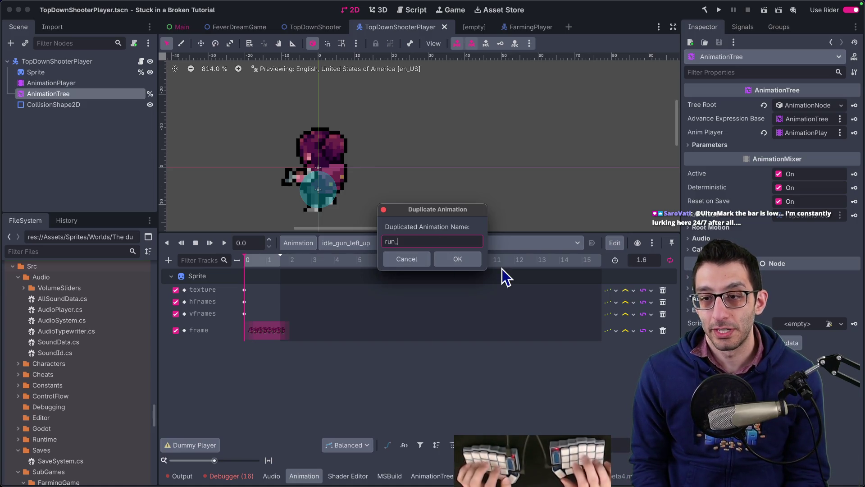
{"action": "type", "text": "gun_down"}
{"action": "key", "text": "Return"}
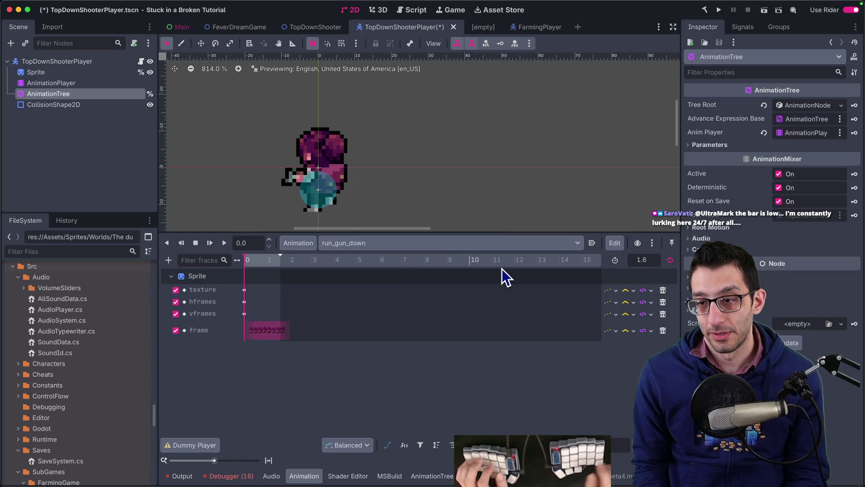
- Check the animation dropdown, then place the cursor at the start of notes line 38
{"action": "left_click", "coordinate": [410, 246]}
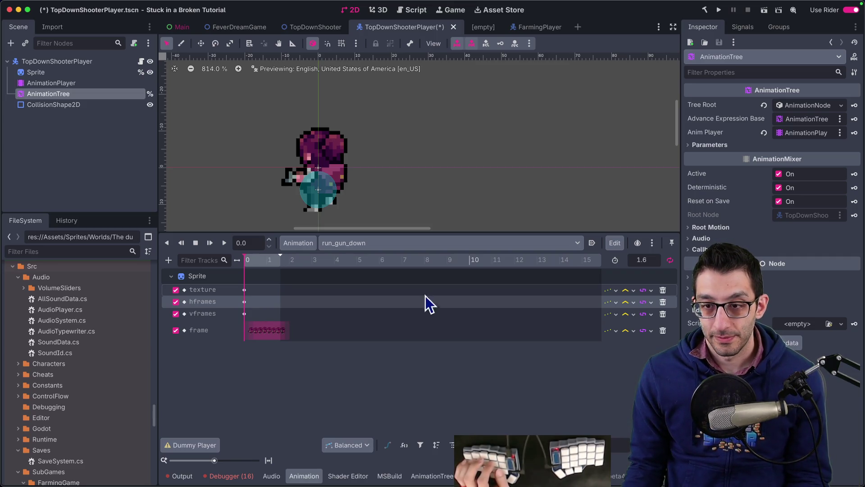
{"action": "left_click", "coordinate": [396, 243]}
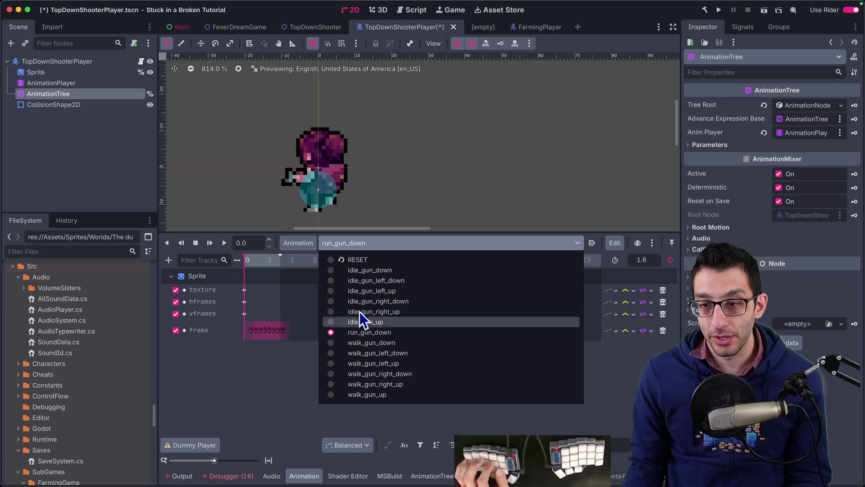
{"action": "left_click", "coordinate": [298, 380]}
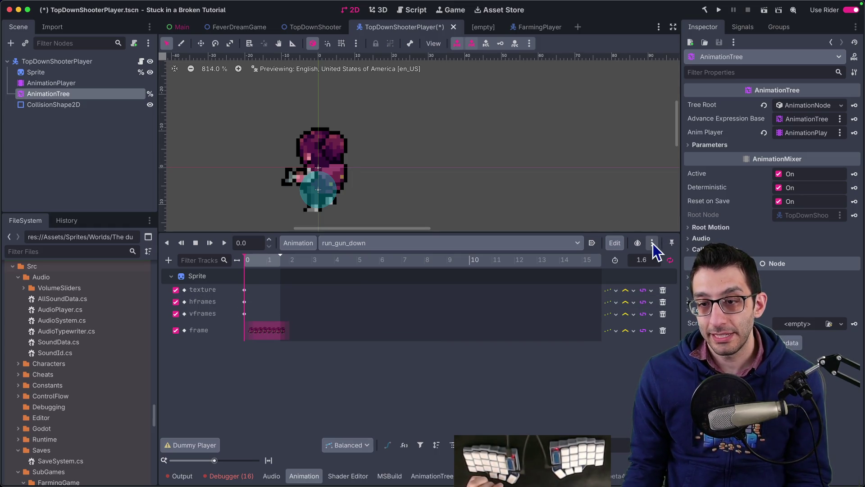
{"action": "key", "text": "super+Tab"}
{"action": "left_click", "coordinate": [228, 244]}
{"action": "key", "text": "super+Left"}
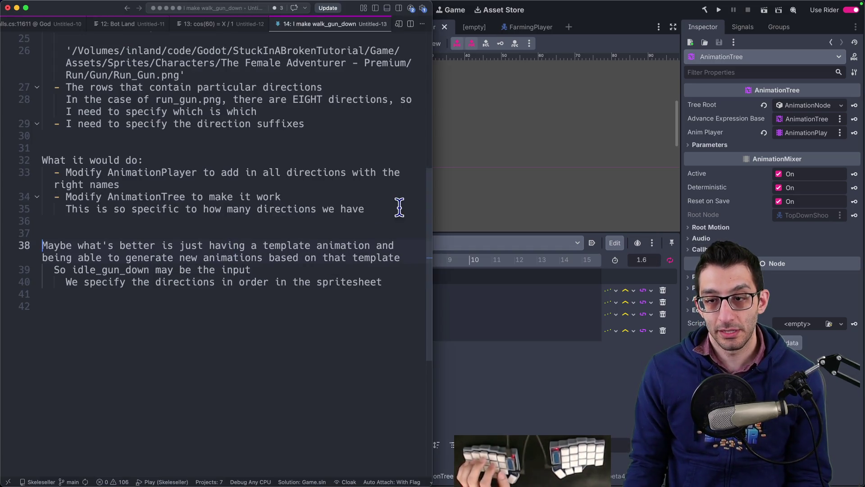
- Mark the template-animation idea on line 38 with :star:
{"action": "type", "text": ":star:"}
{"action": "key", "text": "Down"}
{"action": "key", "text": "Down"}
{"action": "key", "text": "Down"}
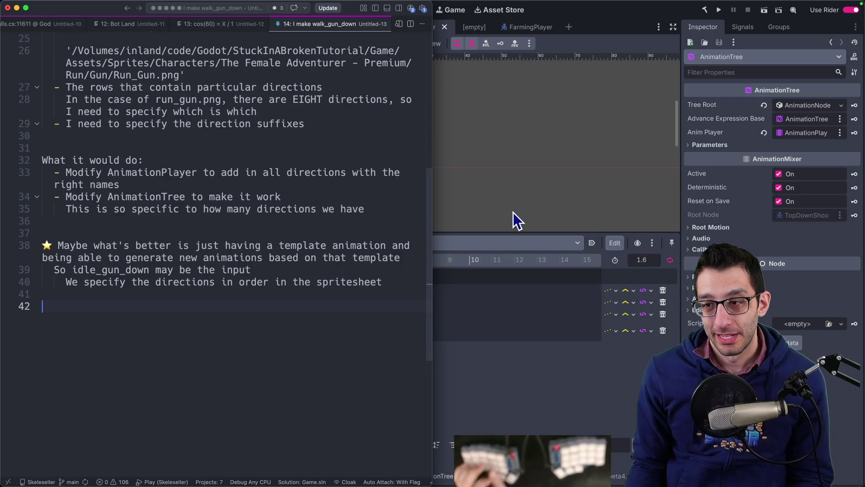
{"action": "left_click", "coordinate": [501, 239]}
{"action": "left_click", "coordinate": [496, 239]}
{"action": "key", "text": "super+Tab"}
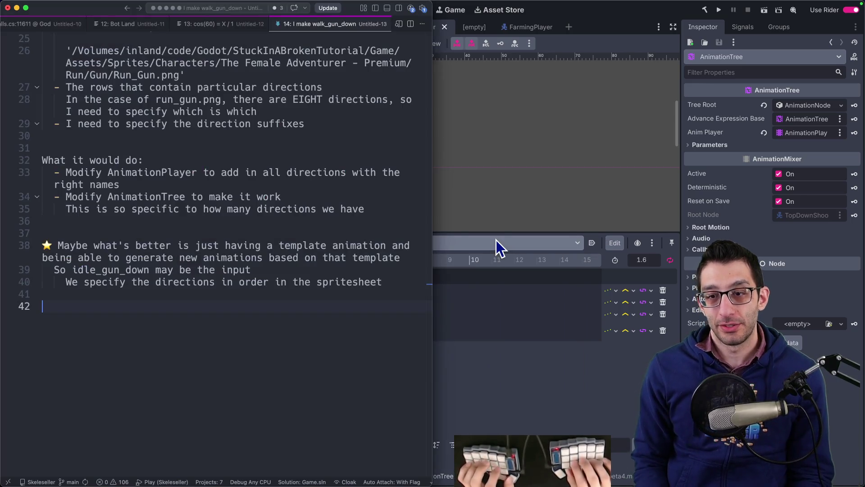
- Start an 'I specify:' list with the animation name and the scene
{"action": "key", "text": "Return"}
{"action": "type", "text": "I specify"}
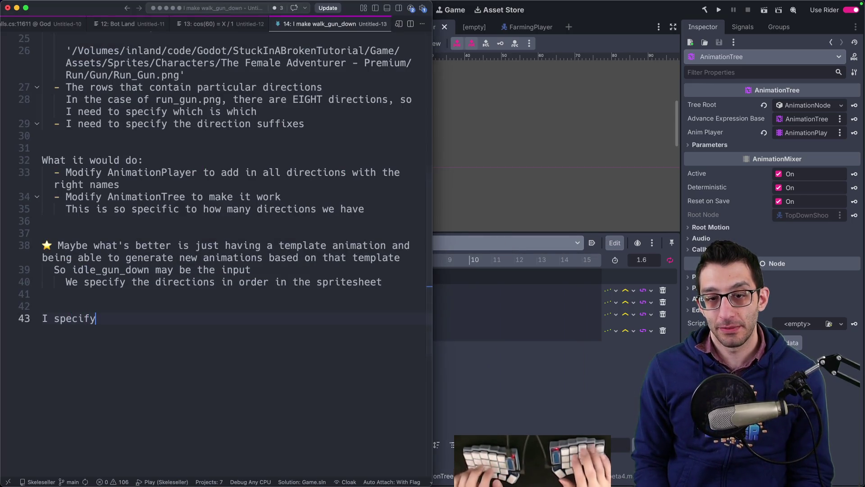
{"action": "type", "text": ":"}
{"action": "key", "text": "Return"}
{"action": "type", "text": "The name of"}
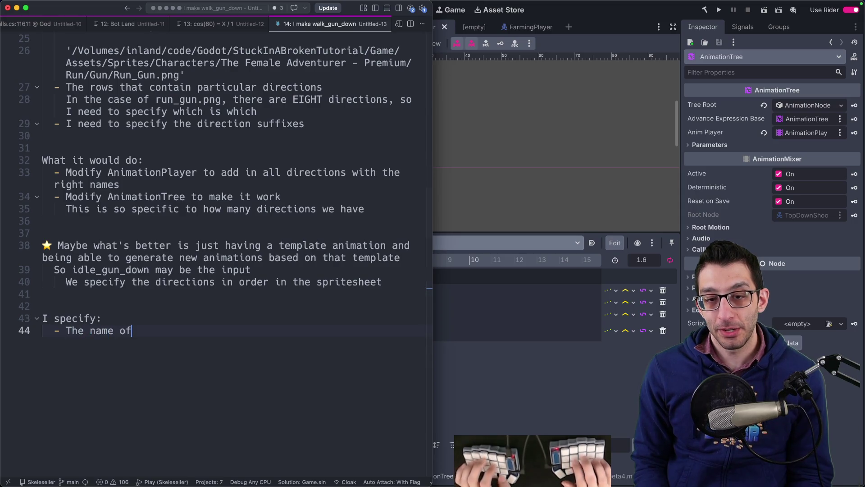
{"action": "type", "text": "mation"}
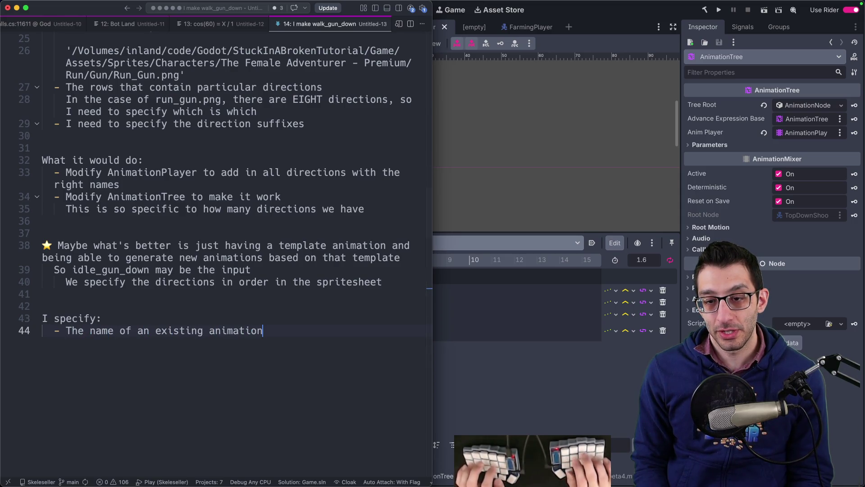
{"action": "key", "text": "Return"}
{"action": "type", "text": "The scene that i"}
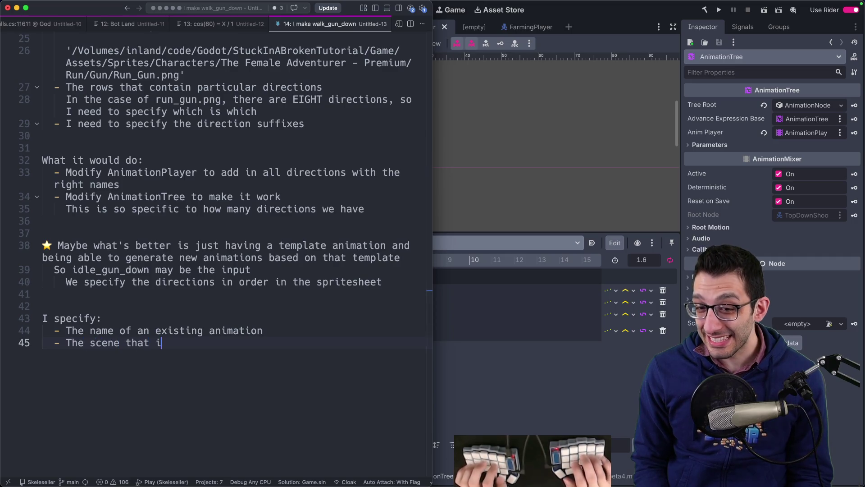
- Add an 'It would do:' list with the item 'Make new animations'
{"action": "key", "text": "Return"}
{"action": "key", "text": "Return"}
{"action": "type", "text": "It would"}
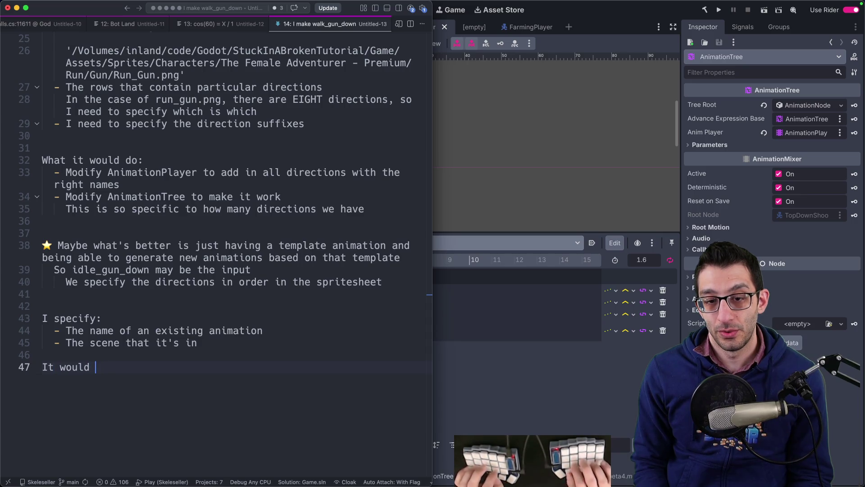
{"action": "type", "text": "do:"}
{"action": "key", "text": "Return"}
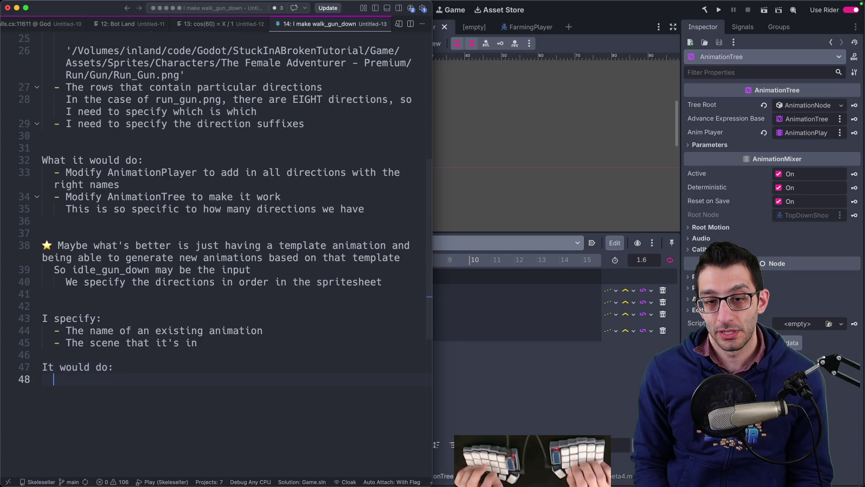
{"action": "type", "text": "-Make new animations"}
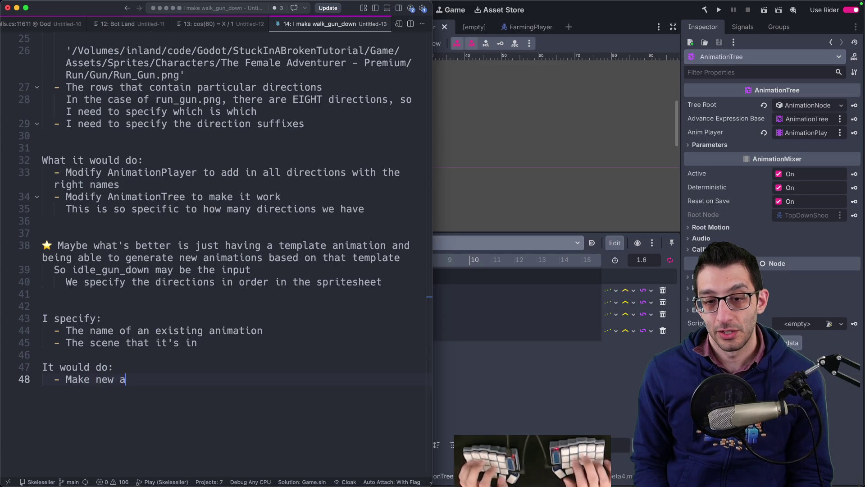
- Add a directions input item with spritesheet names as a nested alternative
{"action": "left_click", "coordinate": [197, 342]}
{"action": "key", "text": "Return"}
{"action": "type", "text": "- The"}
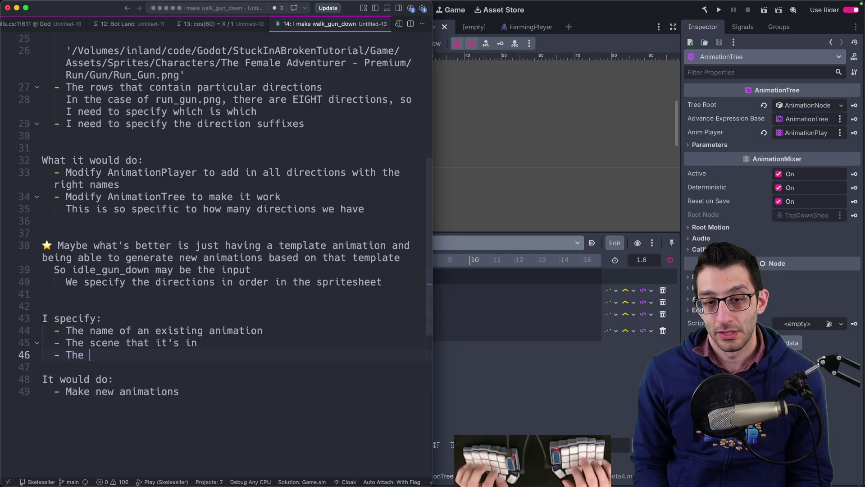
{"action": "type", "text": "directions that I want in order in the"}
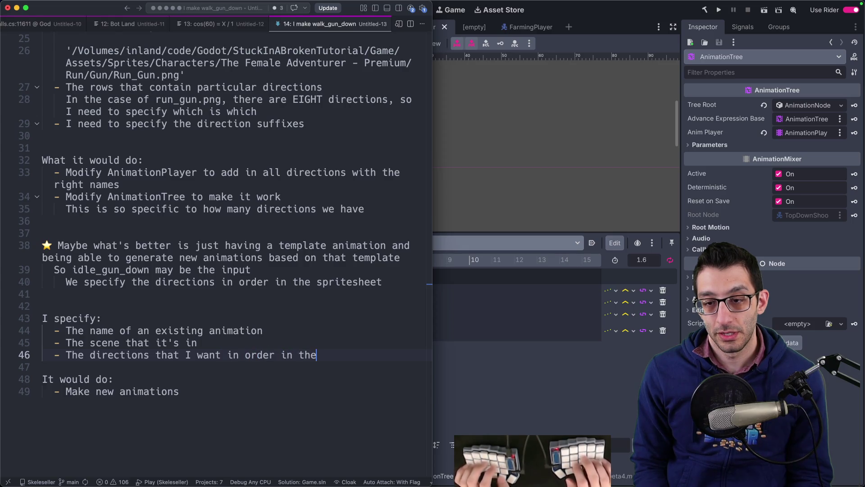
{"action": "type", "text": " spir"}
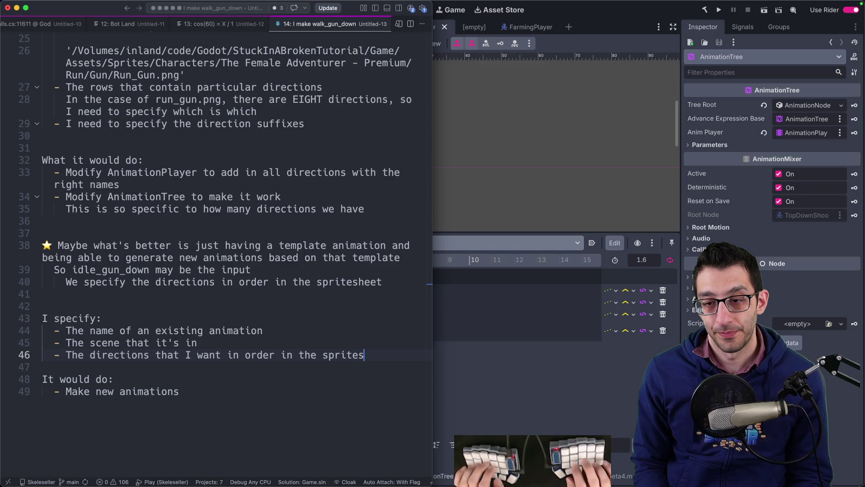
{"action": "key", "text": "Return"}
{"action": "type", "text": "- Or, the names of spriteshe"}
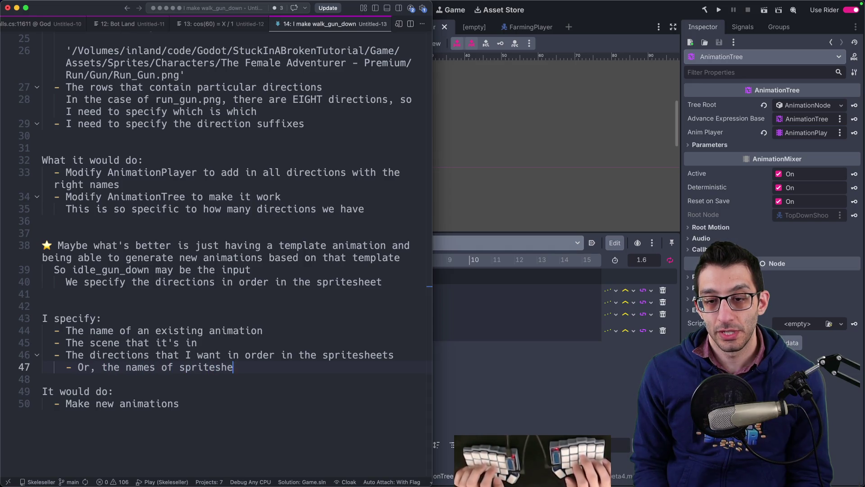
{"action": "type", "text": "ets"}
{"action": "key", "text": "super+Tab"}
{"action": "key", "text": "space"}
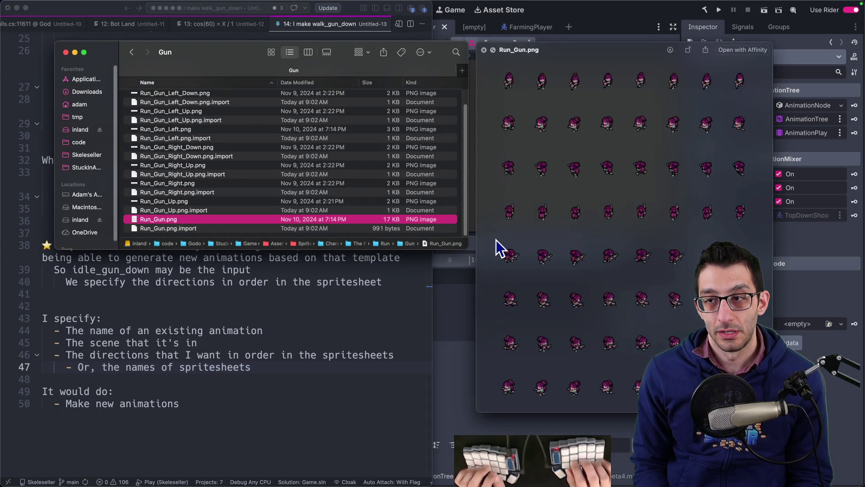
- Open Game > Assets > Sprites > Characters > FarmingCharacters > Lyria and preview Idle.png
{"action": "key", "text": "super+n"}
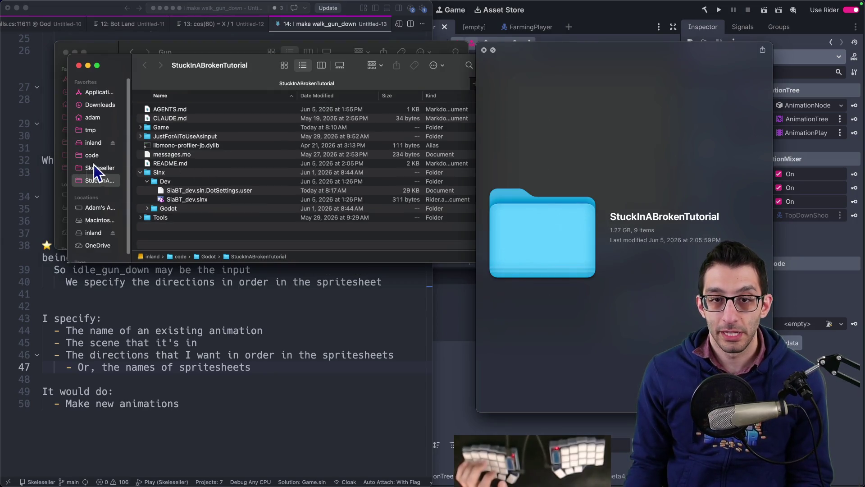
{"action": "double_click", "coordinate": [182, 127]}
{"action": "double_click", "coordinate": [182, 118]}
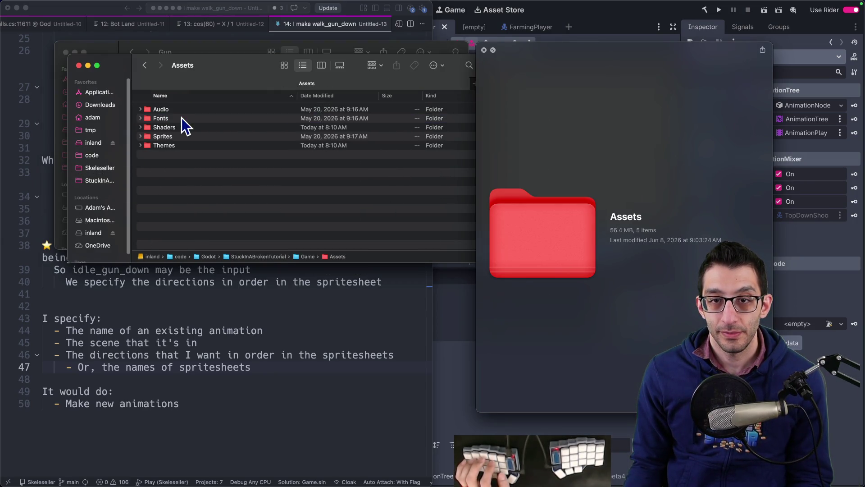
{"action": "key", "text": "Down"}
{"action": "double_click", "coordinate": [176, 134]}
{"action": "double_click", "coordinate": [179, 112]}
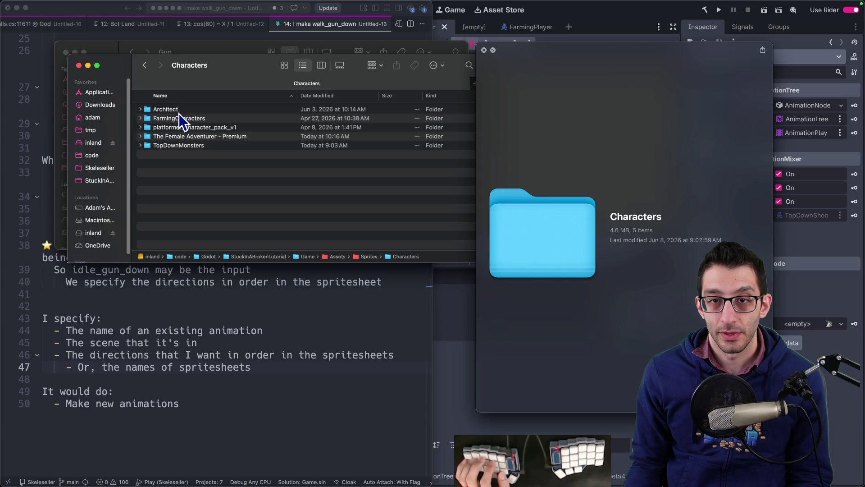
{"action": "left_click", "coordinate": [177, 118]}
{"action": "double_click", "coordinate": [177, 118]}
{"action": "double_click", "coordinate": [177, 113]}
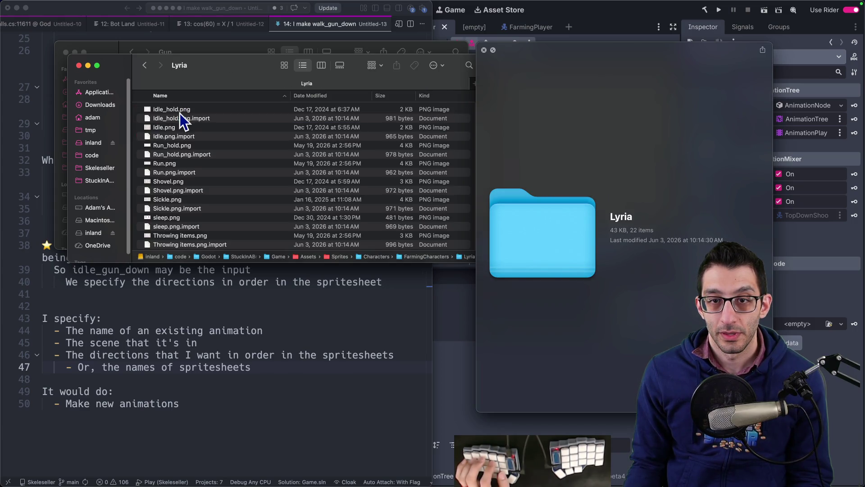
{"action": "left_click", "coordinate": [181, 126]}
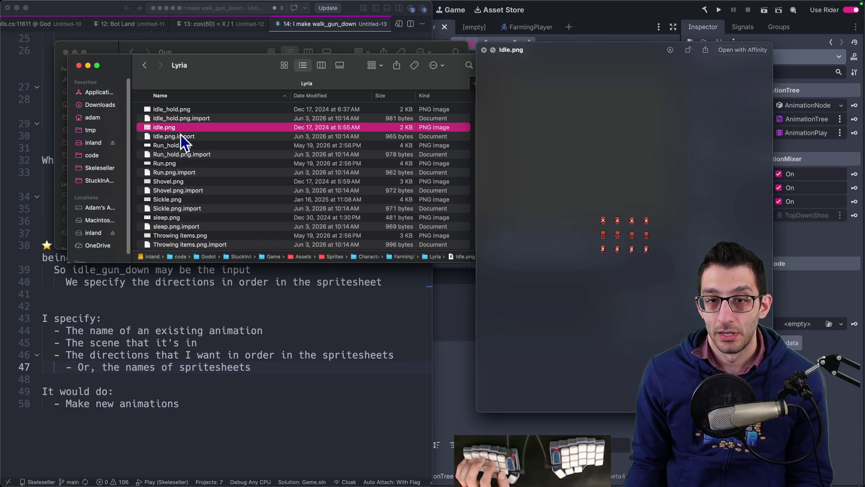
- Look inside the Npc1 folder, then navigate back up to the home folder
{"action": "key", "text": "super+Up"}
{"action": "key", "text": "Down"}
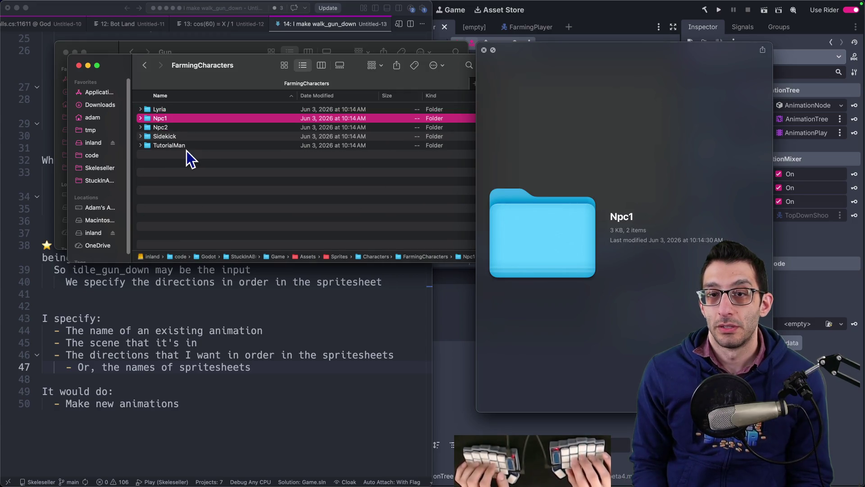
{"action": "key", "text": "super+Down"}
{"action": "key", "text": "super+Up"}
{"action": "key", "text": "super+Up"}
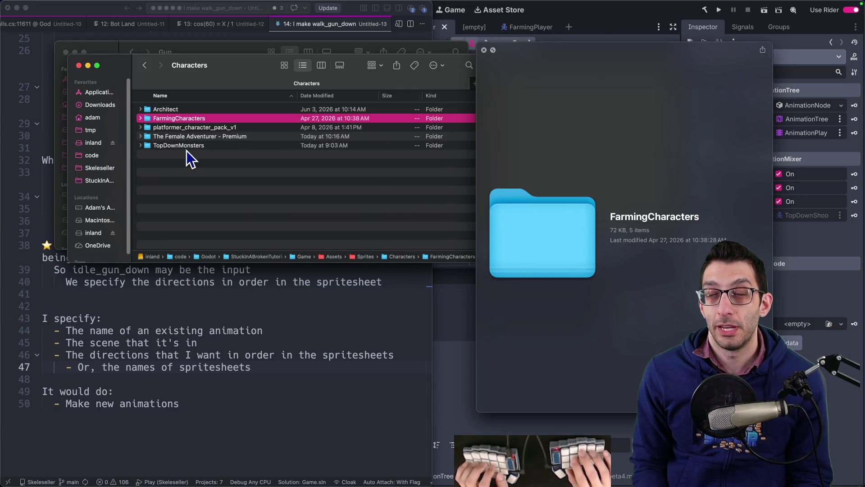
{"action": "key", "text": "super+Up"}
{"action": "key", "text": "Down"}
{"action": "key", "text": "shift+super+h"}
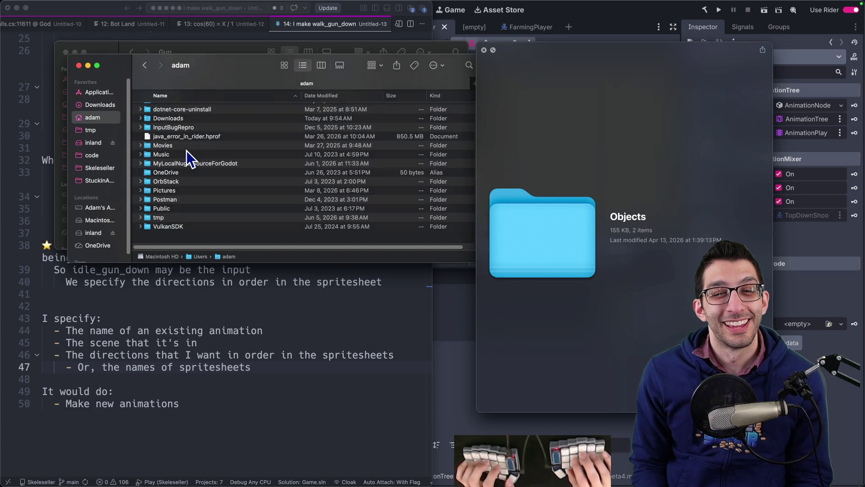
{"action": "key", "text": "super+["}
{"action": "key", "text": "super+Up"}
{"action": "key", "text": "shift+super+h"}
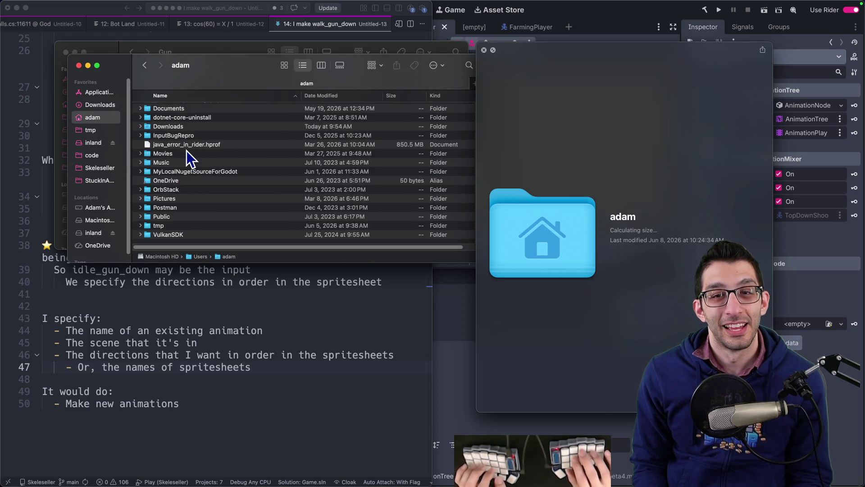
- From StuckInABrokenTutorial, open Game > Assets > Sprites > Characters > Architect and preview ArchitectBattleAnimations.png
{"action": "left_click", "coordinate": [107, 180]}
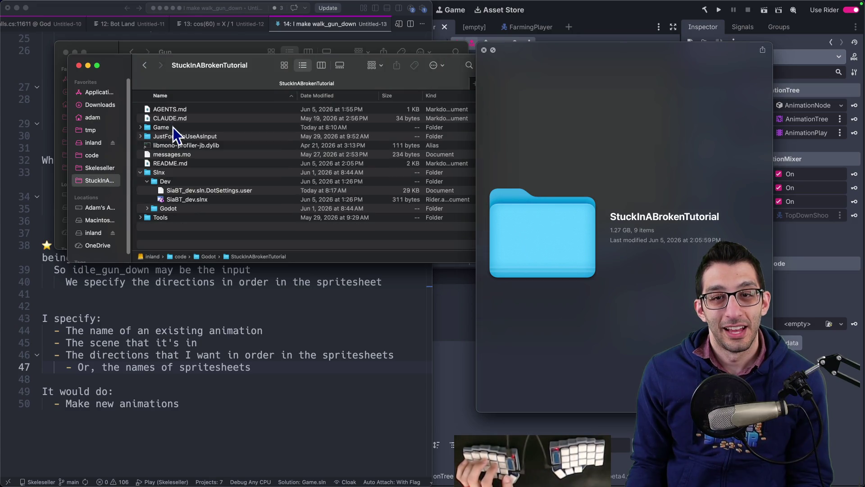
{"action": "double_click", "coordinate": [173, 128]}
{"action": "double_click", "coordinate": [176, 118]}
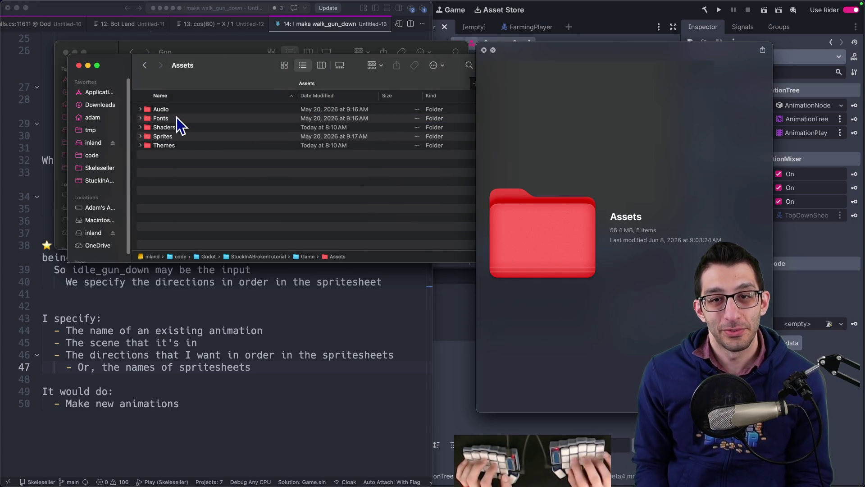
{"action": "key", "text": "Down"}
{"action": "key", "text": "Down"}
{"action": "key", "text": "Down"}
{"action": "key", "text": "super+Down"}
{"action": "key", "text": "Down"}
{"action": "key", "text": "Up"}
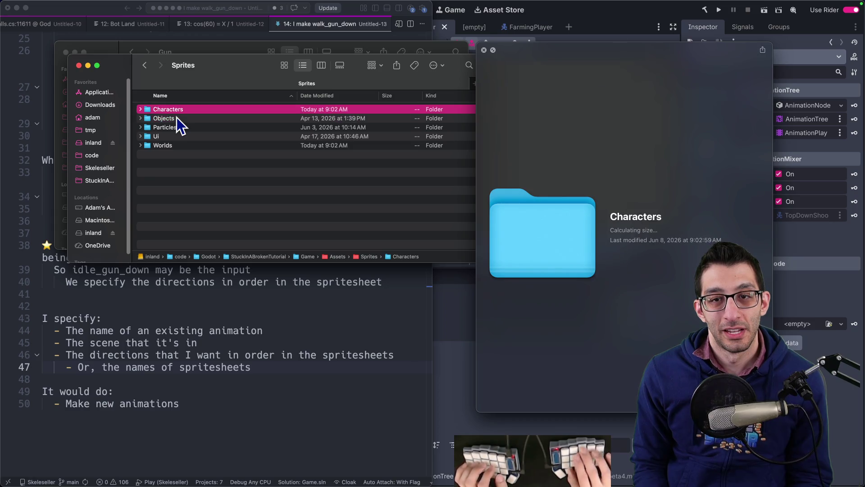
{"action": "key", "text": "super+Down"}
{"action": "key", "text": "Down"}
{"action": "key", "text": "Down"}
{"action": "key", "text": "Down"}
{"action": "key", "text": "Up"}
{"action": "key", "text": "Up"}
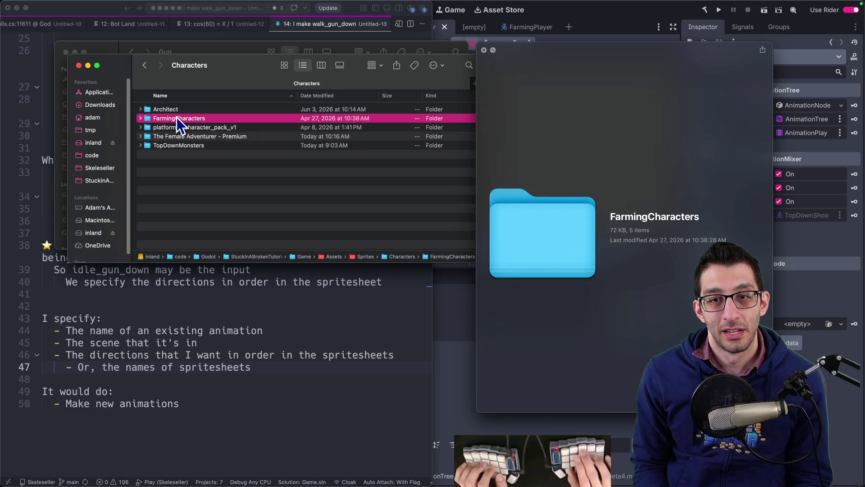
{"action": "key", "text": "Up"}
{"action": "key", "text": "super+Down"}
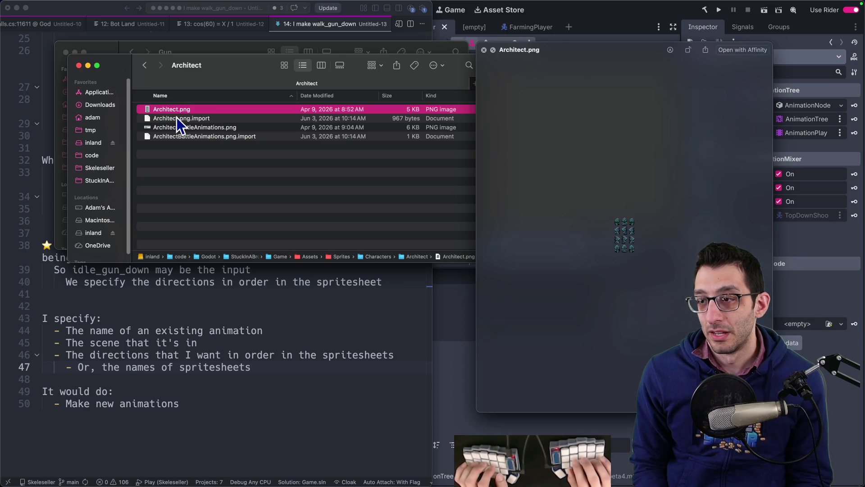
{"action": "key", "text": "Down"}
{"action": "key", "text": "Down"}
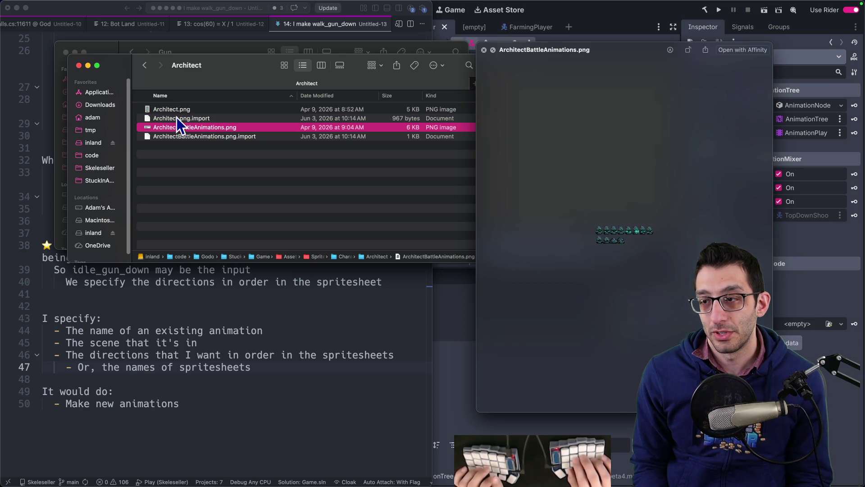
{"action": "key", "text": "super+Tab"}
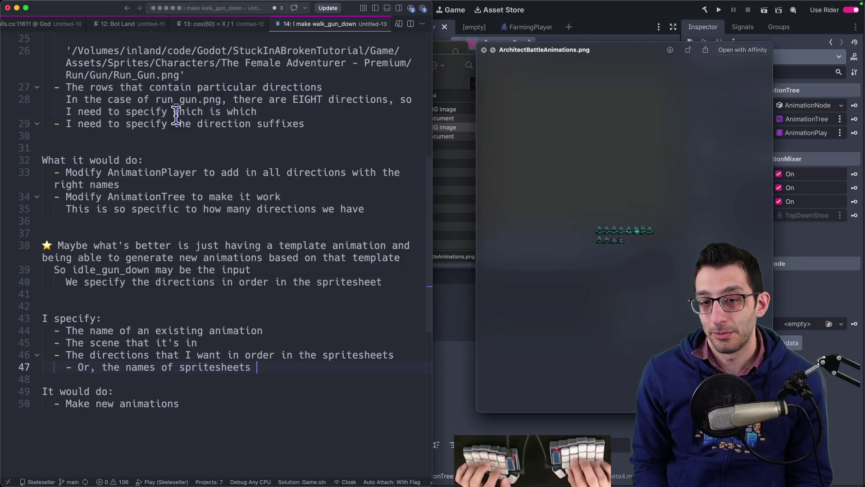
- Reword the third bullet to 'The direction names that I want (in order in the spritesheet)' and drop the spritesheet-names line
{"action": "key", "text": "super+shift+Left"}
{"action": "key", "text": "BackSpace"}
{"action": "key", "text": "BackSpace"}
{"action": "key", "text": "BackSpace"}
{"action": "key", "text": "BackSpace"}
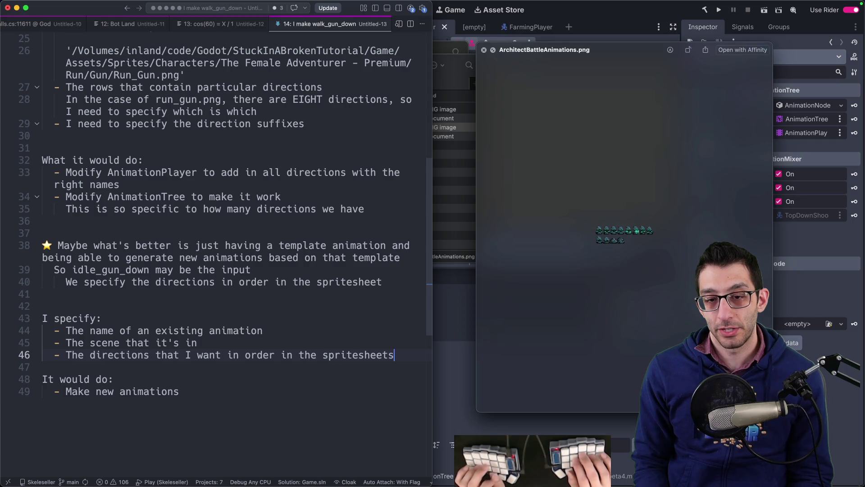
{"action": "key", "text": "BackSpace"}
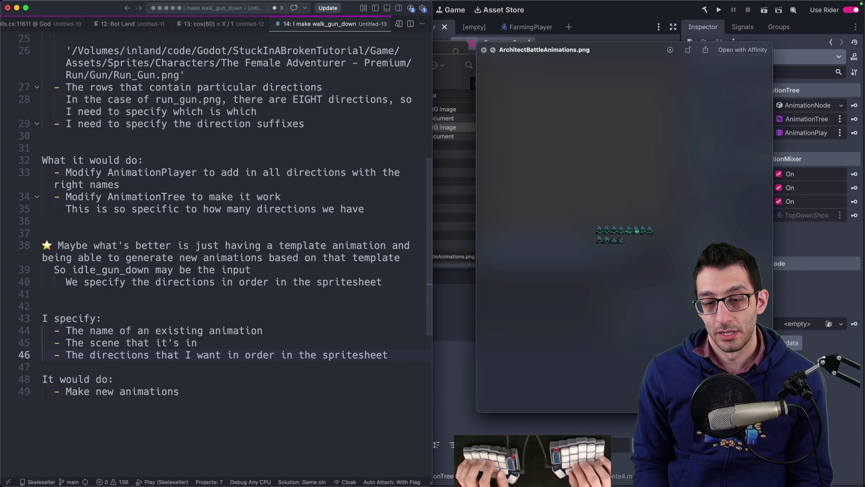
{"action": "left_click", "coordinate": [143, 354]}
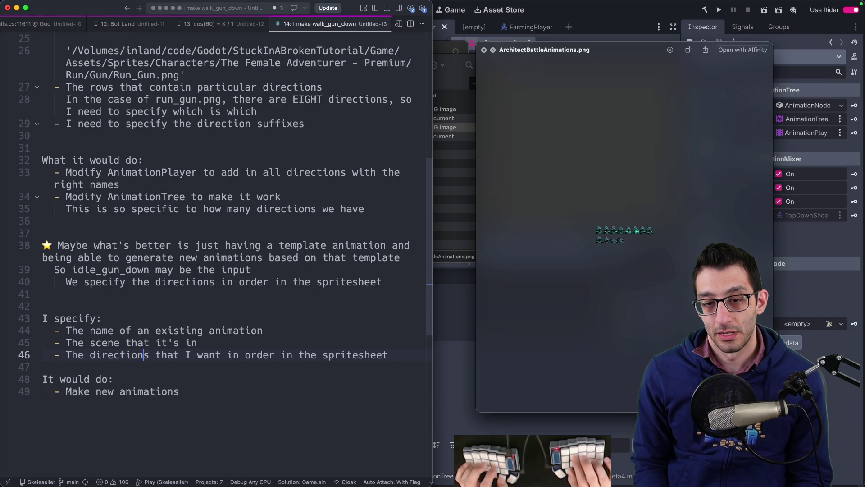
{"action": "type", "text": "name"}
{"action": "left_click", "coordinate": [209, 355]}
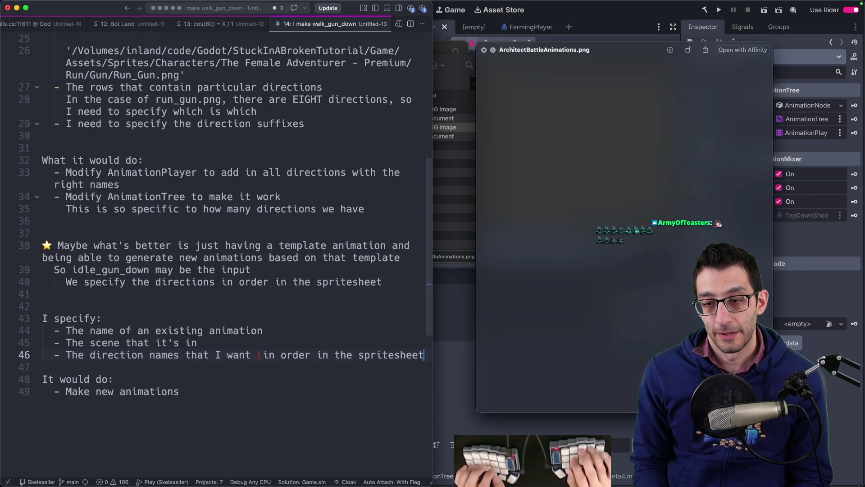
{"action": "key", "text": "Right"}
{"action": "type", "text": "("}
{"action": "key", "text": "End"}
{"action": "type", "text": ")"}
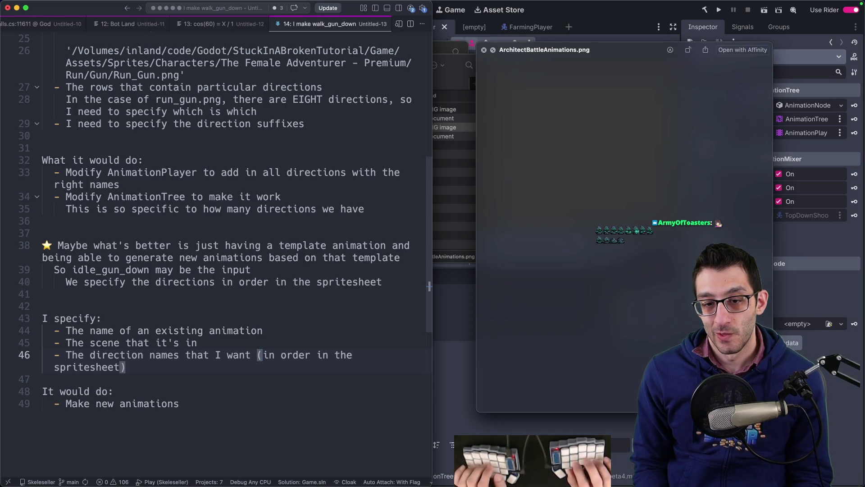
- Start a new '- ' bullet under the Make new animations line
{"action": "key", "text": "Down"}
{"action": "key", "text": "Down"}
{"action": "key", "text": "Down"}
{"action": "key", "text": "Return"}
{"action": "type", "text": "-"}
{"action": "left_click", "coordinate": [452, 371]}
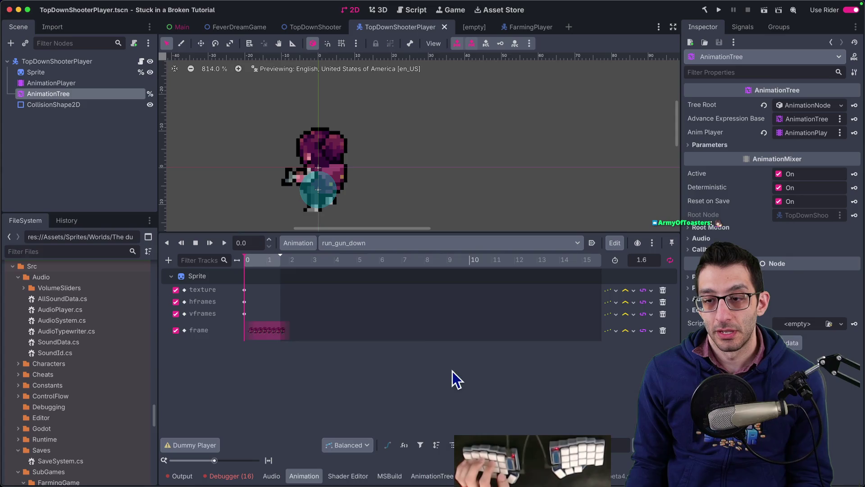
- Check the player's animation list, keeping run_gun_down, then open the idle_gun blend space in the AnimationTree
{"action": "left_click", "coordinate": [373, 247]}
{"action": "left_click", "coordinate": [373, 247]}
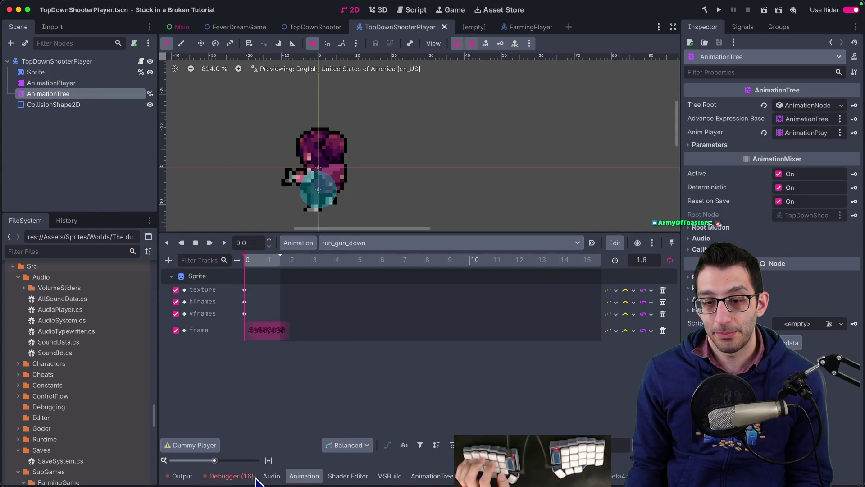
{"action": "left_click", "coordinate": [398, 245]}
{"action": "left_click", "coordinate": [398, 244]}
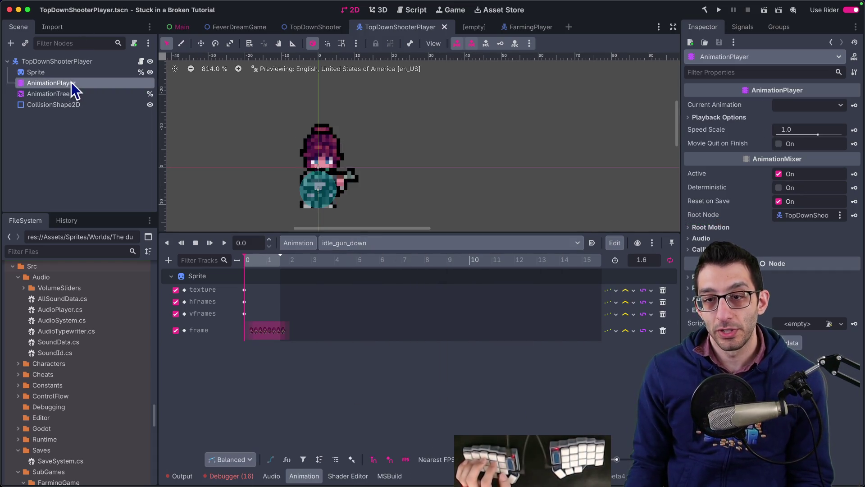
{"action": "left_click", "coordinate": [68, 93]}
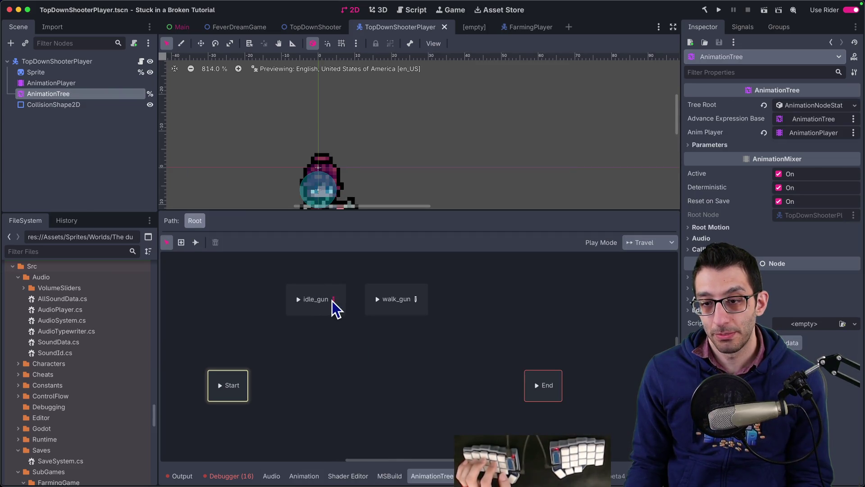
{"action": "left_click", "coordinate": [334, 300]}
{"action": "key", "text": "super+Tab"}
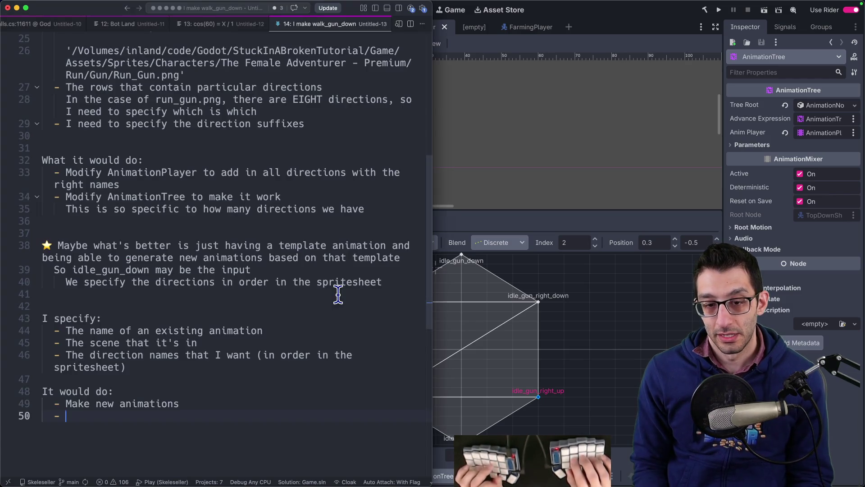
- Rewrite the Scenario #1 line to mention animations in an AnimationTree, folding in the old 'I specify' heading
{"action": "key", "text": "BackSpace"}
{"action": "key", "text": "BackSpace"}
{"action": "key", "text": "BackSpace"}
{"action": "key", "text": "Up"}
{"action": "key", "text": "Up"}
{"action": "key", "text": "Up"}
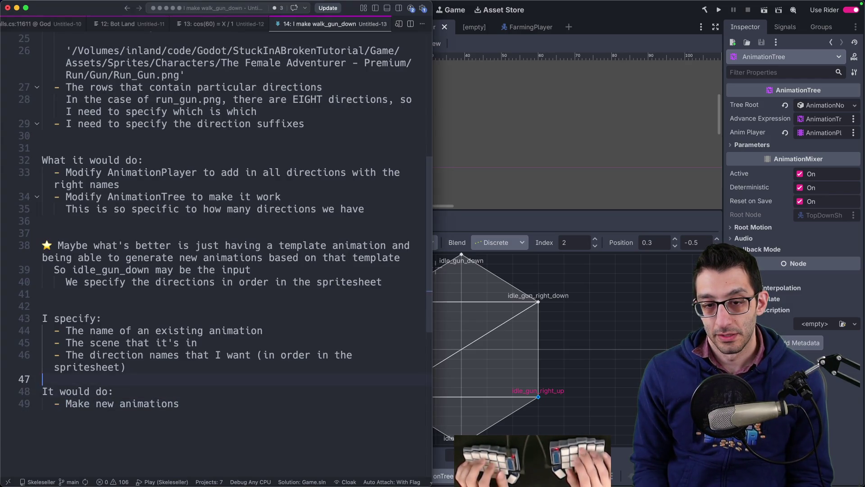
{"action": "key", "text": "Return"}
{"action": "type", "text": "S"}
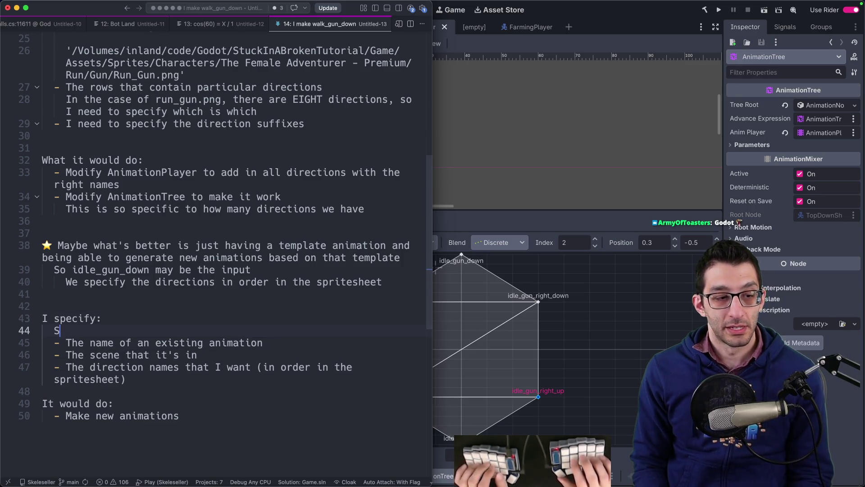
{"action": "type", "text": "cenario #1: I want to set up"}
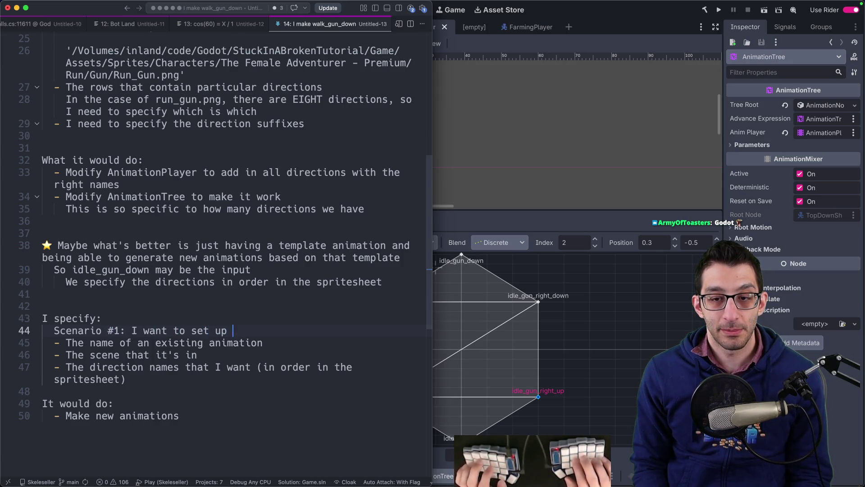
{"action": "type", "text": "ations in an AnimationTree"}
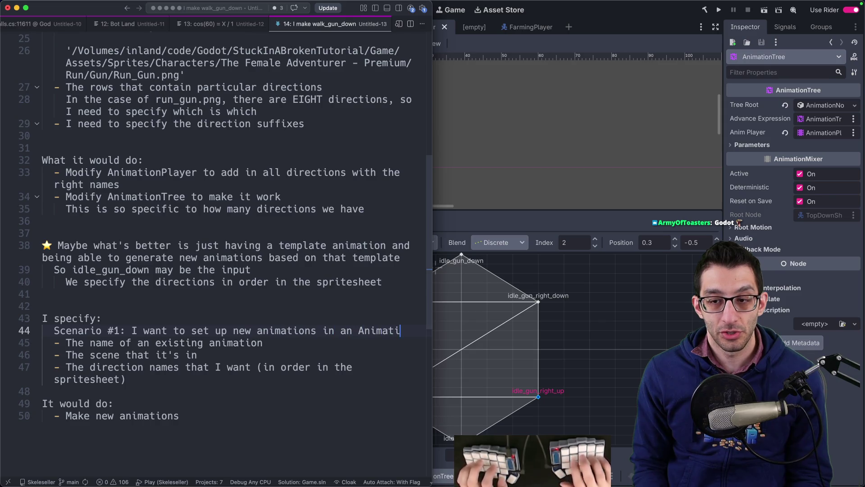
{"action": "key", "text": "Down"}
{"action": "key", "text": "Up"}
{"action": "type", "text": ". I spe"}
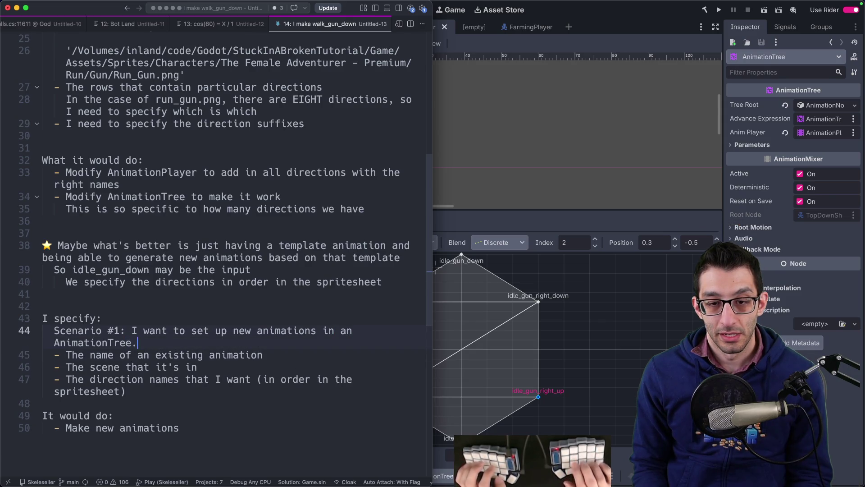
{"action": "key", "text": "Up"}
{"action": "key", "text": "super+shift+k"}
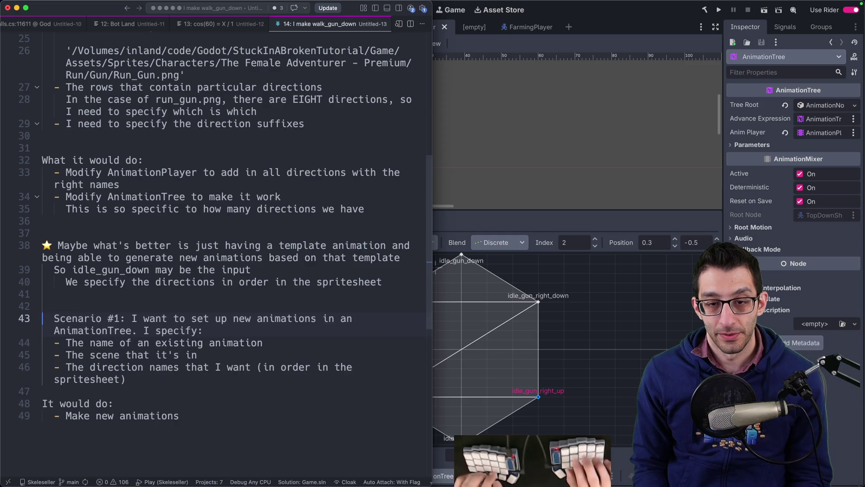
{"action": "key", "text": "BackSpace"}
{"action": "key", "text": "shift+Tab"}
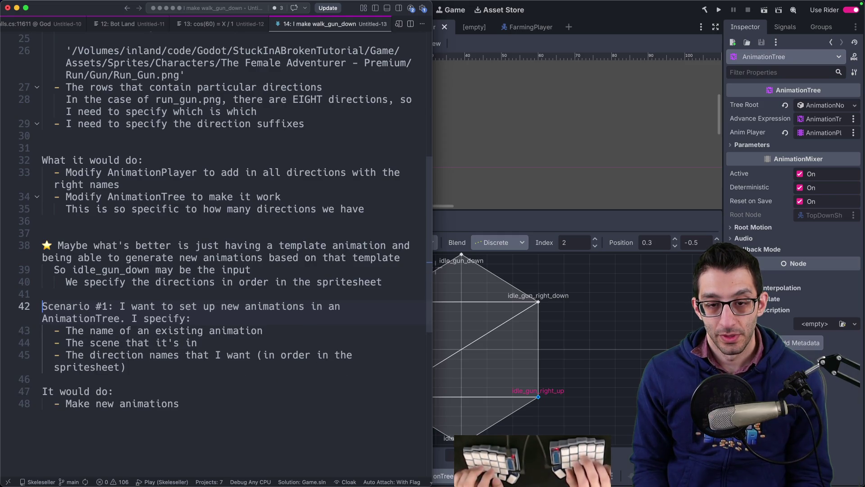
- Restructure Scenario #1 into an indented 'I specify' input list followed by an indented 'It:' heading
{"action": "left_click", "coordinate": [43, 330]}
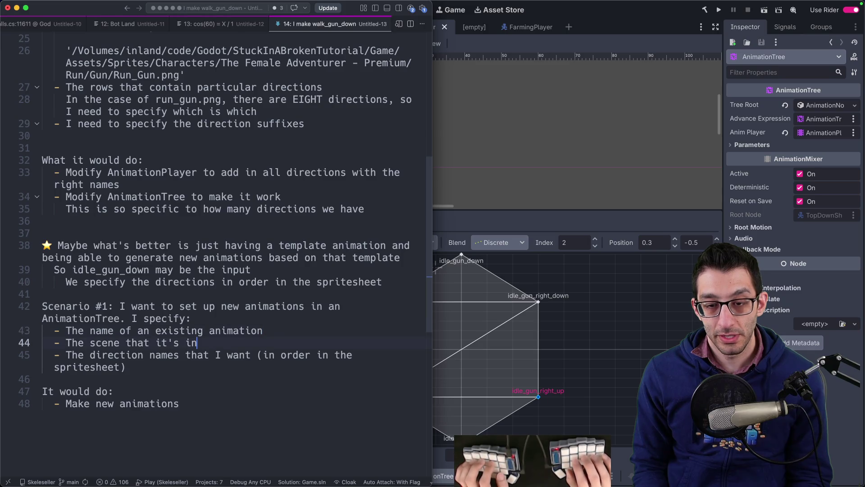
{"action": "left_click", "coordinate": [125, 366]}
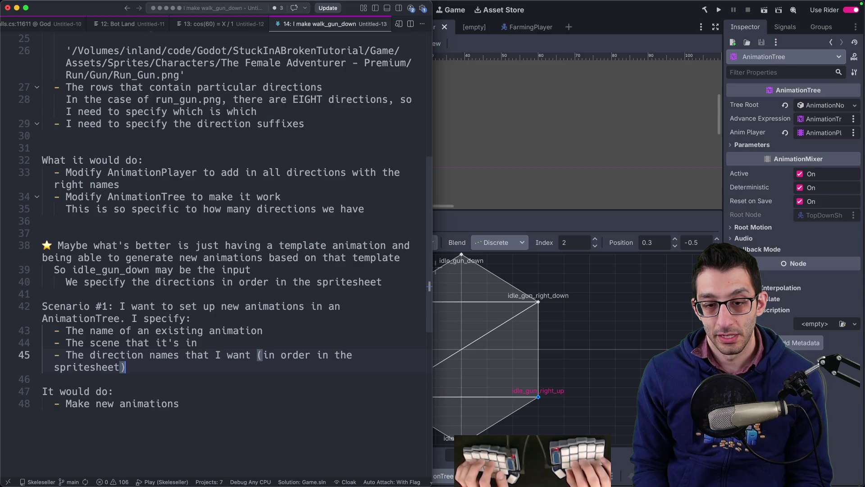
{"action": "key", "text": "Return"}
{"action": "key", "text": "Return"}
{"action": "type", "text": "It:"}
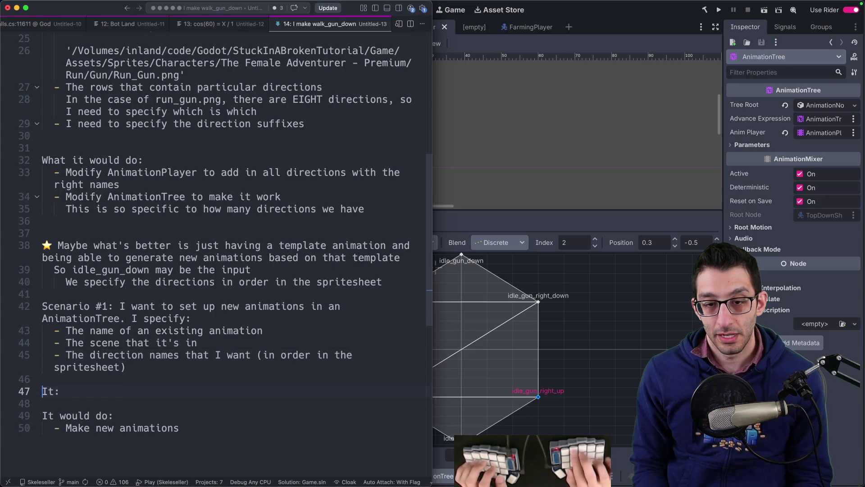
{"action": "key", "text": "Tab"}
{"action": "key", "text": "Up"}
{"action": "key", "text": "Return"}
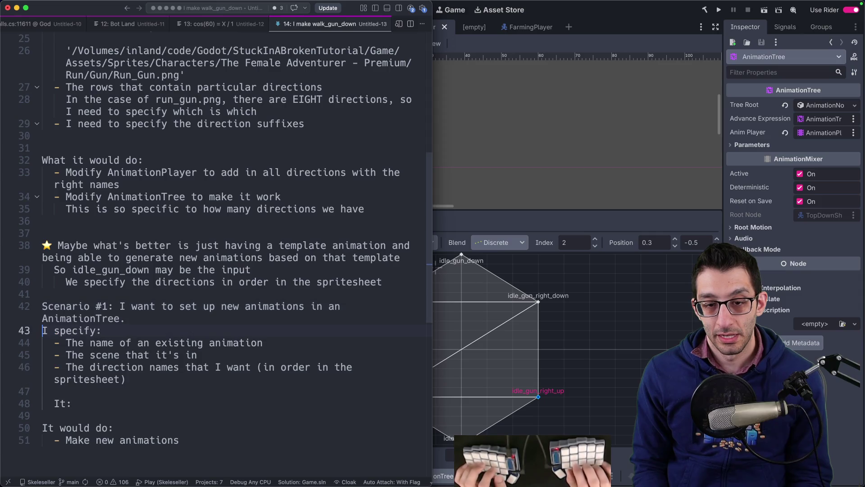
{"action": "key", "text": "Tab"}
{"action": "key", "text": "Down"}
{"action": "key", "text": "shift+Down"}
{"action": "key", "text": "shift+Down"}
{"action": "key", "text": "shift+Down"}
{"action": "key", "text": "Tab"}
{"action": "key", "text": "Down"}
{"action": "key", "text": "End"}
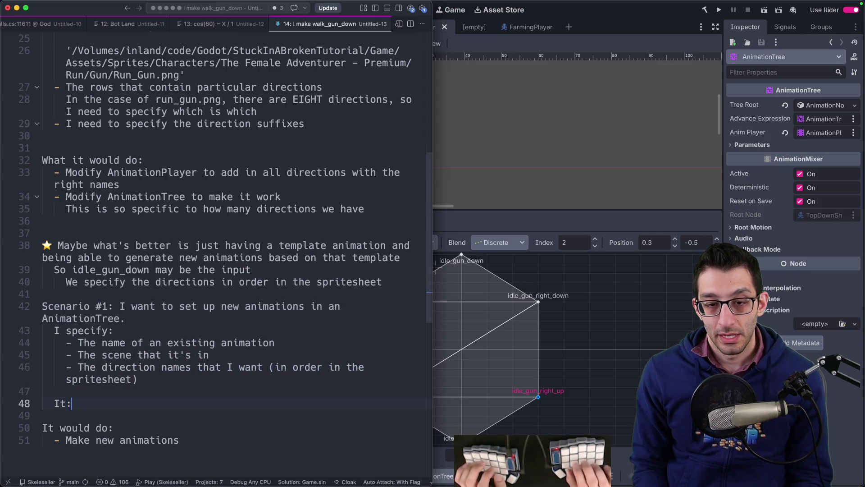
{"action": "key", "text": "Return"}
{"action": "key", "text": "Tab"}
- Add 'It:' bullets: find the AnimationPlayer holding the animation, and create animations for the specified directions
{"action": "type", "text": "- Find hte"}
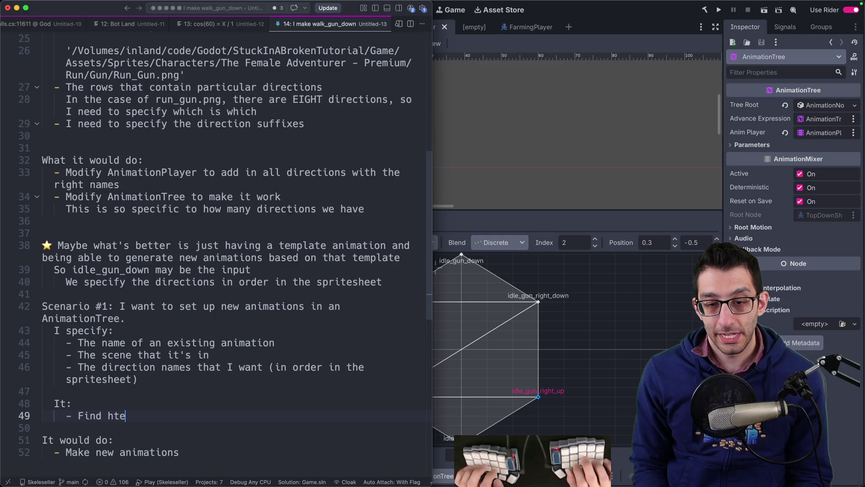
{"action": "key", "text": "BackSpace"}
{"action": "key", "text": "BackSpace"}
{"action": "key", "text": "BackSpace"}
{"action": "key", "text": "BackSpace"}
{"action": "type", "text": "s the animation in"}
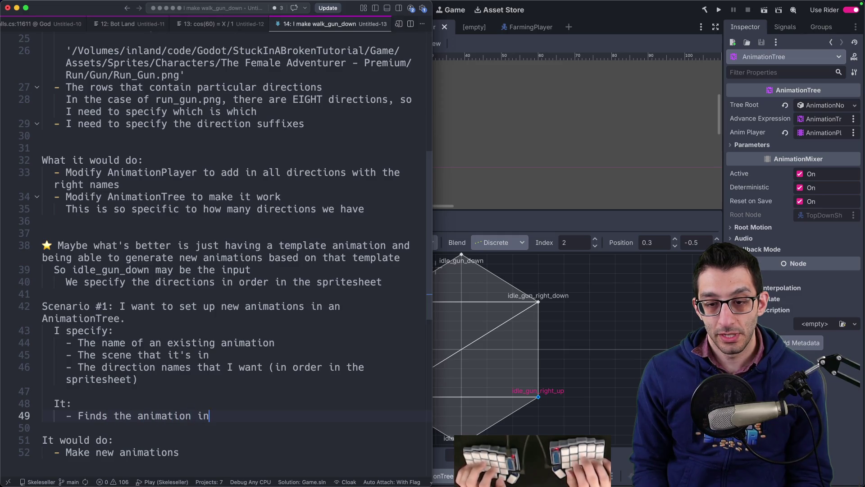
{"action": "key", "text": "alt+BackSpace"}
{"action": "key", "text": "alt+BackSpace"}
{"action": "type", "text": "imation"}
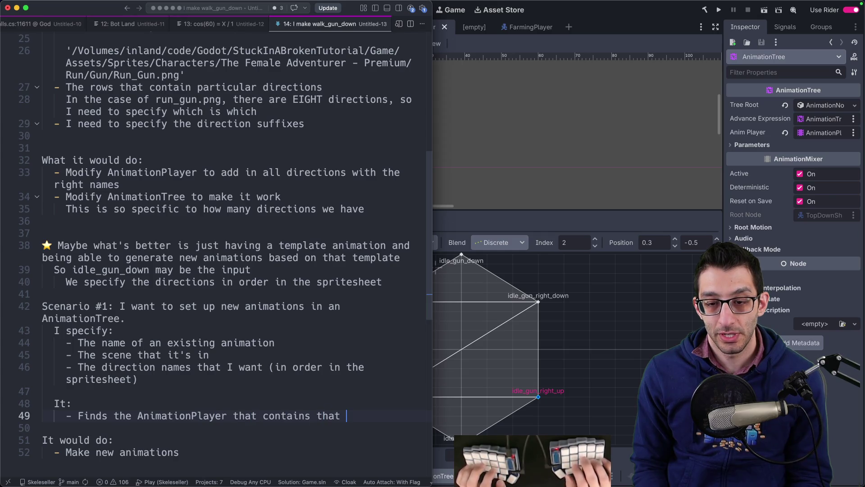
{"action": "type", "text": "animation"}
{"action": "key", "text": "Return"}
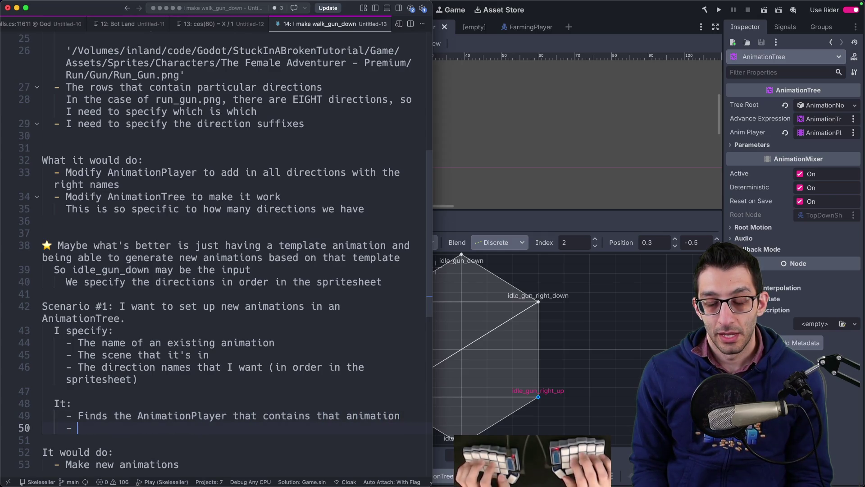
{"action": "type", "text": "Creates "}
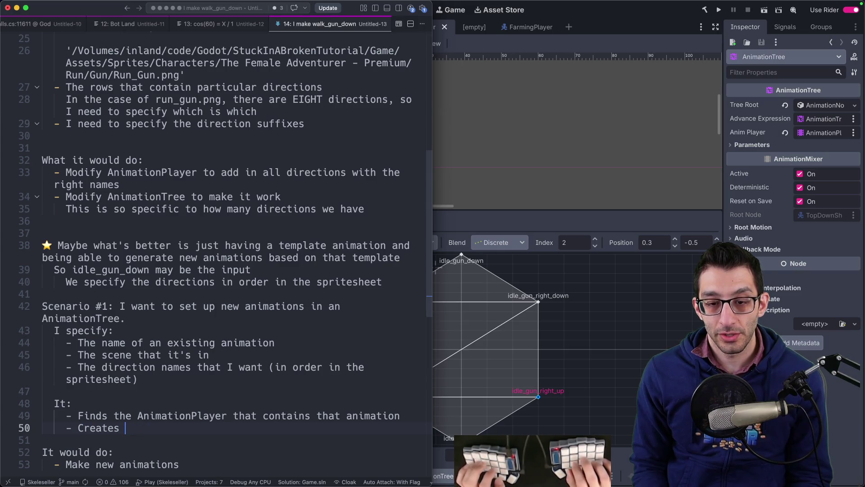
{"action": "type", "text": "new animations using t"}
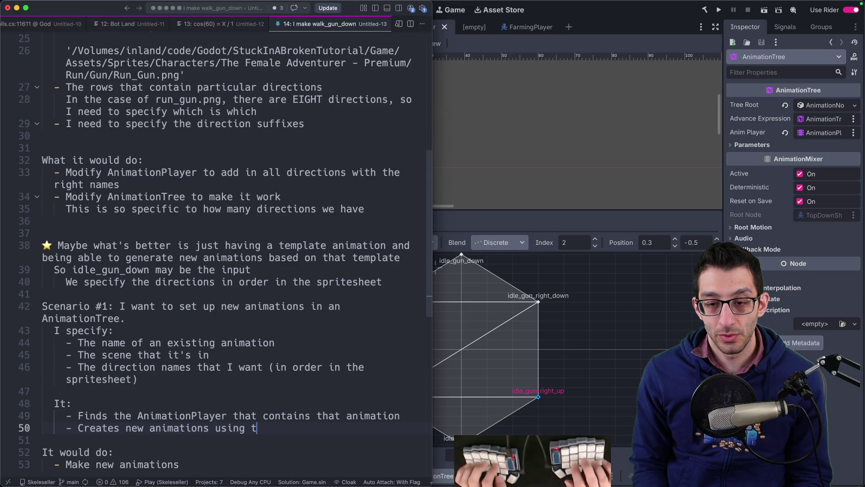
{"action": "type", "text": "he directions that I spe"}
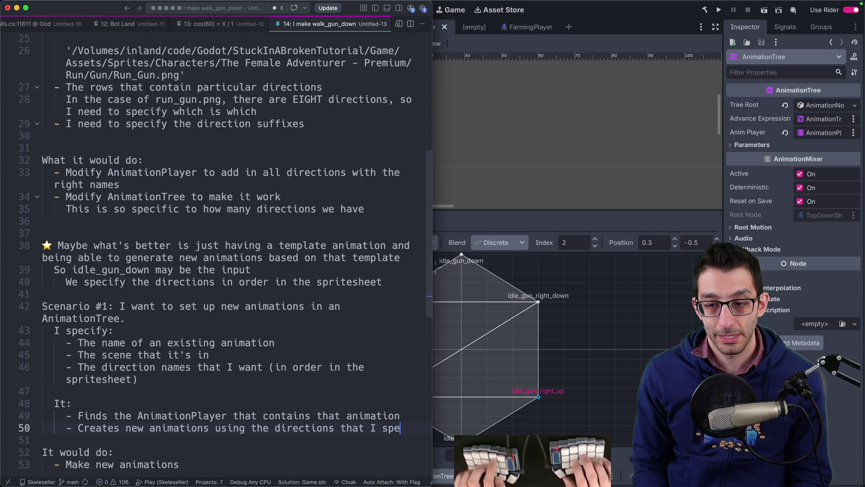
{"action": "type", "text": "cified"}
{"action": "scroll", "coordinate": [343, 304], "scroll_direction": "down", "scroll_amount": 5}
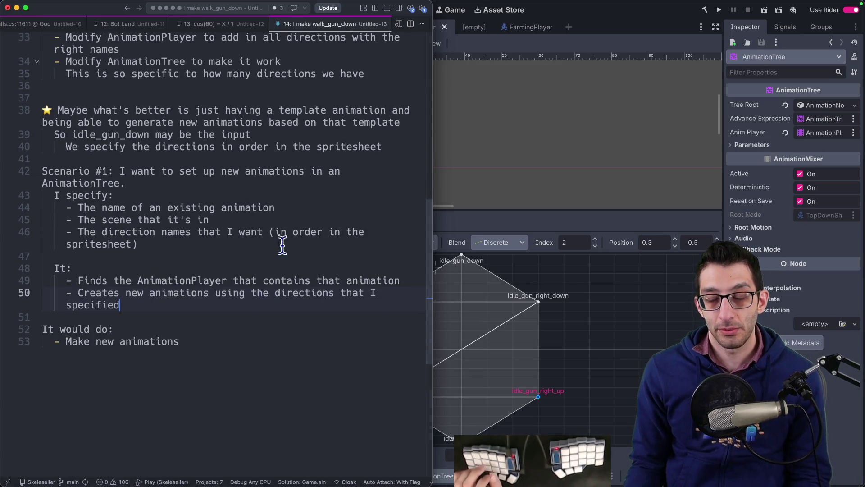
{"action": "key", "text": "Return"}
{"action": "key", "text": "Return"}
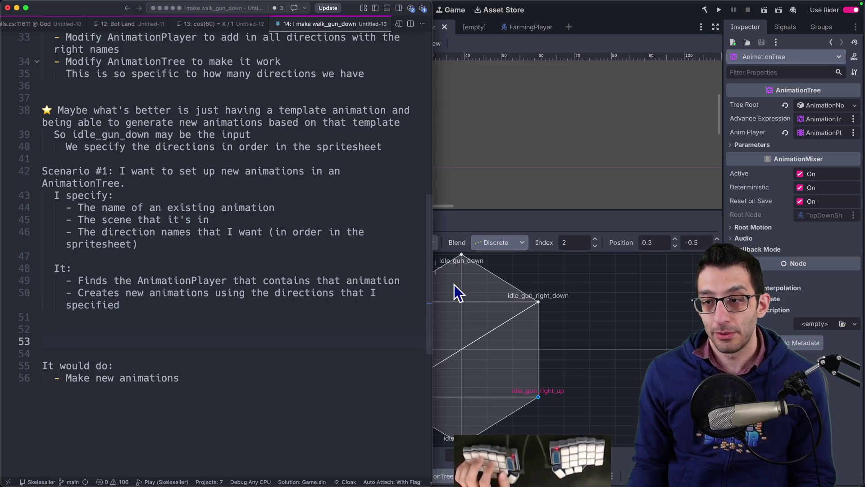
- In Godot, select the AnimationPlayer and check its animation list for idle_gun_down
{"action": "left_click", "coordinate": [459, 221]}
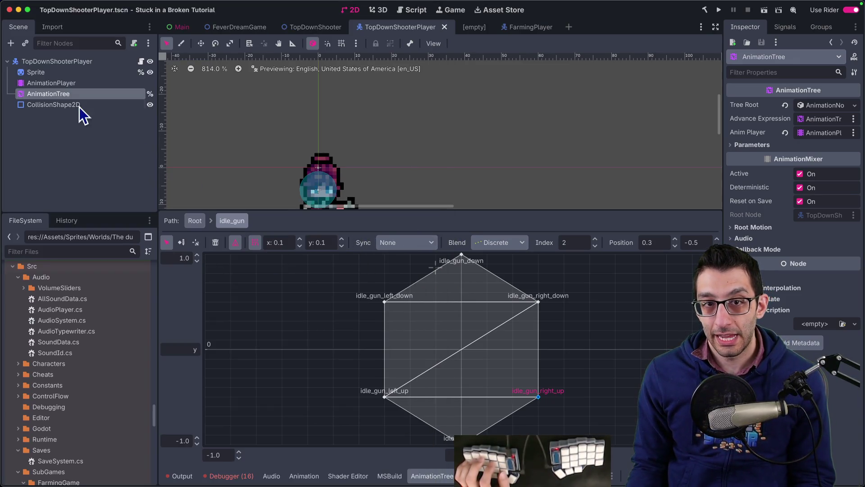
{"action": "left_click", "coordinate": [58, 83]}
{"action": "left_click", "coordinate": [394, 243]}
{"action": "key", "text": "Escape"}
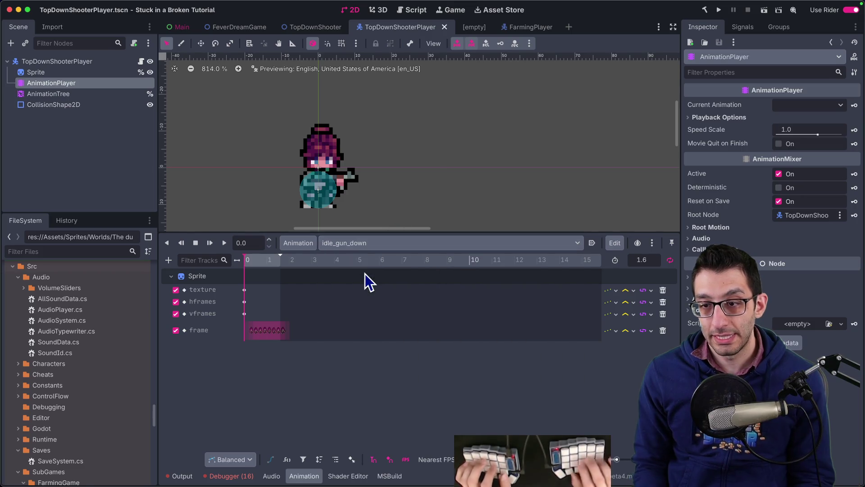
{"action": "key", "text": "super+Tab"}
- Begin an 'E.g.:' example with idle_gun_down and TopDownShooterPlayer.tscn bullets
{"action": "type", "text": "E.g.:"}
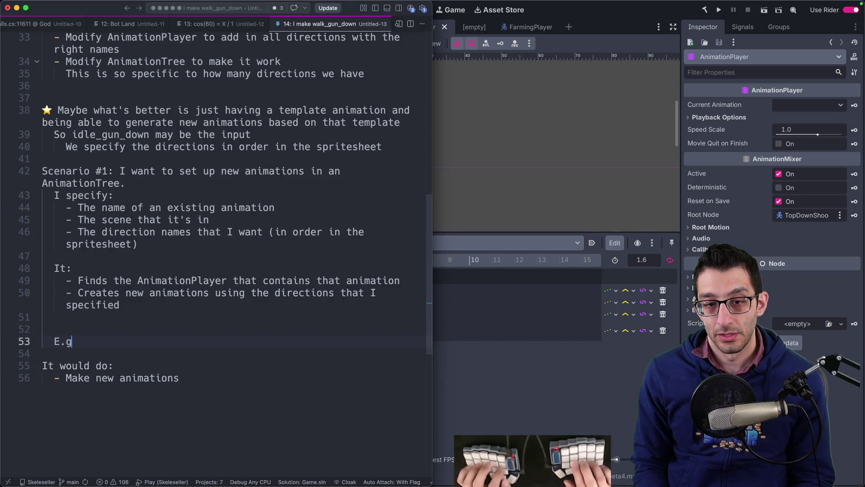
{"action": "key", "text": "Return"}
{"action": "type", "text": "- idle_gun"}
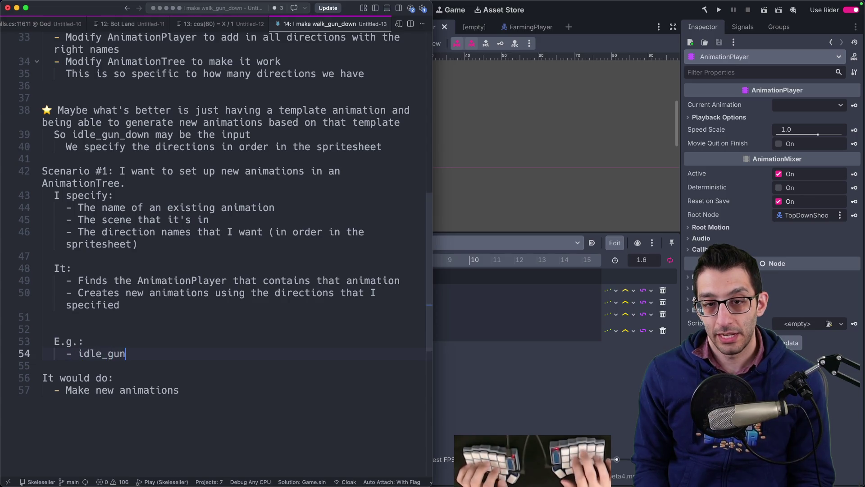
{"action": "type", "text": "_down"}
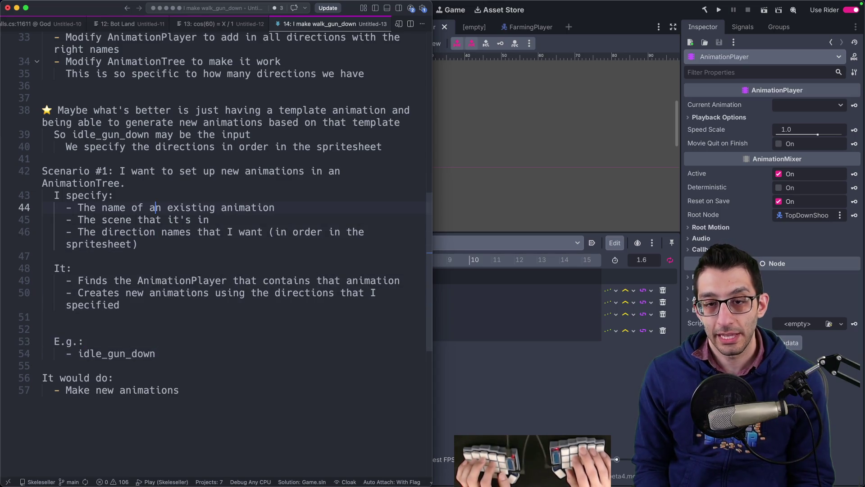
{"action": "left_click", "coordinate": [155, 232]}
{"action": "left_click", "coordinate": [155, 354]}
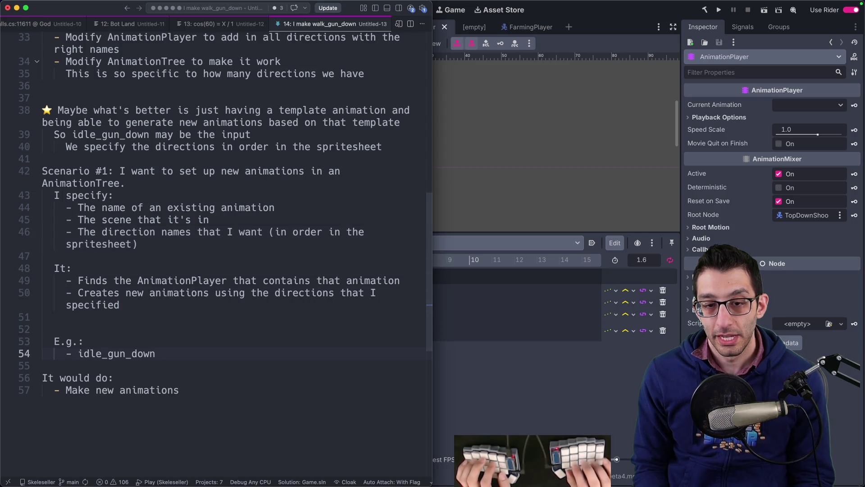
{"action": "key", "text": "Return"}
{"action": "type", "text": "- TopDownShoote"}
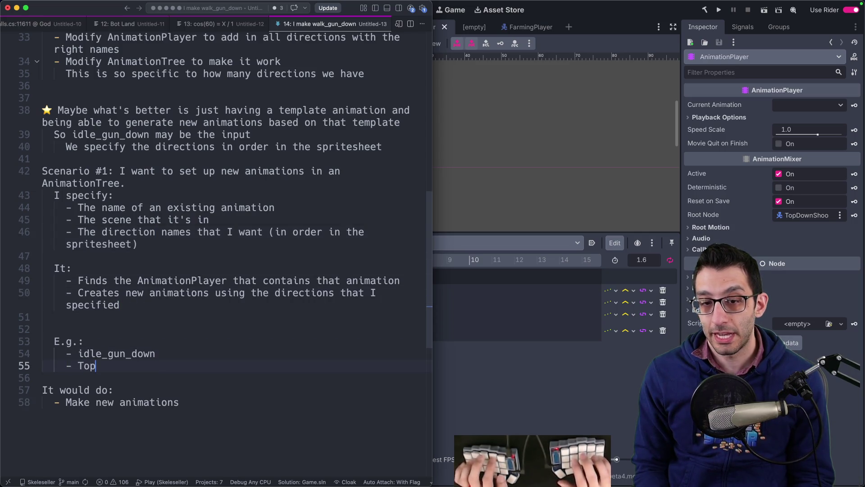
{"action": "type", "text": "rPlayer.tscn"}
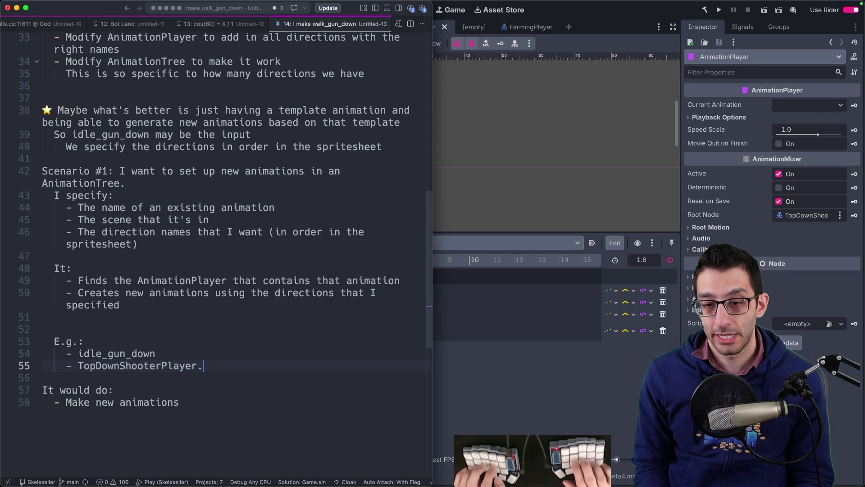
- Add the example directions bullet 'left_down, left_up, up, right_up, right_down' after checking the spritesheet preview
{"action": "key", "text": "Return"}
{"action": "type", "text": "- "}
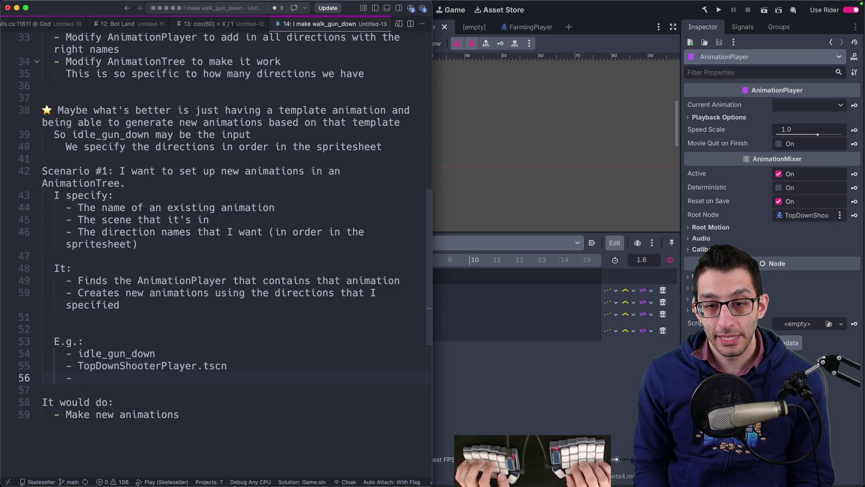
{"action": "type", "text": "idle_gun"}
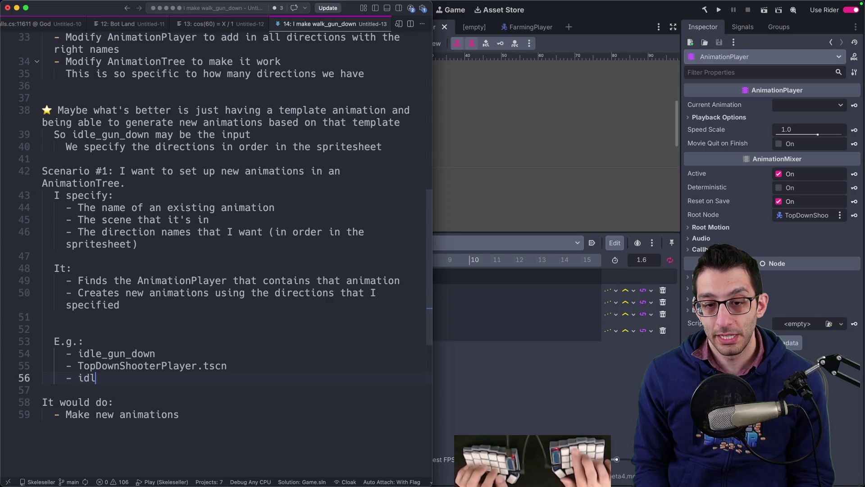
{"action": "key", "text": "alt+BackSpace"}
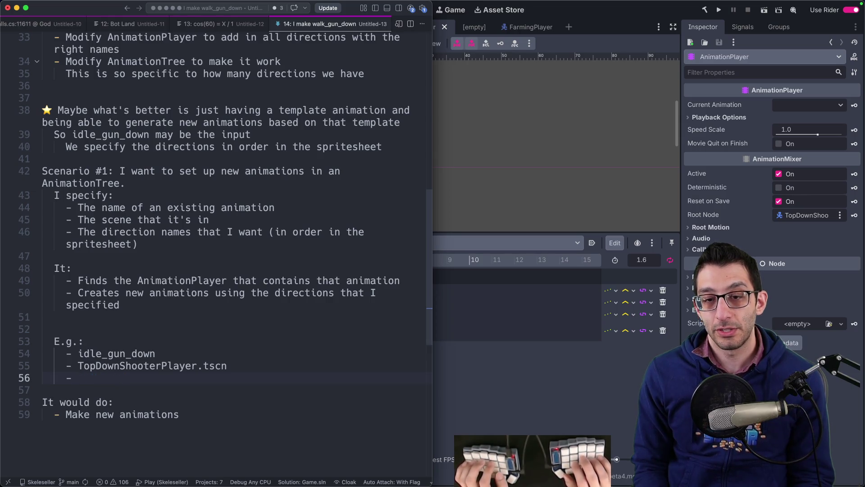
{"action": "key", "text": "super+Tab"}
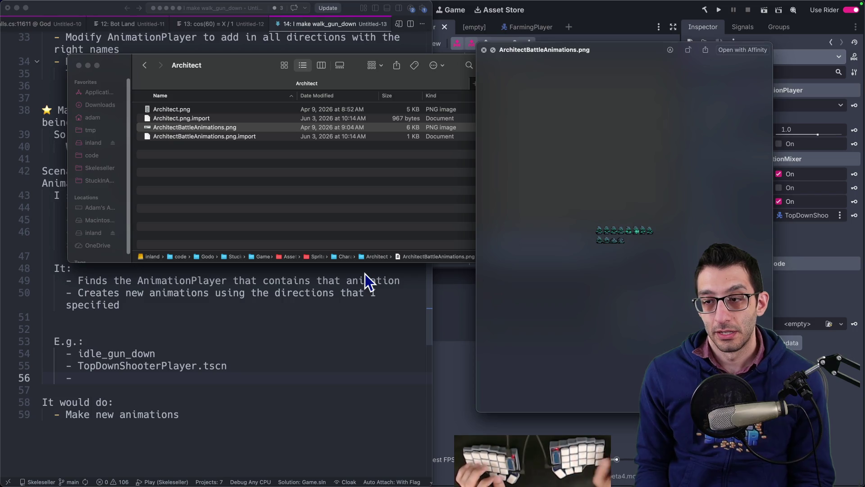
{"action": "left_click", "coordinate": [243, 376]}
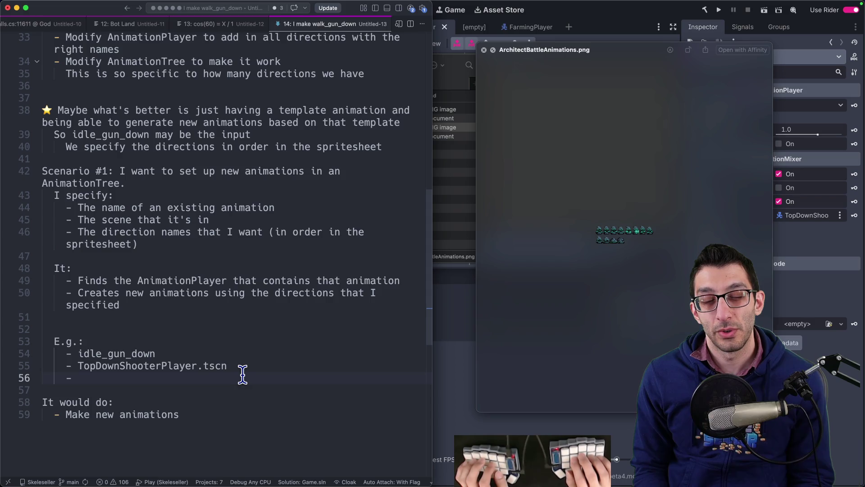
{"action": "type", "text": "left_down"}
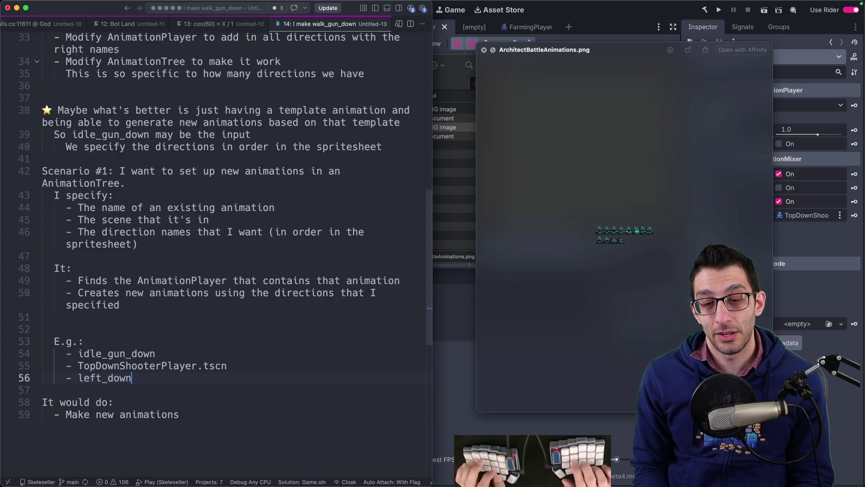
{"action": "type", "text": ", left_up, u"}
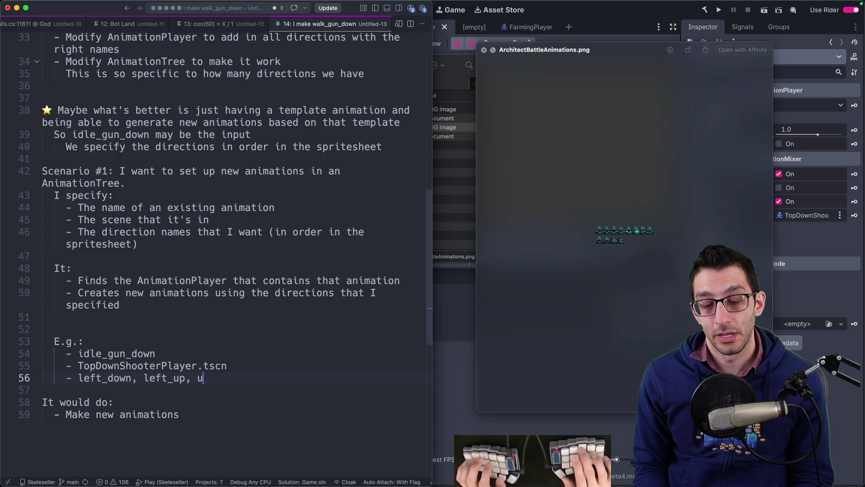
{"action": "type", "text": "p, up"}
{"action": "key", "text": "BackSpace"}
{"action": "key", "text": "BackSpace"}
{"action": "type", "text": "rig"}
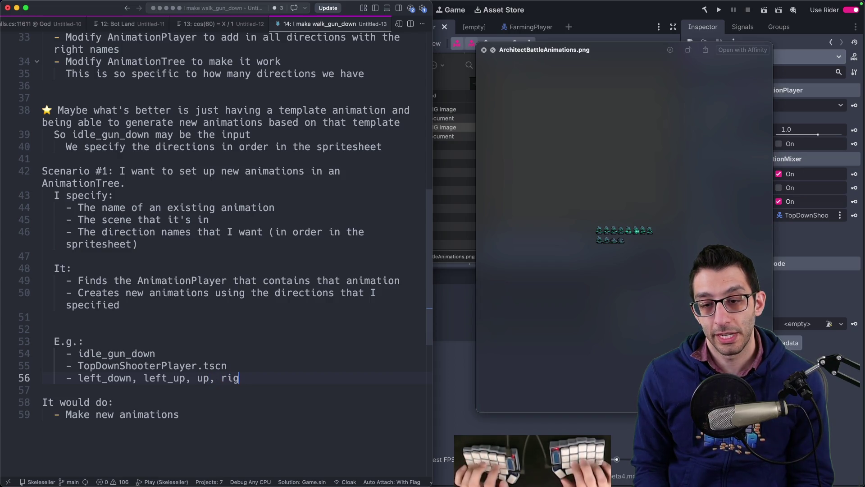
{"action": "type", "text": "ht_up, rig"}
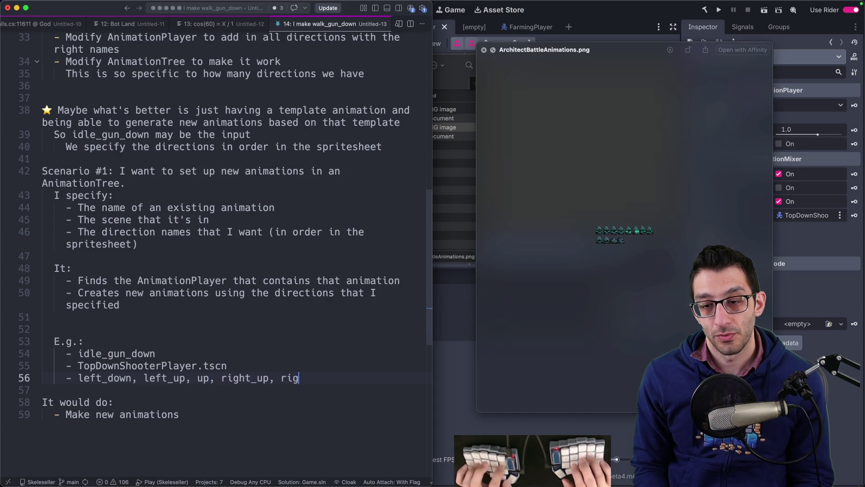
{"action": "type", "text": "ht_down"}
{"action": "key", "text": "Down"}
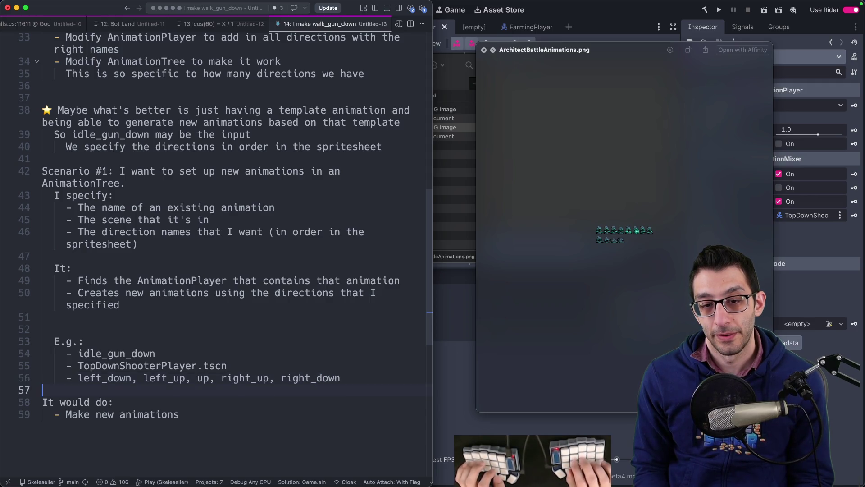
{"action": "key", "text": "Up"}
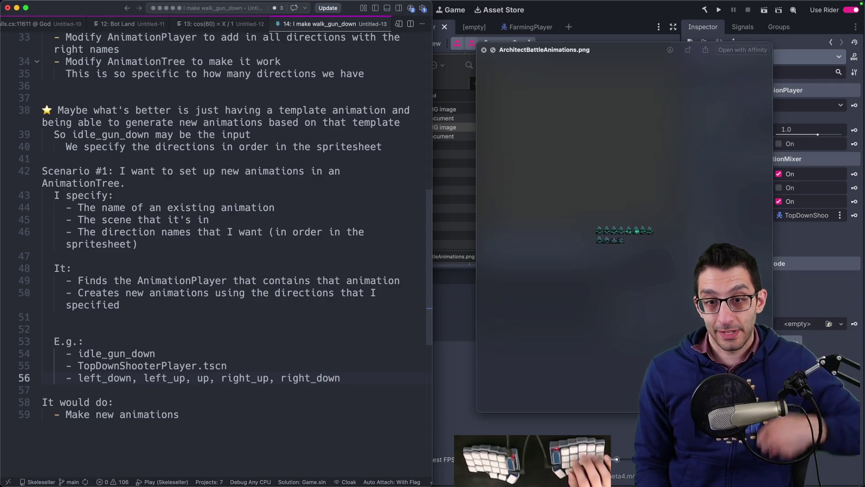
- Add blank lines and begin a new 'Scenario #' line below the example
{"action": "key", "text": "Down"}
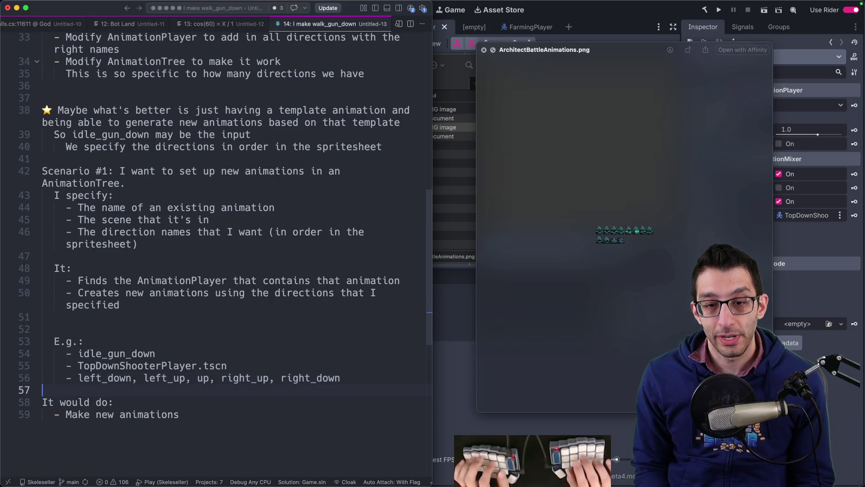
{"action": "key", "text": "Return"}
{"action": "key", "text": "Return"}
{"action": "key", "text": "Up"}
{"action": "type", "text": "Scenar"}
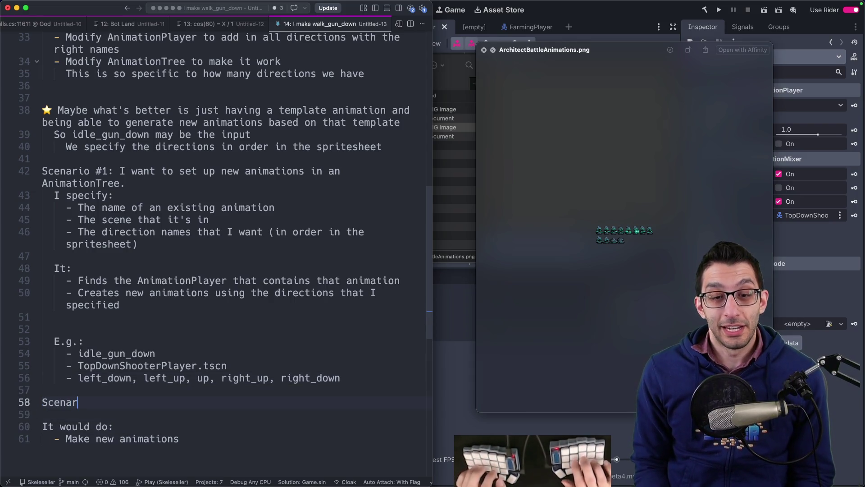
{"action": "type", "text": "io #2: I want to set up a new"}
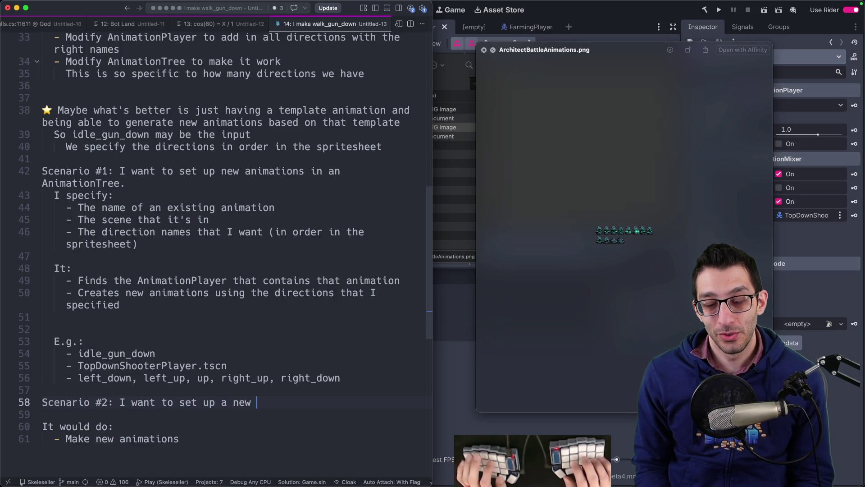
{"action": "type", "text": " Animationn"}
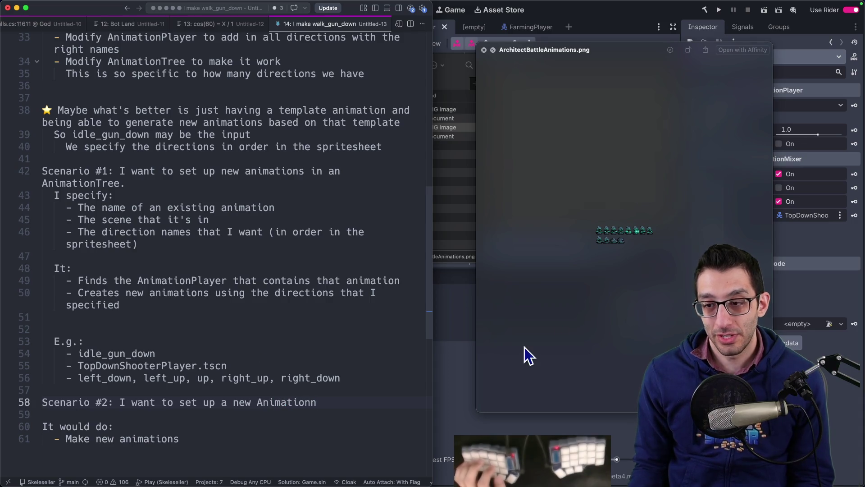
- In Godot, select the AnimationPlayer and AnimationTree nodes of TopDownShooterPlayer.tscn
{"action": "left_click", "coordinate": [451, 348]}
{"action": "left_click", "coordinate": [48, 94], "text": "shift"}
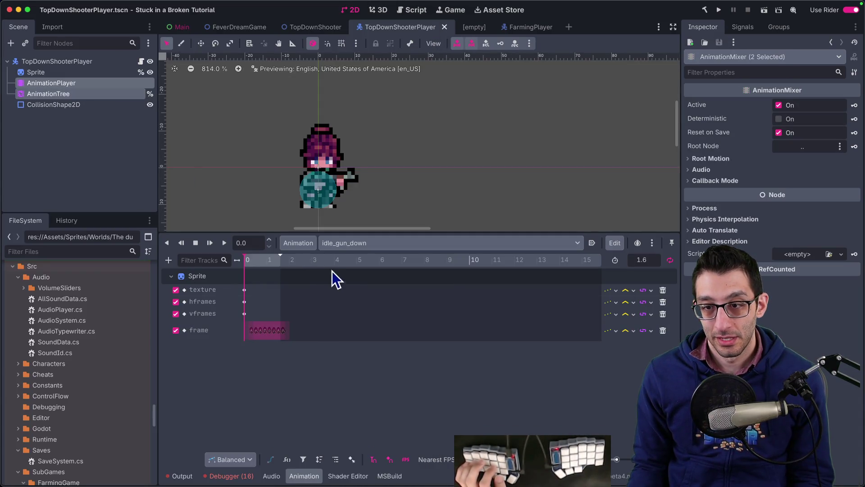
- Check the AnimationTree's add-node options, then replace 'Animation' with 'BlendSpace2D' on the Scenario #2 line
{"action": "left_click", "coordinate": [67, 95]}
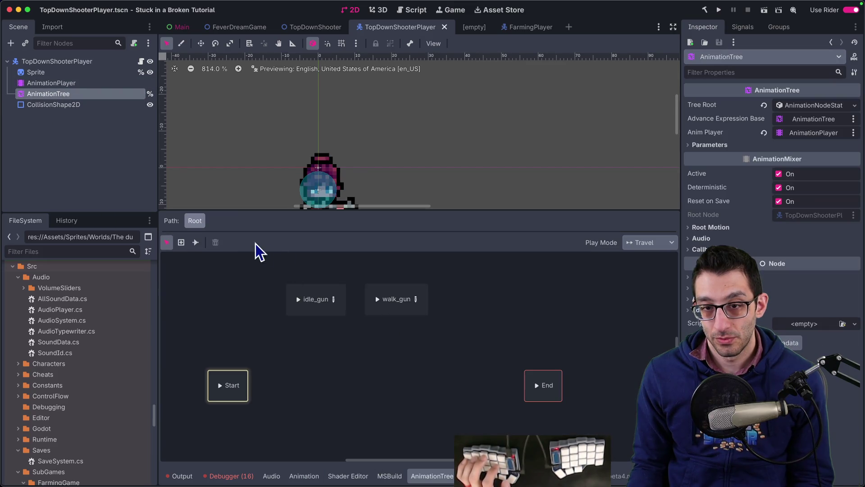
{"action": "right_click", "coordinate": [219, 267]}
{"action": "key", "text": "Escape"}
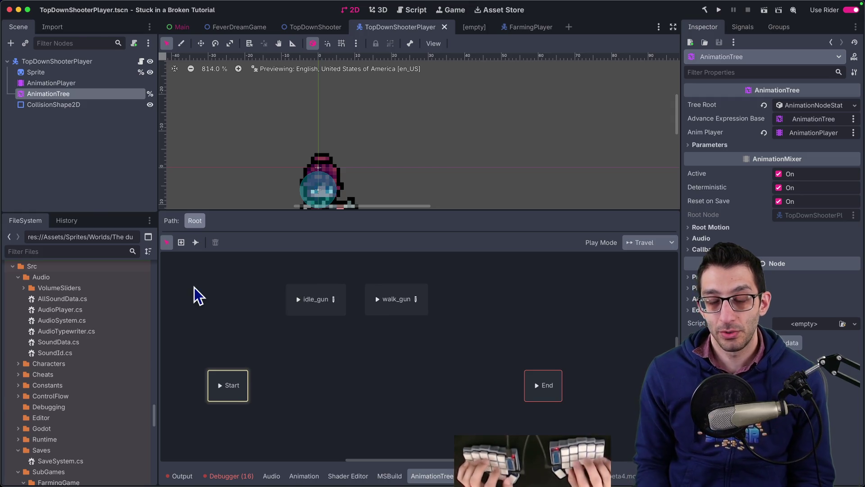
{"action": "key", "text": "super+Tab"}
{"action": "key", "text": "alt+BackSpace"}
{"action": "type", "text": "BlendSpace2D"}
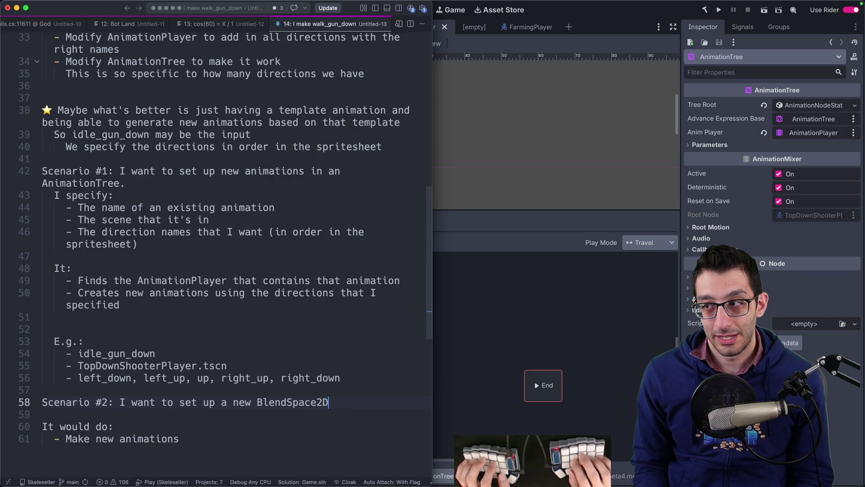
- Search 'godot BlendSpace2D' in Chrome and paste the docs class name AnimationNodeBlendSpace2D into Scenario #2
{"action": "key", "text": "alt+shift+Left"}
{"action": "key", "text": "super+c"}
{"action": "key", "text": "super+Tab"}
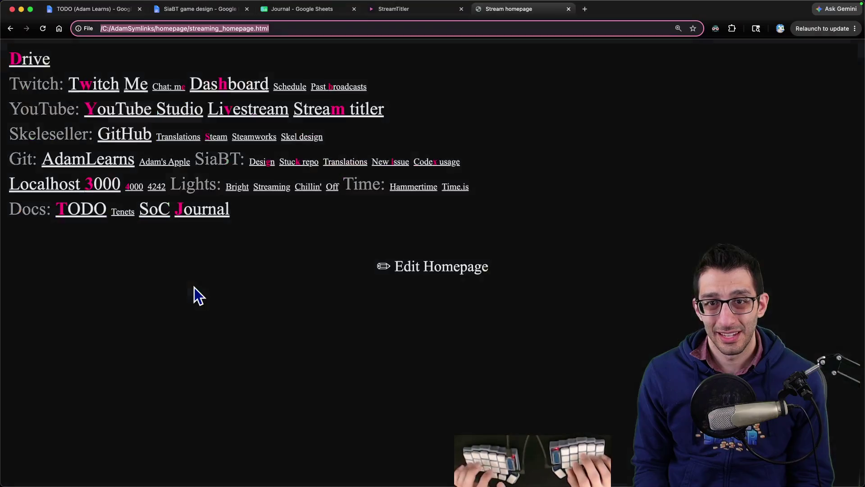
{"action": "type", "text": "godot"}
{"action": "key", "text": "super+v"}
{"action": "key", "text": "Return"}
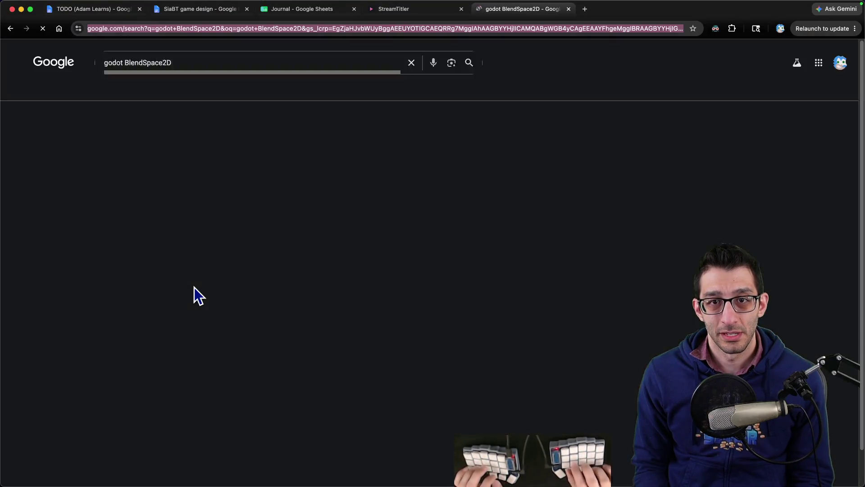
{"action": "left_click", "coordinate": [231, 144]}
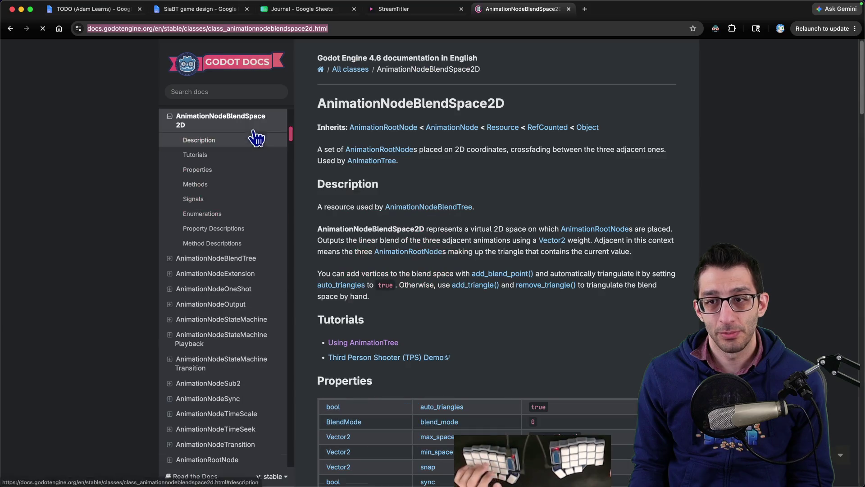
{"action": "key", "text": "super+c"}
{"action": "key", "text": "super+Tab"}
{"action": "key", "text": "super+v"}
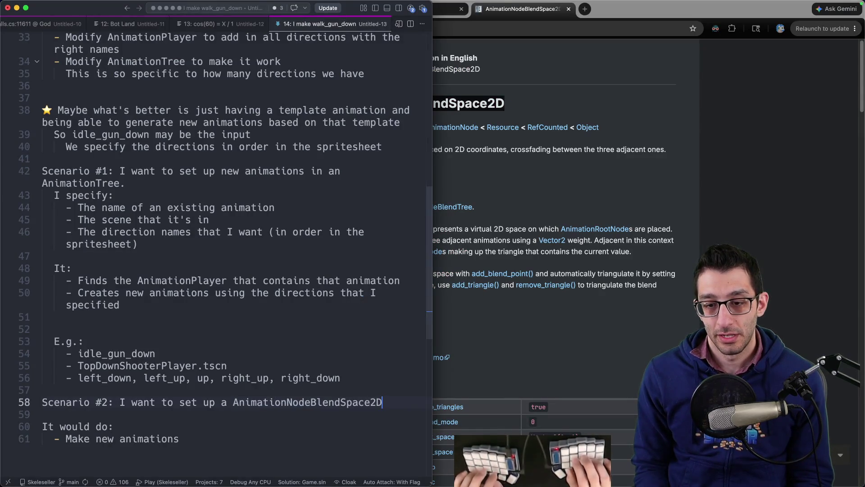
- Finish the Scenario #2 line with 'new' and start a following line ending in ':'
{"action": "type", "text": "new"}
{"action": "key", "text": "super+Return"}
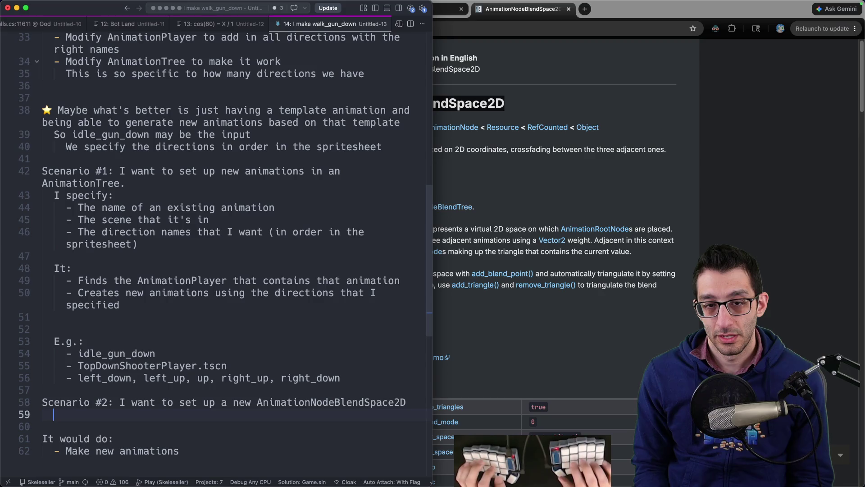
{"action": "type", "text": "I specify:"}
{"action": "key", "text": "super+Tab"}
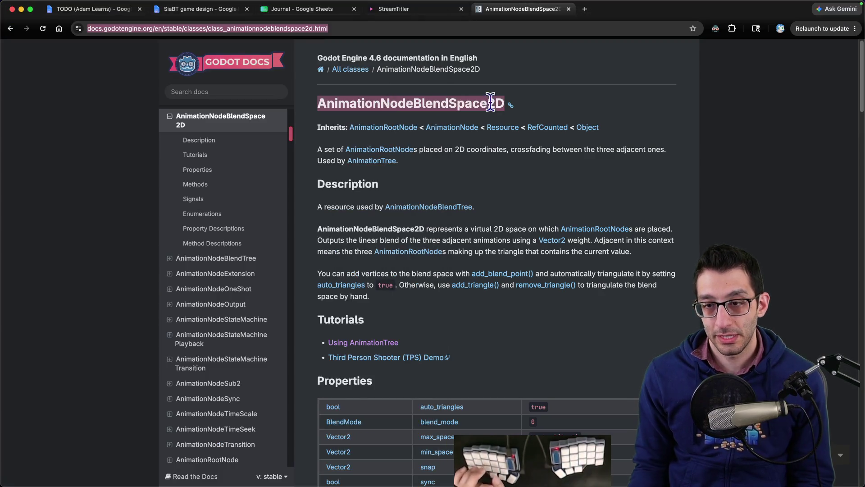
{"action": "key", "text": "super+Tab"}
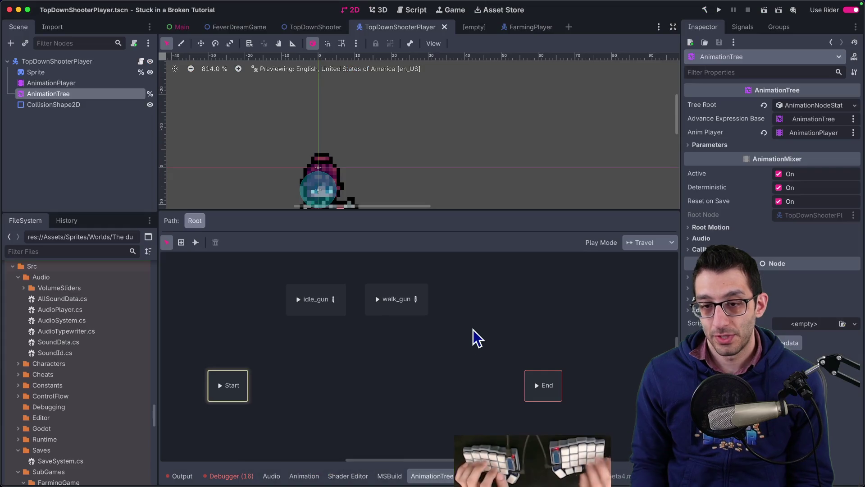
- Add the Scenario #2 input bullet 'Name of a similar AnimationNodeBlendSpace2D'
{"action": "key", "text": "super+Tab"}
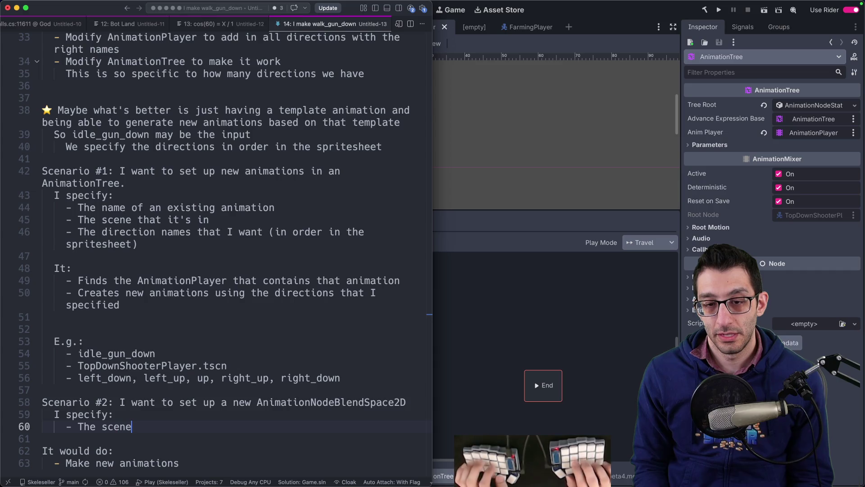
{"action": "key", "text": "Return"}
{"action": "type", "text": "ame of a sim"}
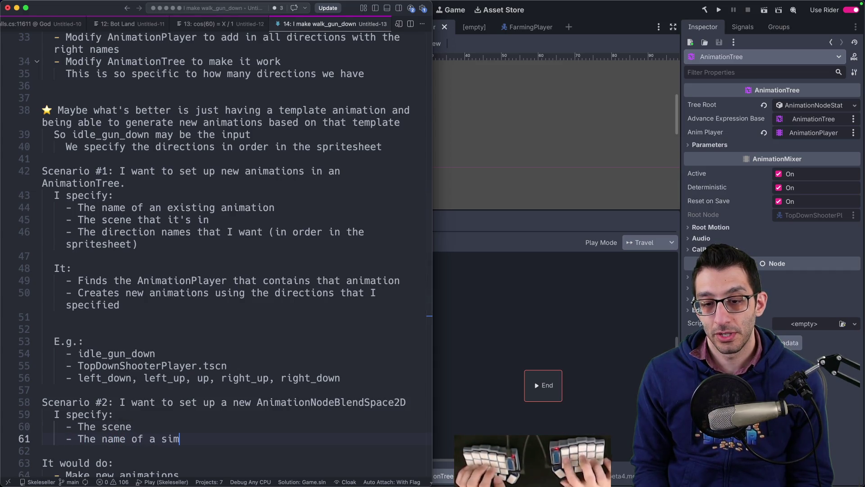
{"action": "type", "text": "ilar"}
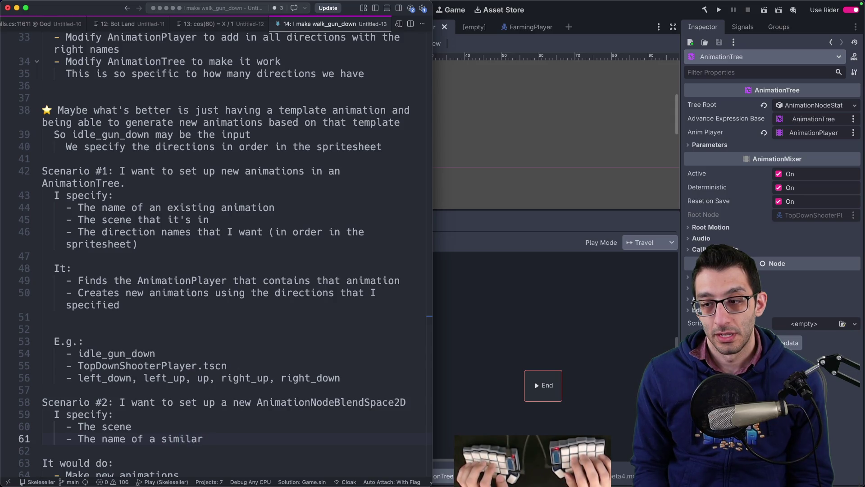
{"action": "double_click", "coordinate": [331, 402]}
{"action": "key", "text": "super+c"}
{"action": "left_click", "coordinate": [209, 438]}
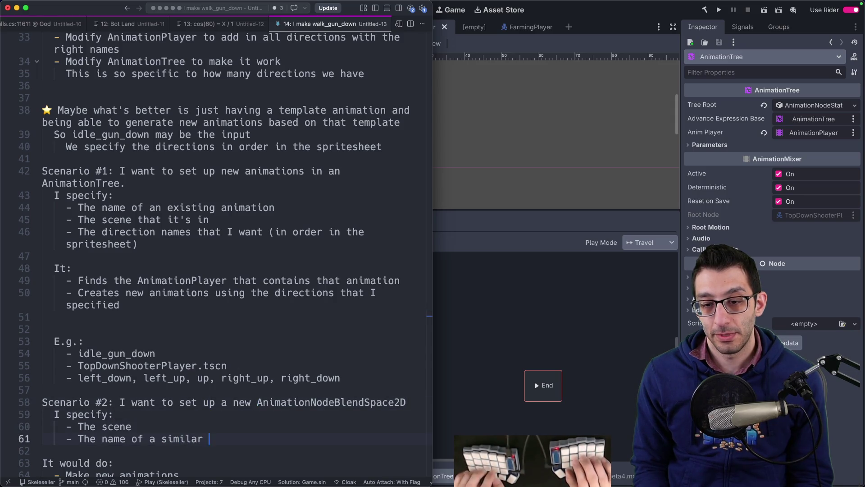
{"action": "key", "text": "super+v"}
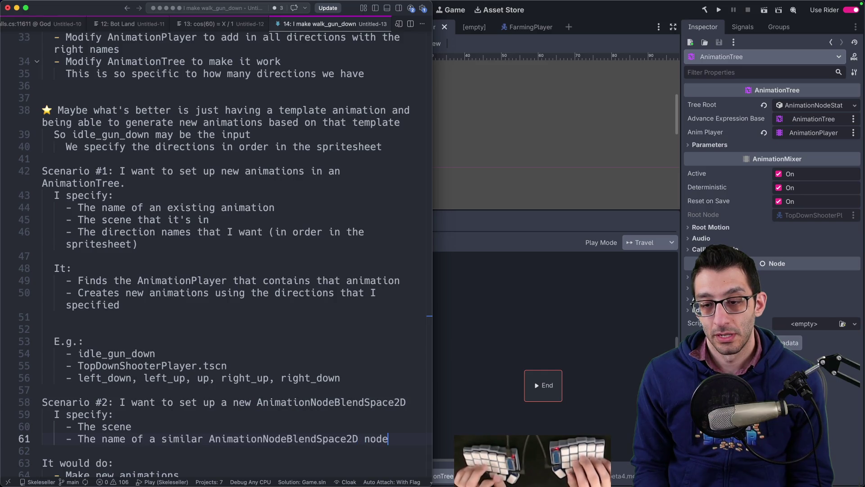
{"action": "scroll", "coordinate": [399, 315], "scroll_direction": "down", "scroll_amount": 3}
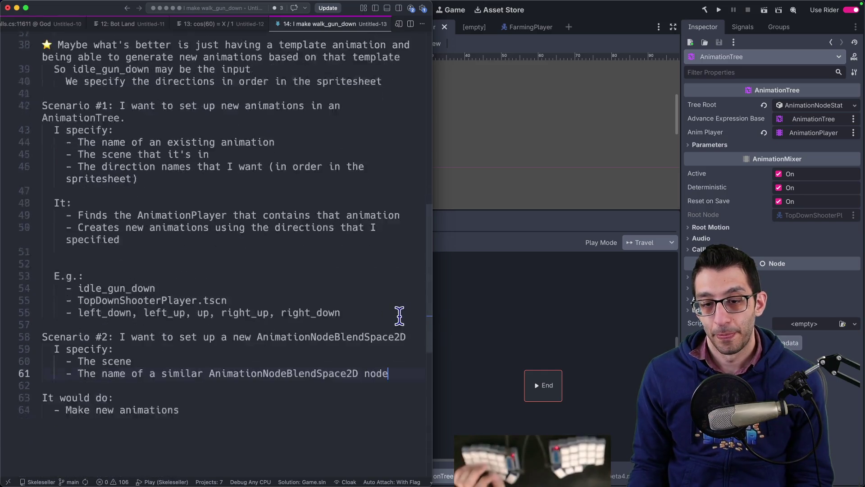
{"action": "scroll", "coordinate": [399, 316], "scroll_direction": "down", "scroll_amount": 5}
{"action": "scroll", "coordinate": [388, 311], "scroll_direction": "up", "scroll_amount": 5}
- Start a Scenario #2 'E.g.' list with a copy of the TopDownShooterPlayer.tscn example line
{"action": "key", "text": "Return"}
{"action": "key", "text": "Return"}
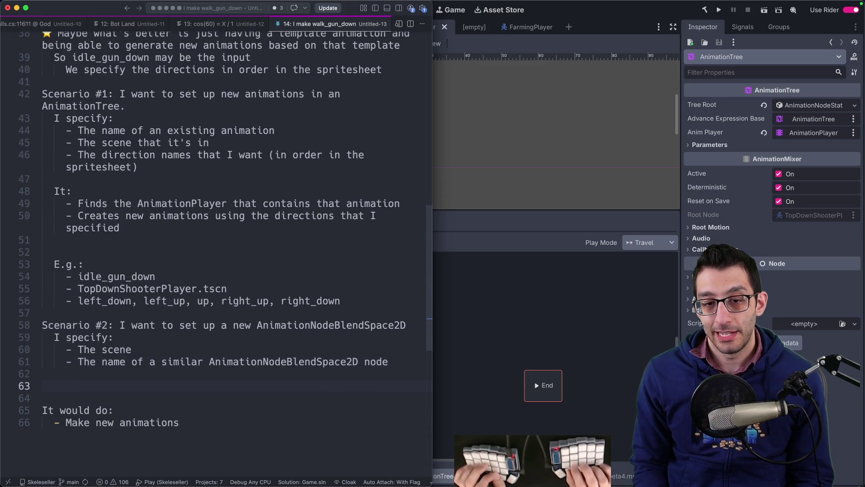
{"action": "key", "text": "Return"}
{"action": "type", "text": "E.g."}
{"action": "key", "text": "Return"}
{"action": "key", "text": "Tab"}
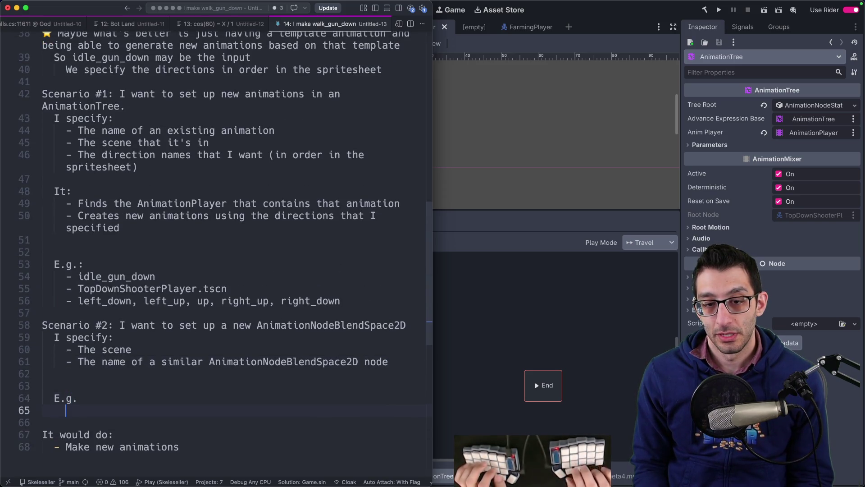
{"action": "key", "text": "Return"}
{"action": "key", "text": "Up"}
{"action": "key", "text": "Up"}
{"action": "key", "text": "Up"}
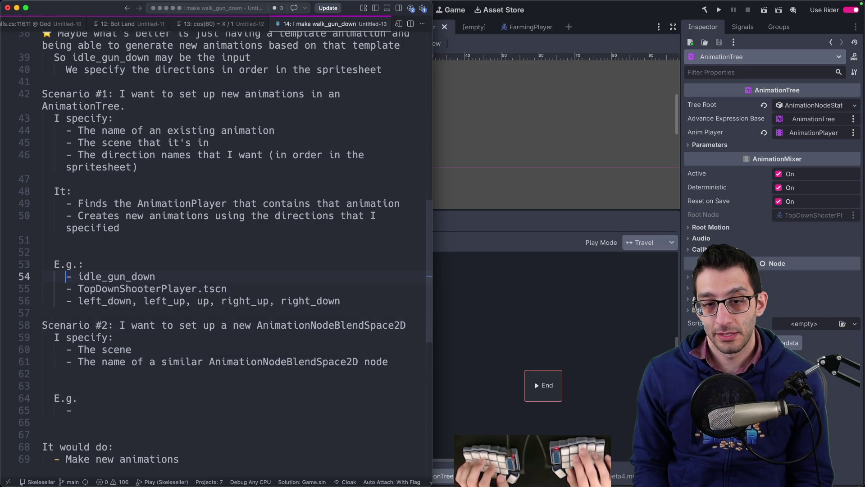
{"action": "key", "text": "Down"}
{"action": "key", "text": "shift+alt+Down"}
{"action": "key", "text": "alt+Down"}
{"action": "key", "text": "alt+Down"}
{"action": "key", "text": "alt+Down"}
{"action": "key", "text": "Down"}
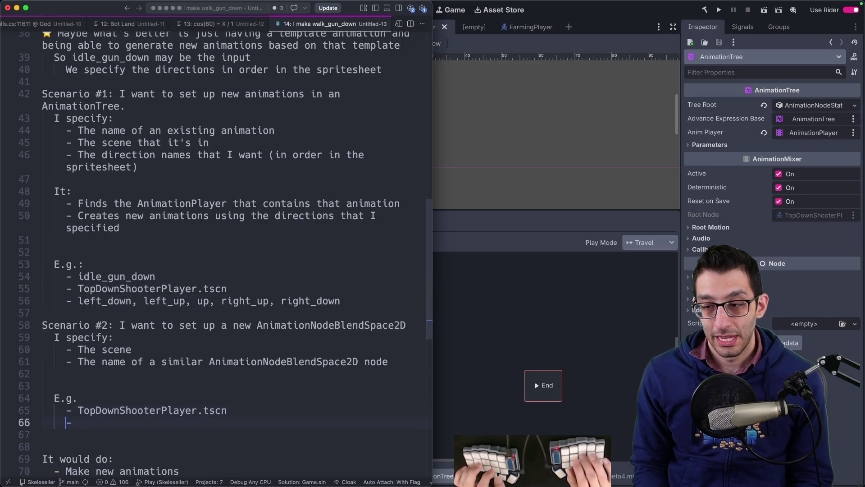
- Check the Godot graph's state names and add the idle_gun example
{"action": "left_click", "coordinate": [618, 325]}
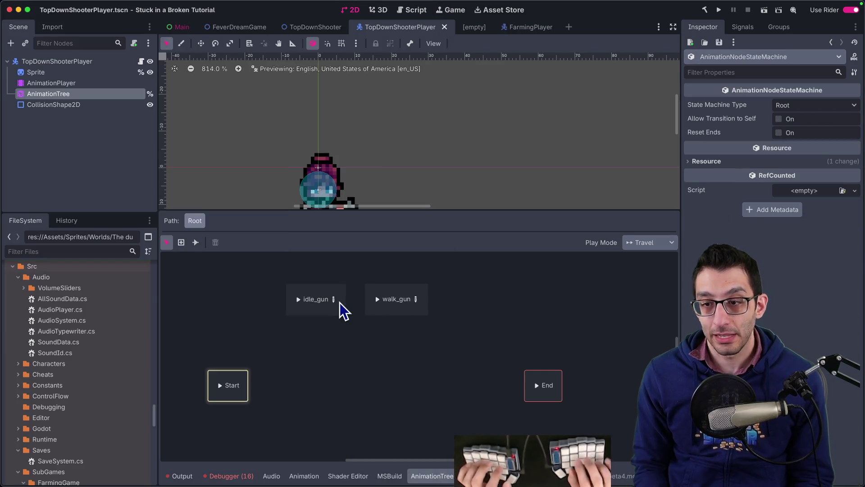
{"action": "key", "text": "super+Tab"}
{"action": "type", "text": "- i"}
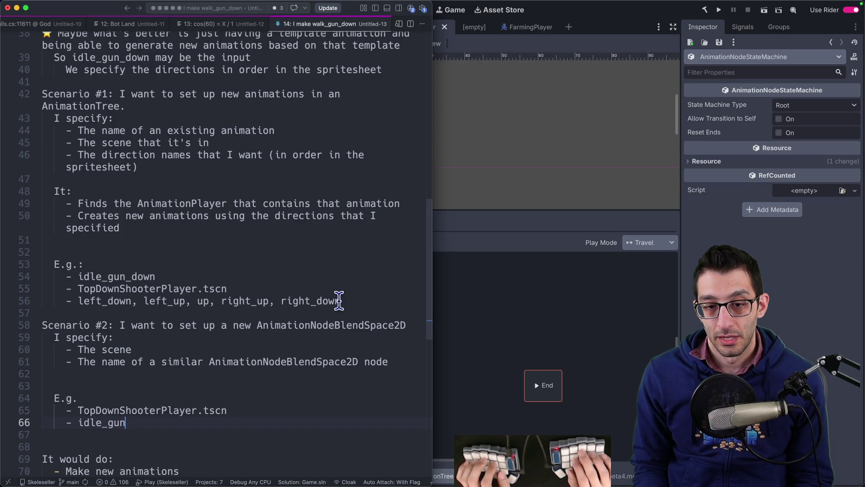
- Insert an 'It:' section above the examples with a '- Makes a new' bullet
{"action": "key", "text": "Up"}
{"action": "key", "text": "Up"}
{"action": "key", "text": "Up"}
{"action": "key", "text": "Return"}
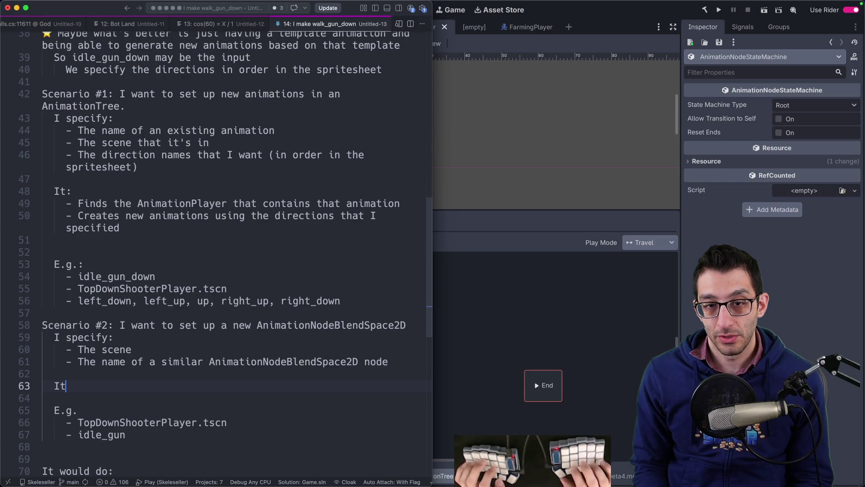
{"action": "type", "text": ":"}
{"action": "key", "text": "Return"}
{"action": "key", "text": "Tab"}
{"action": "type", "text": "- Makes a new"}
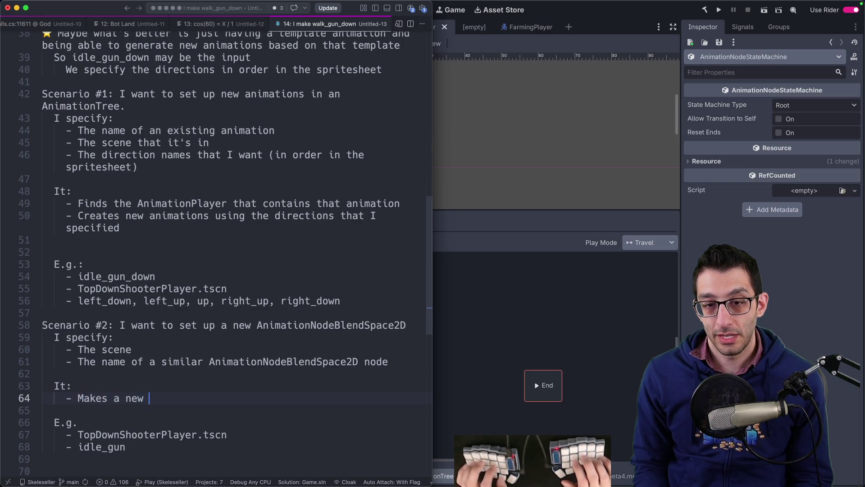
- Complete the bullet as 'Makes a new AnimationNodeBlendSpace2D' using the class name from line 61
{"action": "key", "text": "Up"}
{"action": "key", "text": "Up"}
{"action": "key", "text": "Up"}
{"action": "key", "text": "End"}
{"action": "key", "text": "Left"}
{"action": "key", "text": "Left"}
{"action": "key", "text": "Left"}
{"action": "key", "text": "shift+alt+Left"}
{"action": "key", "text": "Down"}
{"action": "key", "text": "Down"}
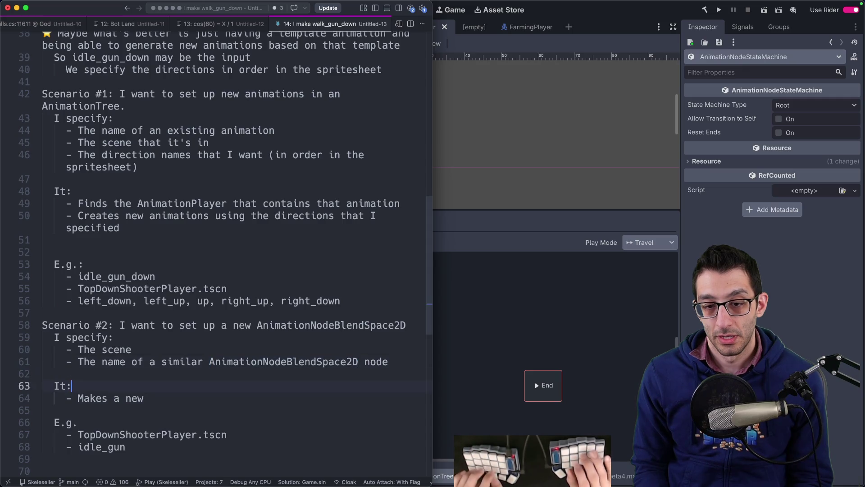
{"action": "key", "text": "Down"}
{"action": "key", "text": "End"}
{"action": "key", "text": "super+v"}
- Remove the trailing word 'node' from line 61 and add another bullet under It:
{"action": "key", "text": "Up"}
{"action": "key", "text": "Up"}
{"action": "key", "text": "Up"}
{"action": "key", "text": "End"}
{"action": "key", "text": "alt+BackSpace"}
{"action": "key", "text": "BackSpace"}
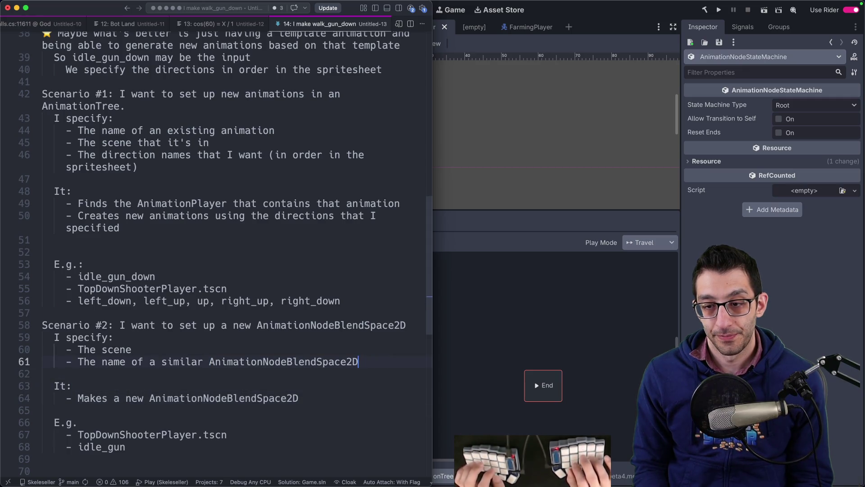
{"action": "key", "text": "Down"}
{"action": "key", "text": "Down"}
{"action": "key", "text": "Down"}
{"action": "key", "text": "Return"}
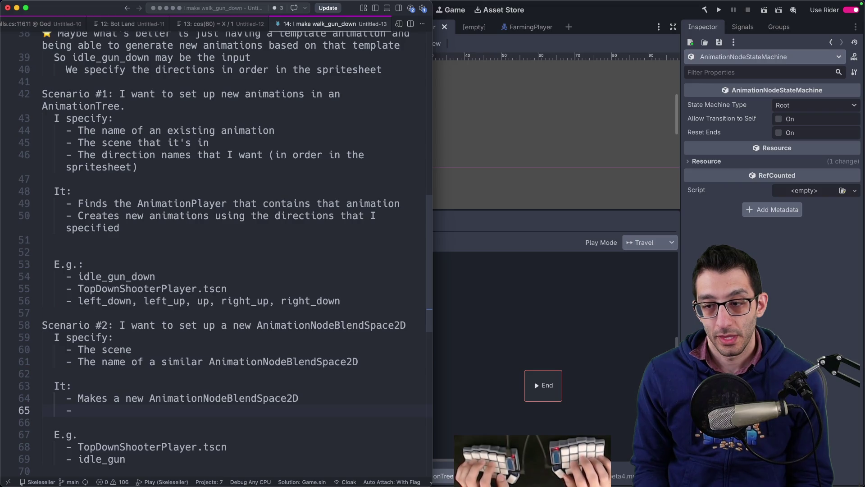
{"action": "left_click", "coordinate": [656, 310]}
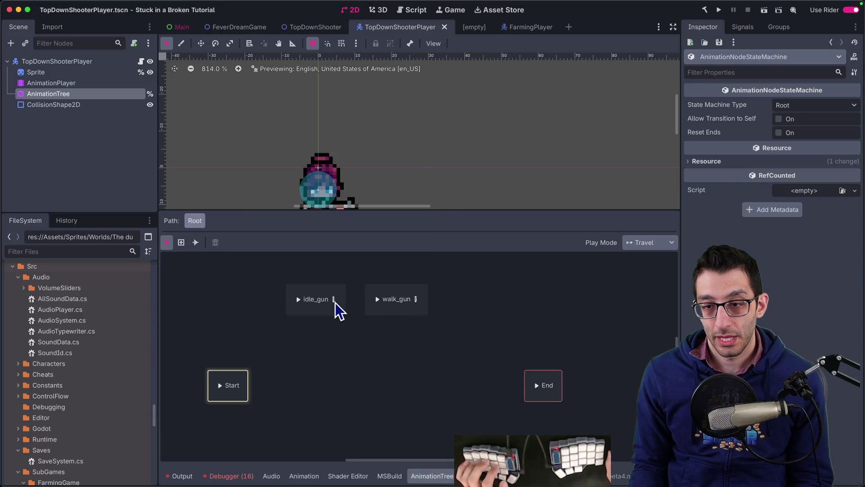
- Add the bullet 'sets up animations following the same direction names from the given AnimationNodeBlendSpace2D'
{"action": "left_click", "coordinate": [335, 302]}
{"action": "key", "text": "super+Tab"}
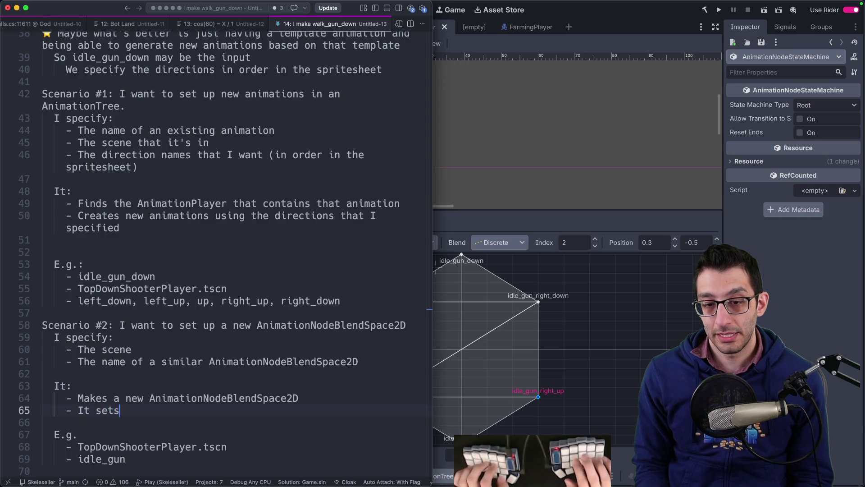
{"action": "type", "text": "nimations following the s"}
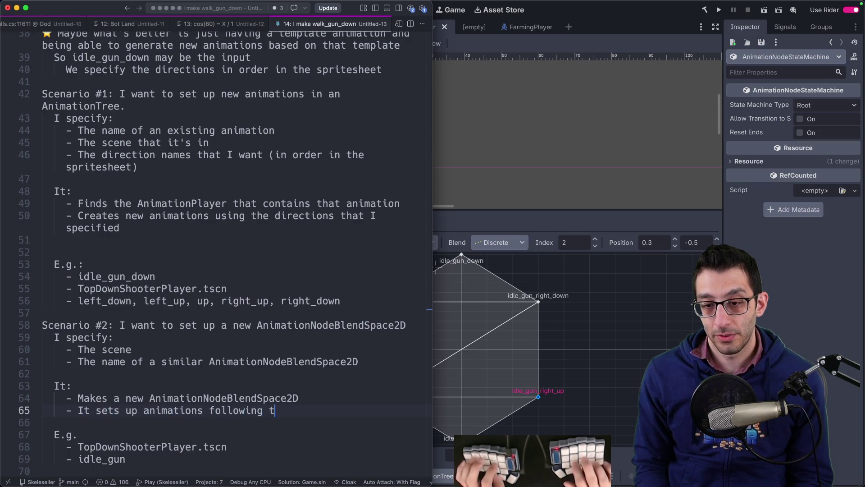
{"action": "type", "text": "ame direction names"}
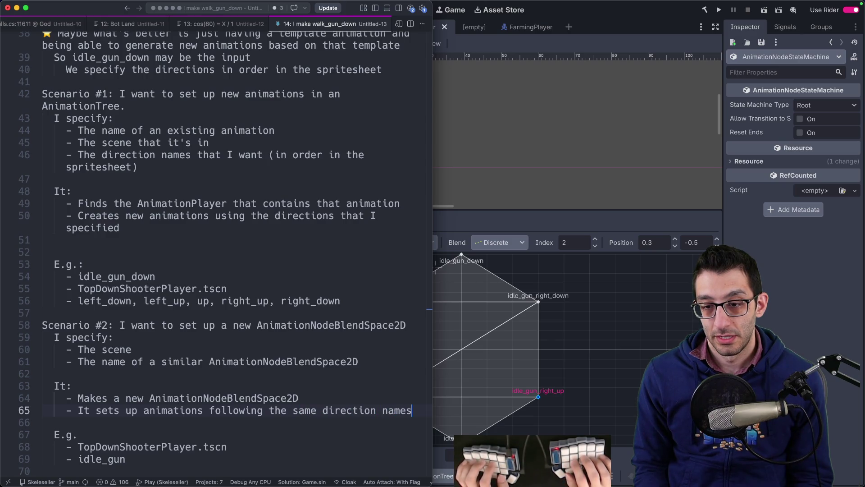
{"action": "type", "text": " from the given "}
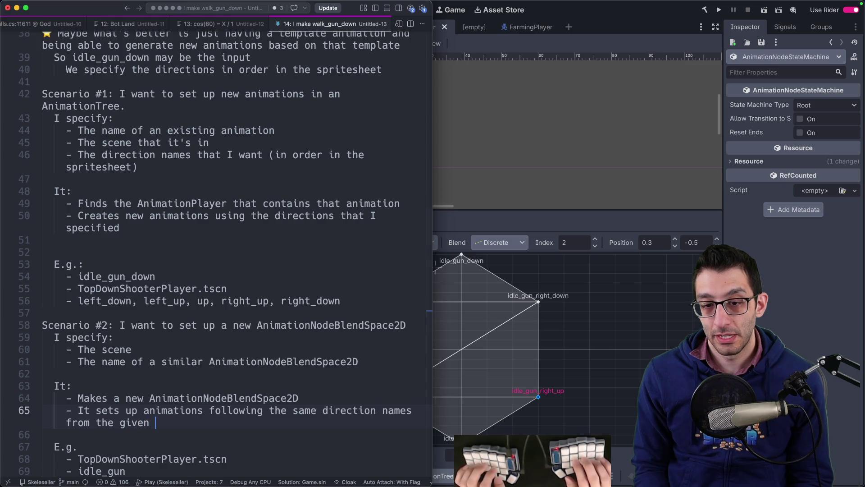
{"action": "type", "text": "AnimationNodeBlendSpace2D"}
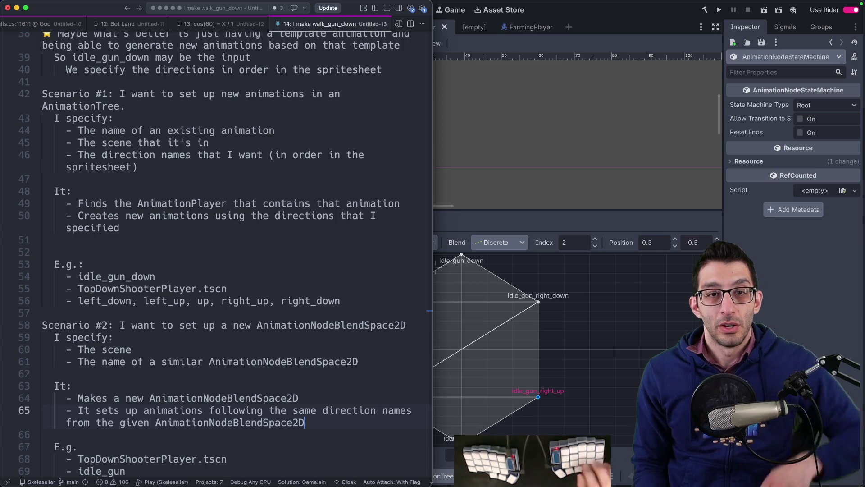
{"action": "left_click", "coordinate": [363, 248]}
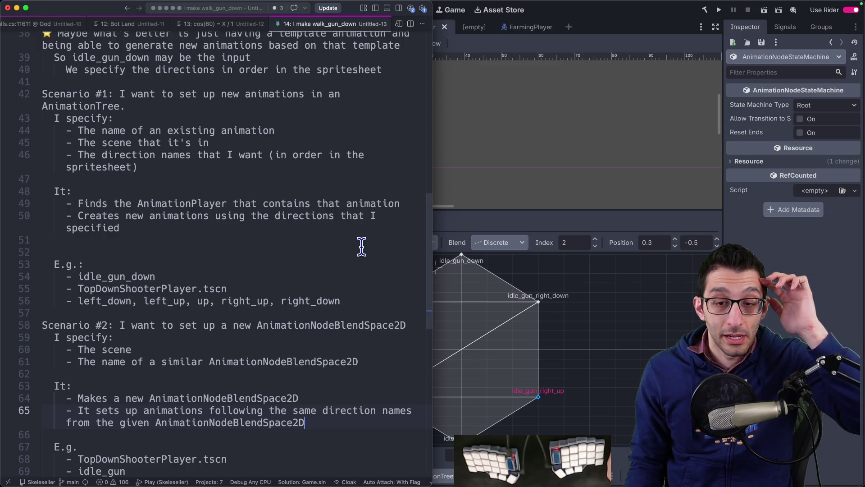
{"action": "key", "text": "super+s"}
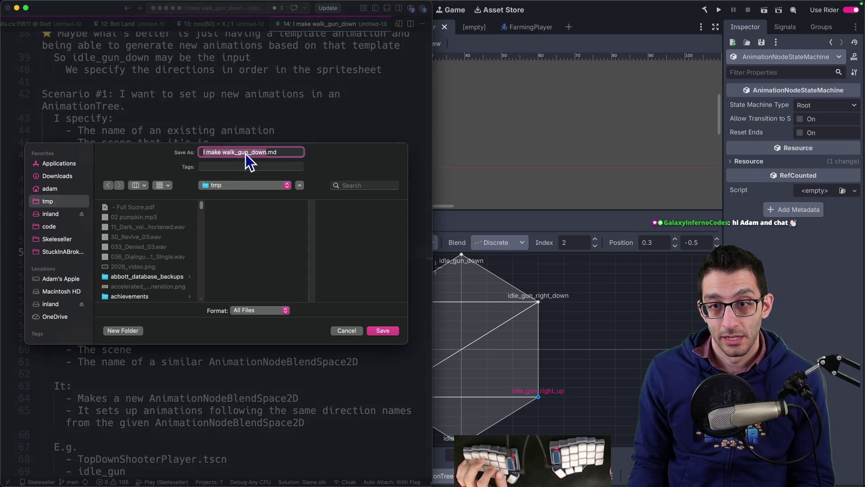
- Save the notes as my_plan.txt in tmp and maximise the editor window
{"action": "type", "text": "my_plan.txt"}
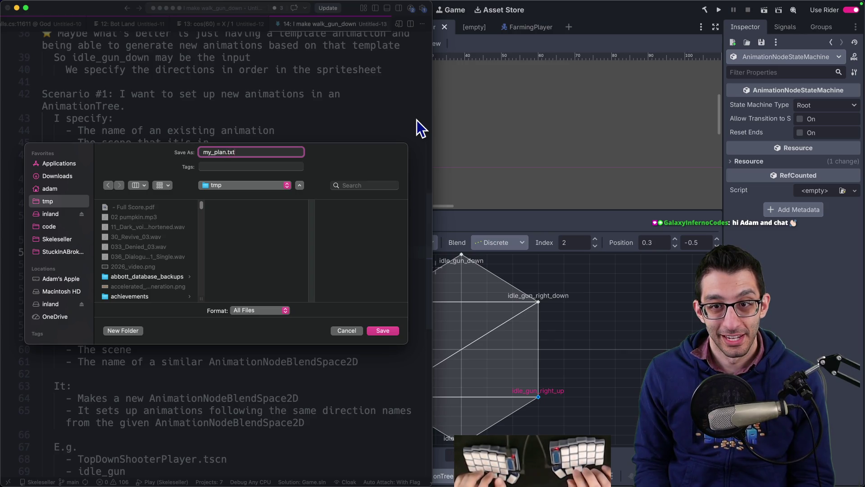
{"action": "key", "text": "Return"}
{"action": "key", "text": "ctrl+alt+Return"}
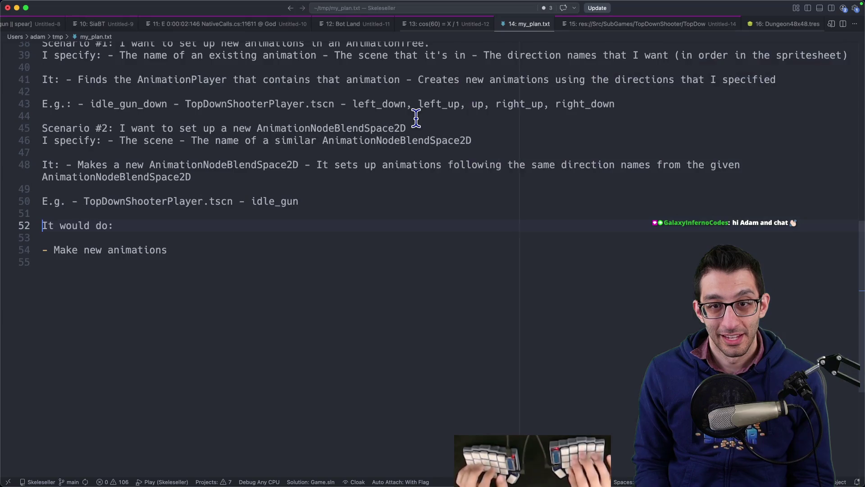
{"action": "key", "text": "Up"}
{"action": "key", "text": "Up"}
{"action": "key", "text": "Up"}
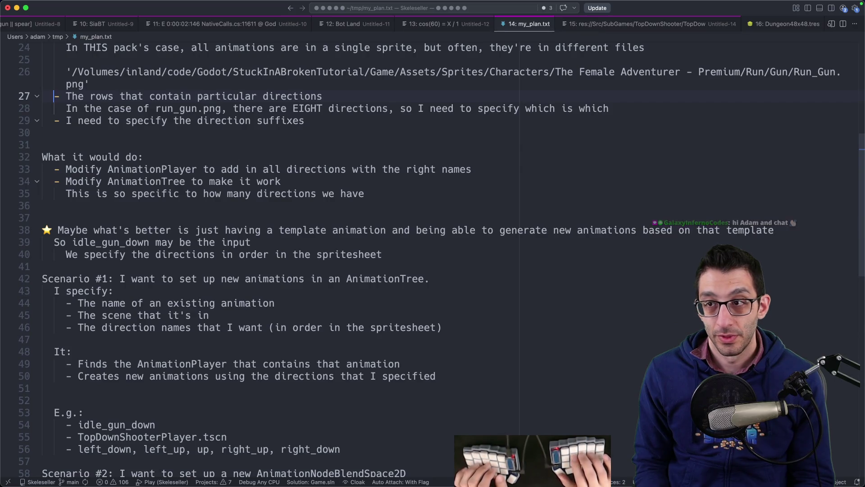
{"action": "key", "text": "super+shift+s"}
{"action": "type", "text": "my"}
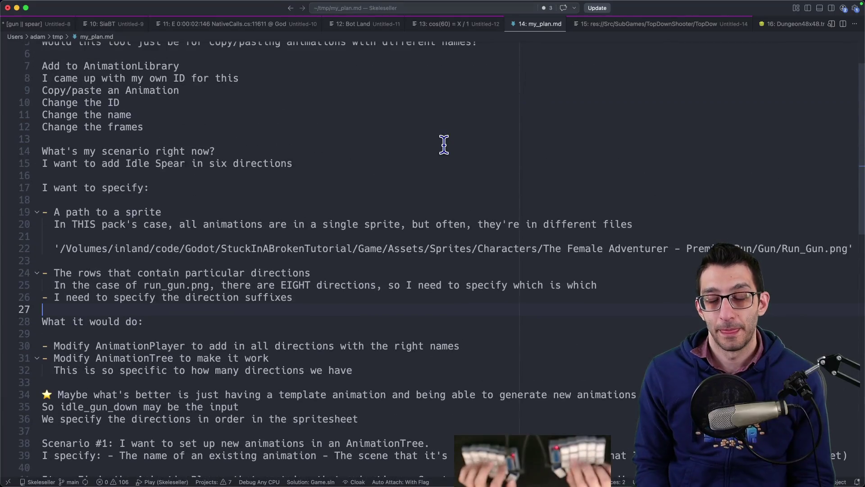
{"action": "scroll", "coordinate": [217, 348], "scroll_direction": "down", "scroll_amount": 7}
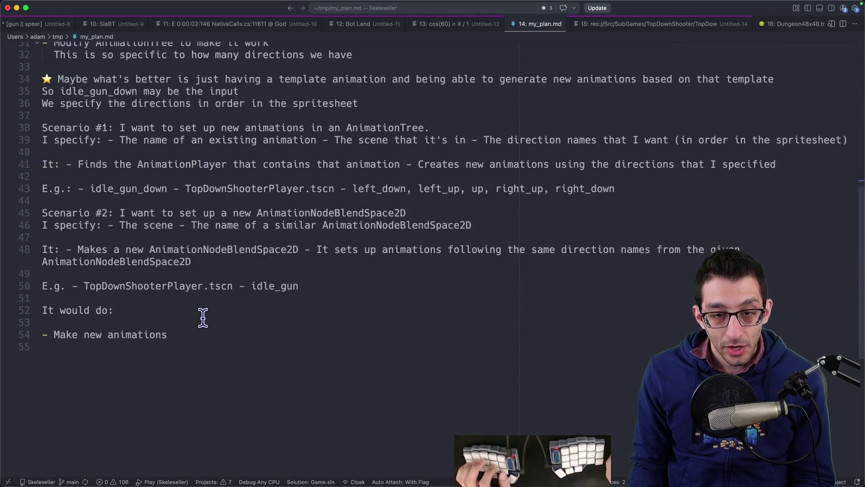
{"action": "left_click", "coordinate": [109, 139]}
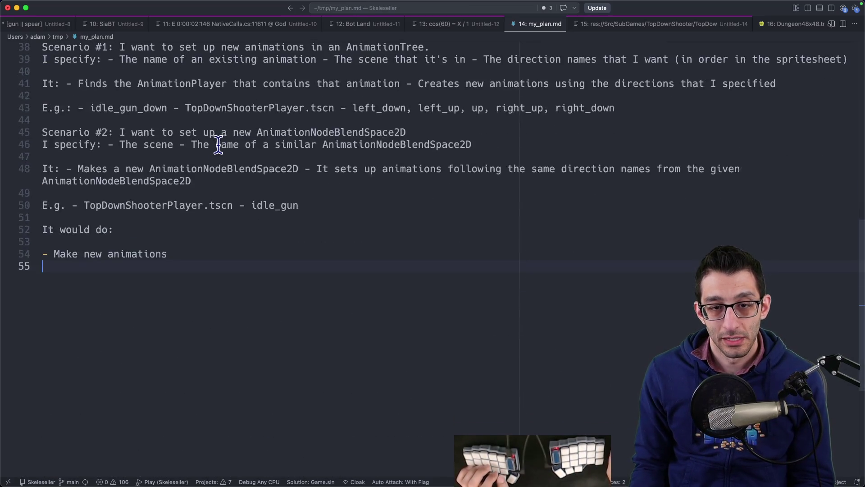
{"action": "scroll", "coordinate": [194, 198], "scroll_direction": "up", "scroll_amount": 6}
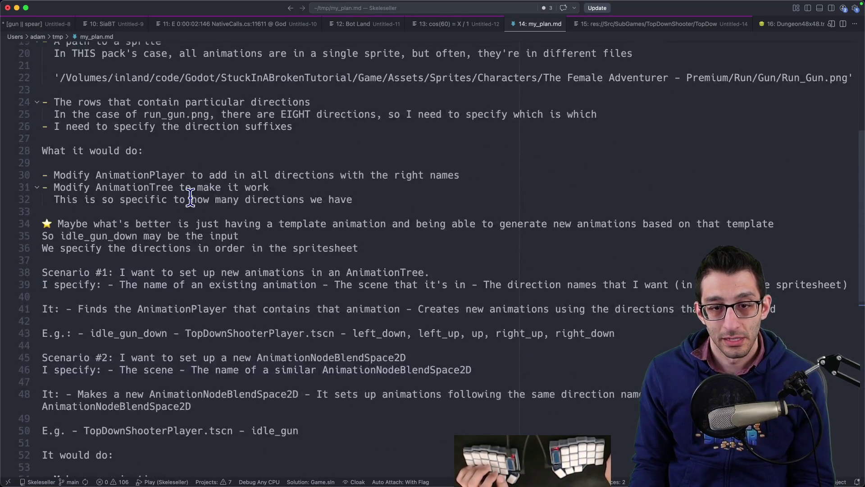
{"action": "scroll", "coordinate": [140, 217], "scroll_direction": "down", "scroll_amount": 1}
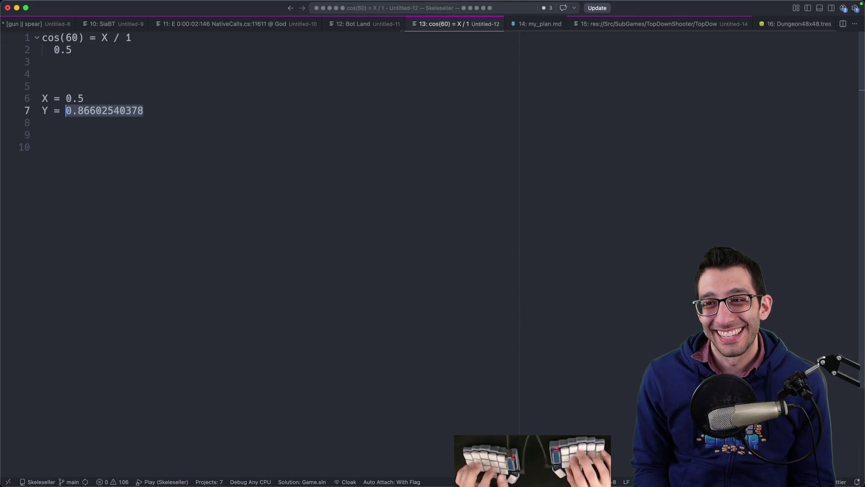
- Reopen my_plan.txt from tmp, select all of its text, and bring it into Rider's buffer1.txt
{"action": "key", "text": "super+o"}
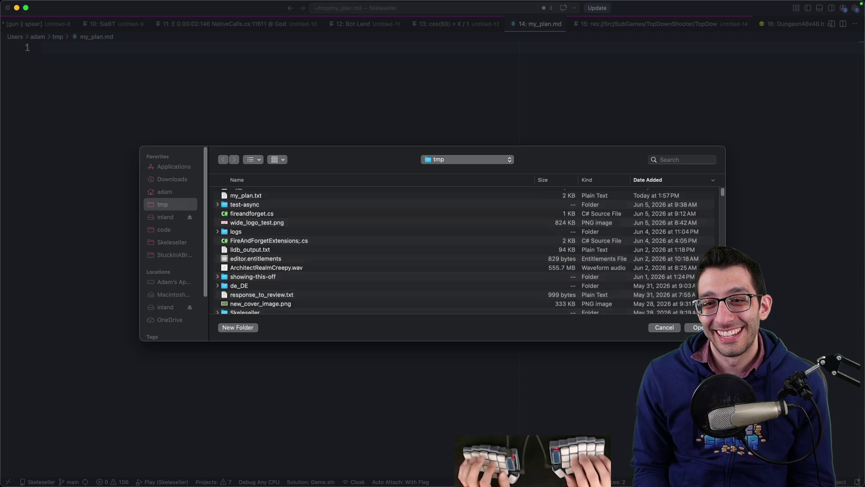
{"action": "double_click", "coordinate": [316, 202]}
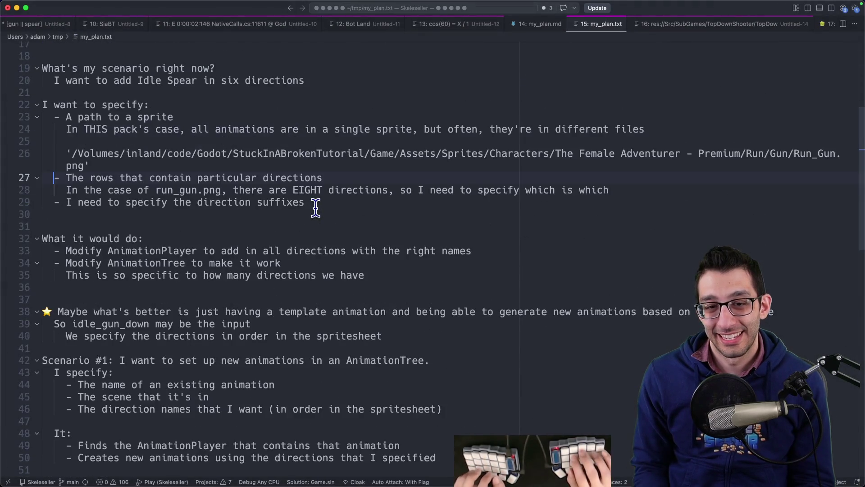
{"action": "scroll", "coordinate": [315, 206], "scroll_direction": "down", "scroll_amount": 5}
{"action": "scroll", "coordinate": [303, 212], "scroll_direction": "down", "scroll_amount": 3}
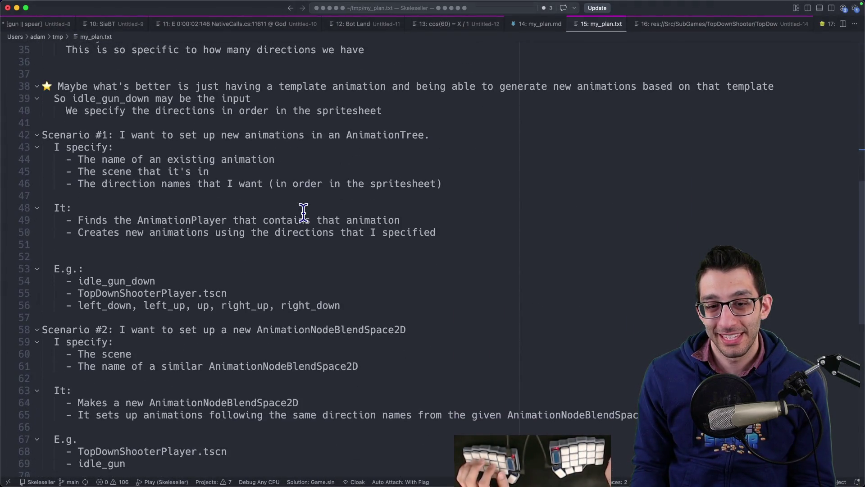
{"action": "key", "text": "super+a"}
{"action": "scroll", "coordinate": [304, 212], "scroll_direction": "down", "scroll_amount": 5}
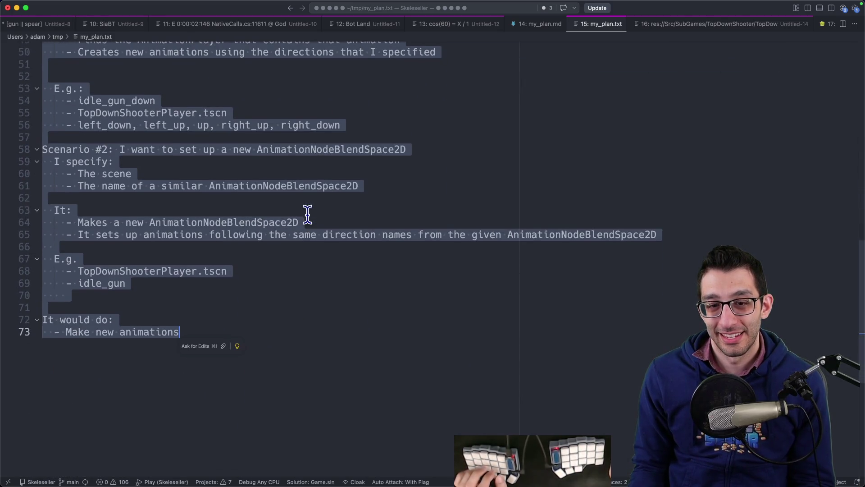
{"action": "scroll", "coordinate": [310, 243], "scroll_direction": "up", "scroll_amount": 15}
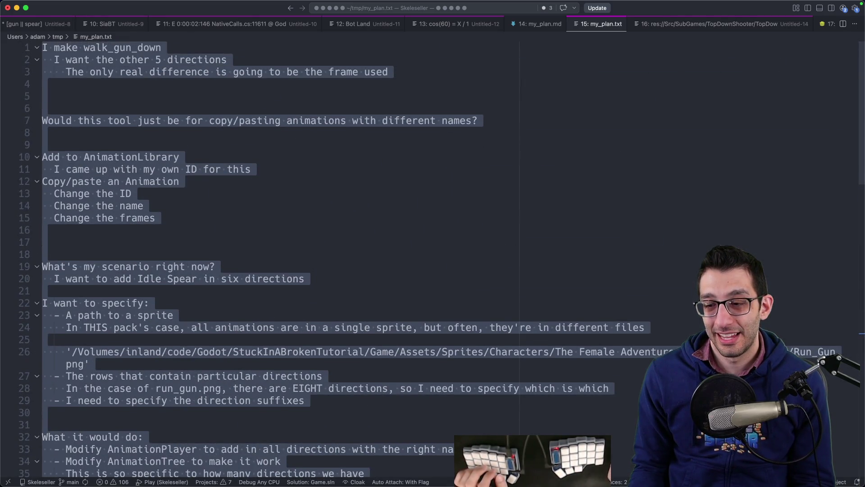
{"action": "key", "text": "super+Tab"}
{"action": "key", "text": "ctrl+Tab"}
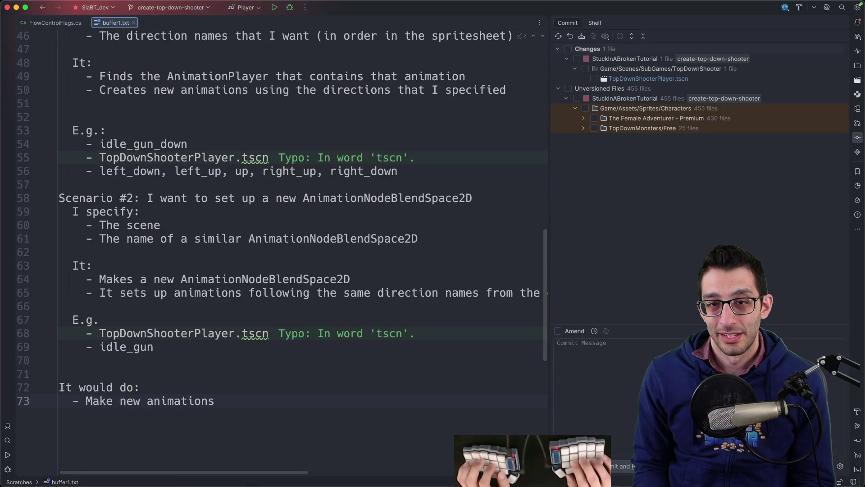
- Scroll through the plan text in Rider's buffer1.txt, checking typo hints, then return to VS Code
{"action": "scroll", "coordinate": [402, 202], "scroll_direction": "up", "scroll_amount": 1}
{"action": "scroll", "coordinate": [402, 203], "scroll_direction": "up", "scroll_amount": 15}
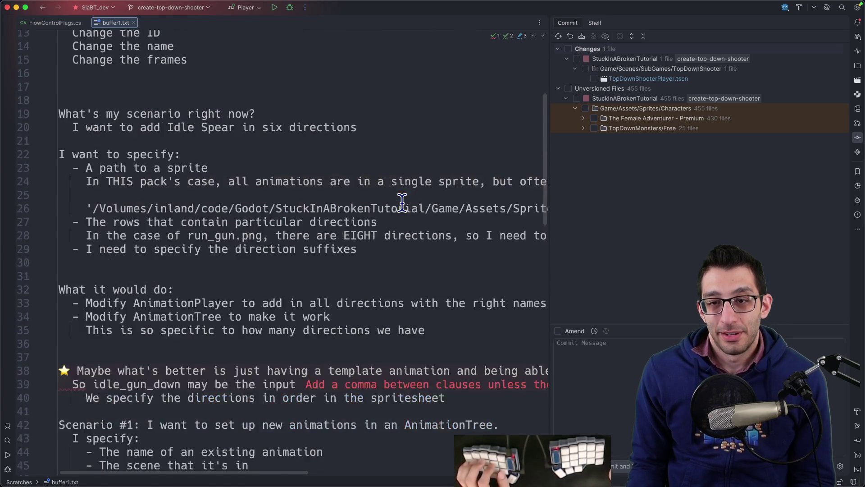
{"action": "scroll", "coordinate": [400, 216], "scroll_direction": "down", "scroll_amount": 6}
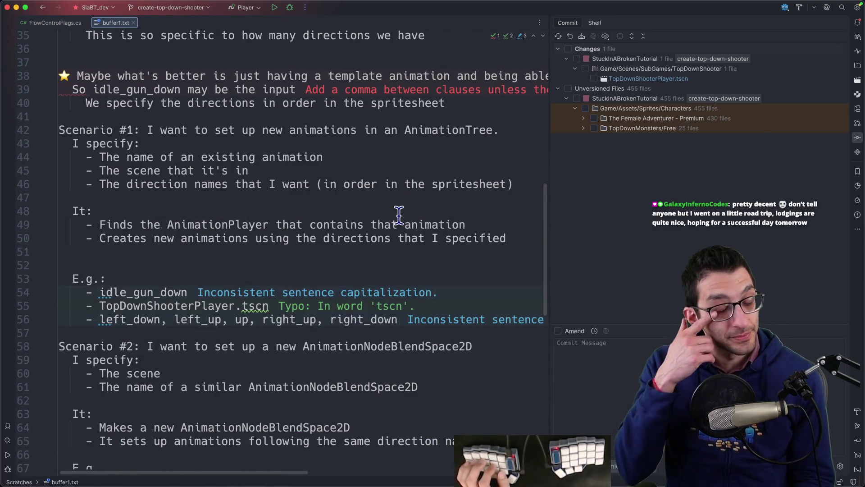
{"action": "scroll", "coordinate": [399, 215], "scroll_direction": "down", "scroll_amount": 1}
{"action": "scroll", "coordinate": [389, 226], "scroll_direction": "down", "scroll_amount": 2}
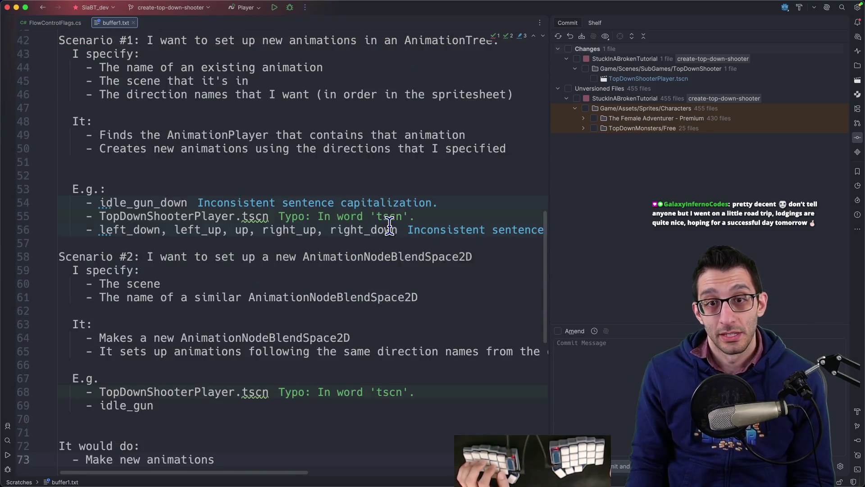
{"action": "scroll", "coordinate": [390, 225], "scroll_direction": "up", "scroll_amount": 3}
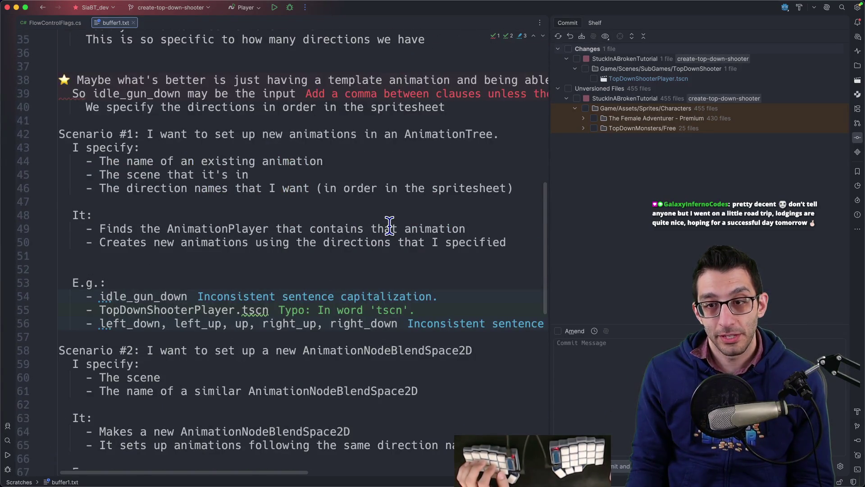
{"action": "scroll", "coordinate": [390, 225], "scroll_direction": "up", "scroll_amount": 1}
{"action": "key", "text": "super+Tab"}
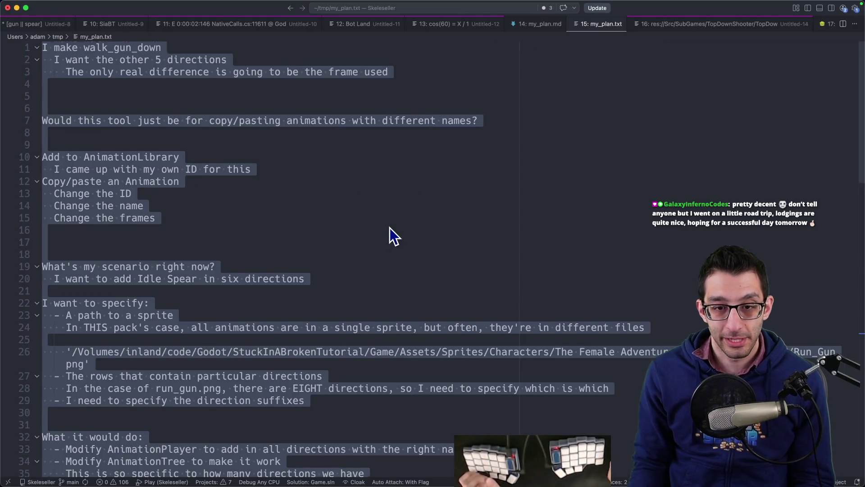
- Append blank lines after line 73's 'Make new animations' item, ending on blank line 75
{"action": "scroll", "coordinate": [383, 237], "scroll_direction": "down", "scroll_amount": 10}
{"action": "left_click", "coordinate": [186, 225]}
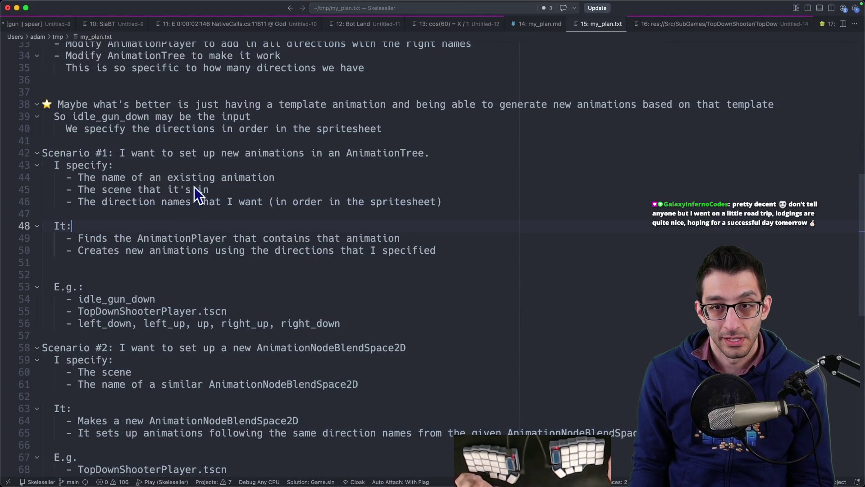
{"action": "scroll", "coordinate": [238, 153], "scroll_direction": "down", "scroll_amount": 5}
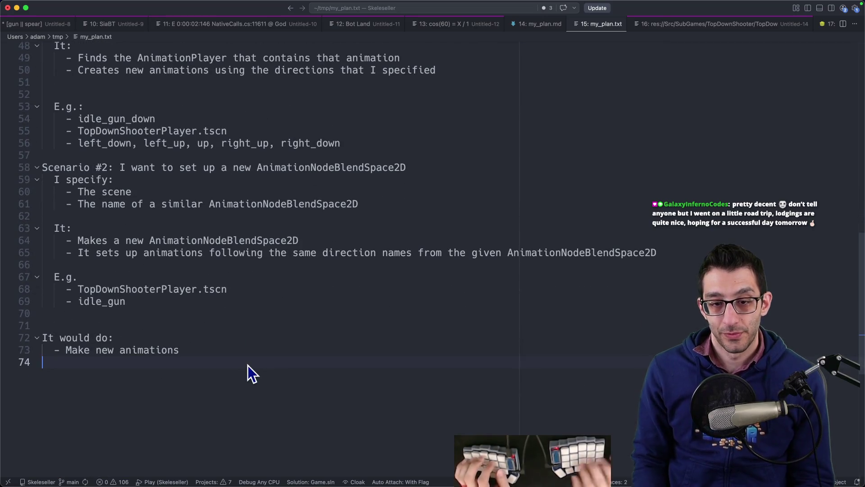
{"action": "left_click", "coordinate": [247, 365]}
{"action": "key", "text": "Return"}
{"action": "key", "text": "Return"}
{"action": "left_click", "coordinate": [42, 374]}
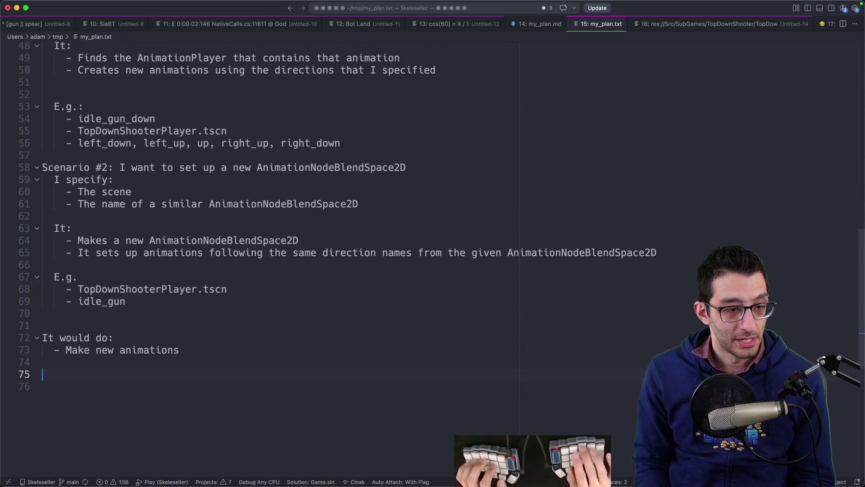
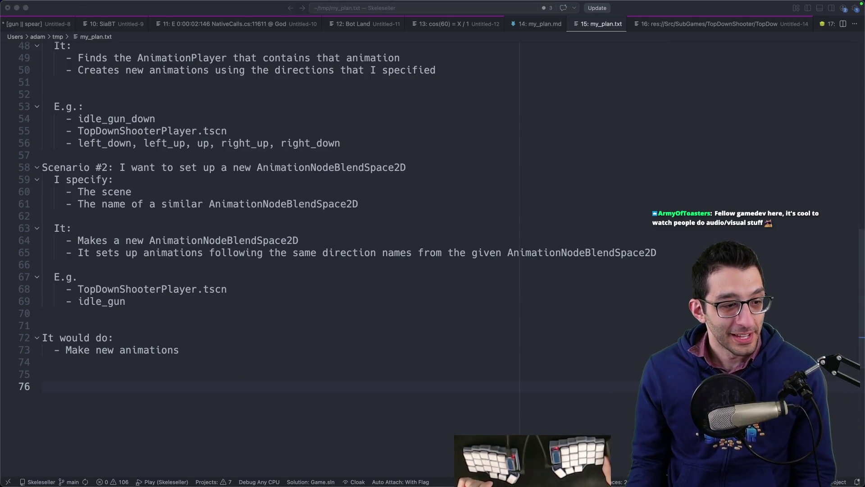
- Leave line 70 of my_plan.txt and switch to the Godot editor's idle_gun blend space
{"action": "left_click", "coordinate": [118, 313]}
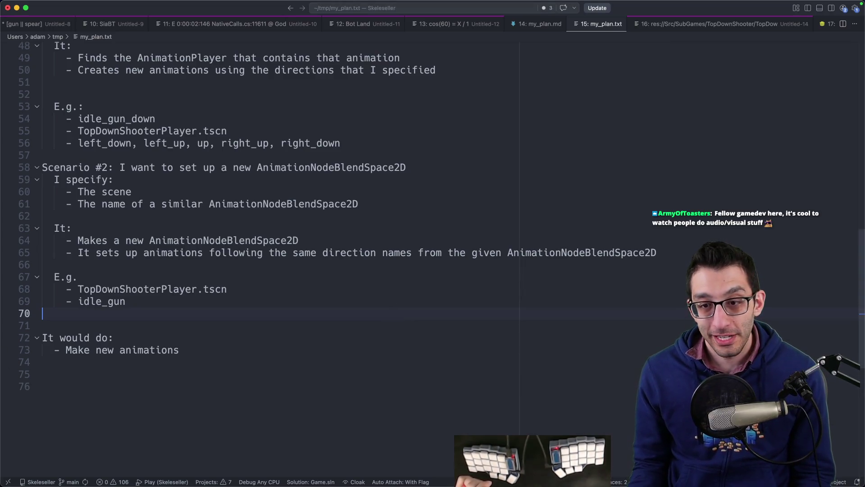
{"action": "key", "text": "super+Tab"}
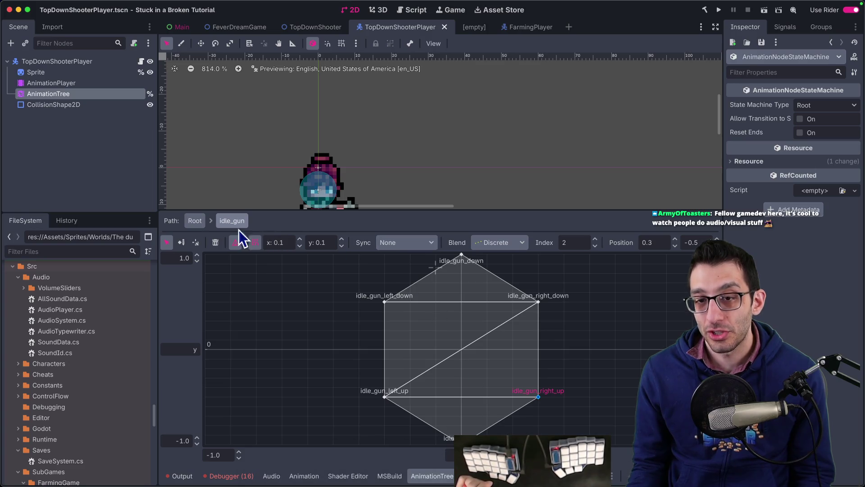
- Delete the run_gun_down animation from the player's AnimationPlayer and save TopDownShooterPlayer.tscn
{"action": "left_click", "coordinate": [58, 83]}
{"action": "left_click", "coordinate": [360, 243]}
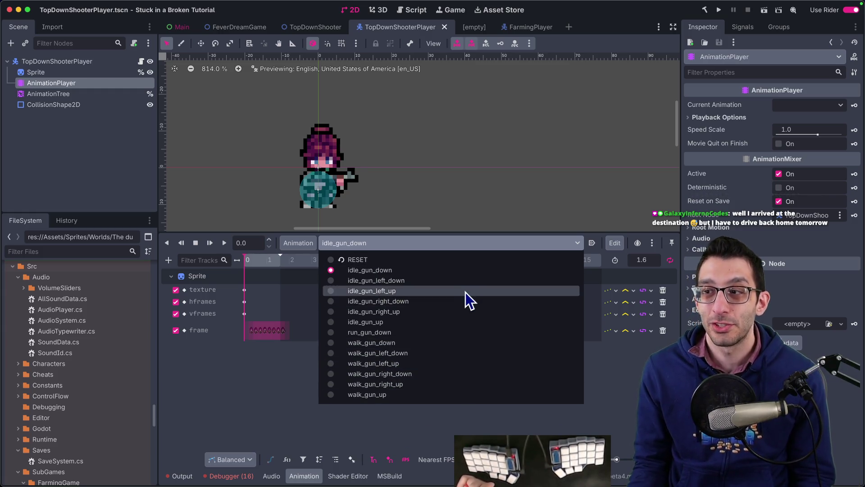
{"action": "left_click", "coordinate": [374, 332]}
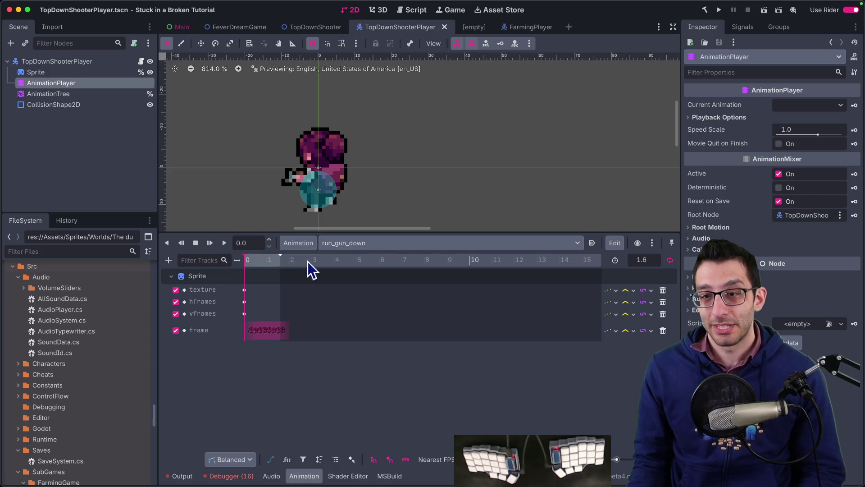
{"action": "left_click", "coordinate": [298, 243]}
{"action": "left_click", "coordinate": [312, 338]}
{"action": "left_click", "coordinate": [457, 253]}
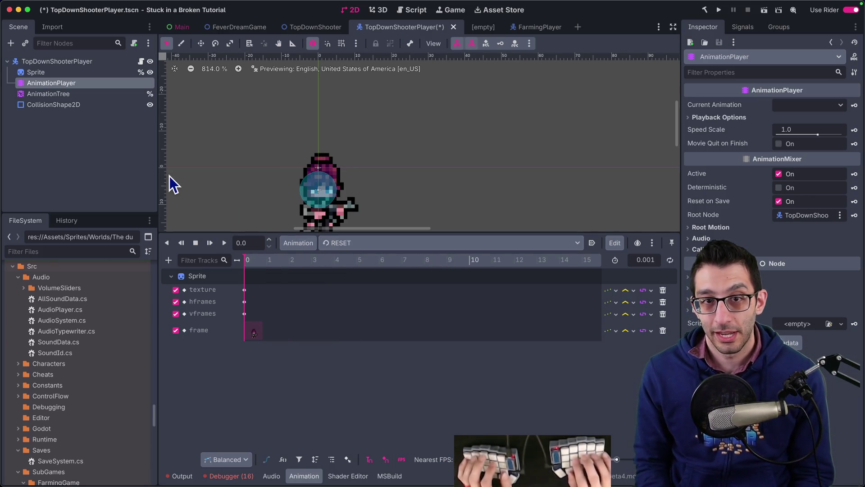
{"action": "key", "text": "super+s"}
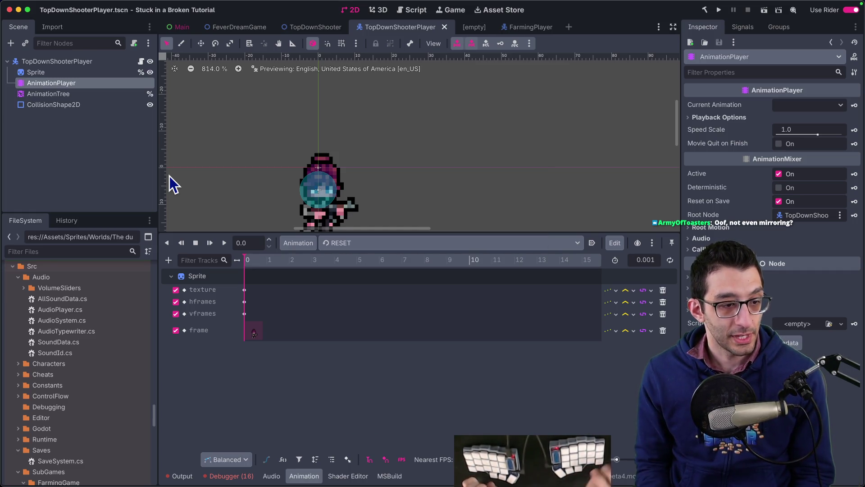
- Switch to the Affinity window showing the Run_Gun_Right.png sprite strip
{"action": "scroll", "coordinate": [401, 200], "scroll_direction": "down", "scroll_amount": 2}
{"action": "scroll", "coordinate": [403, 199], "scroll_direction": "down", "scroll_amount": 2}
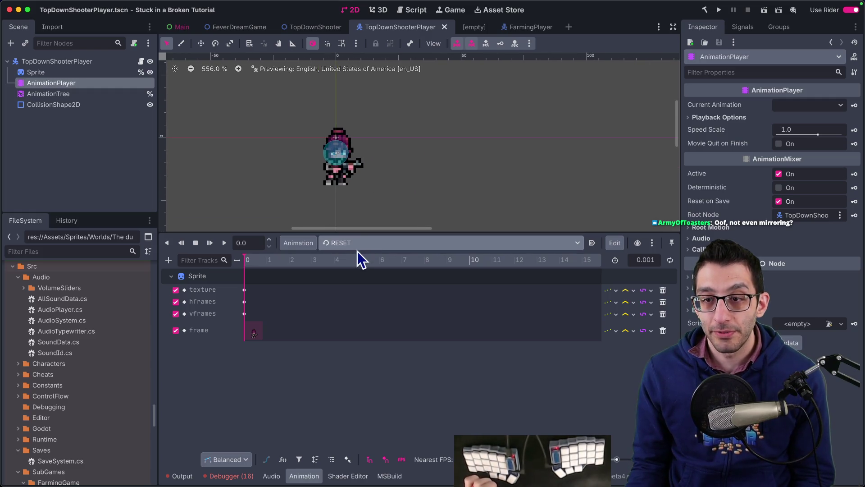
{"action": "mouse_move", "coordinate": [399, 482]}
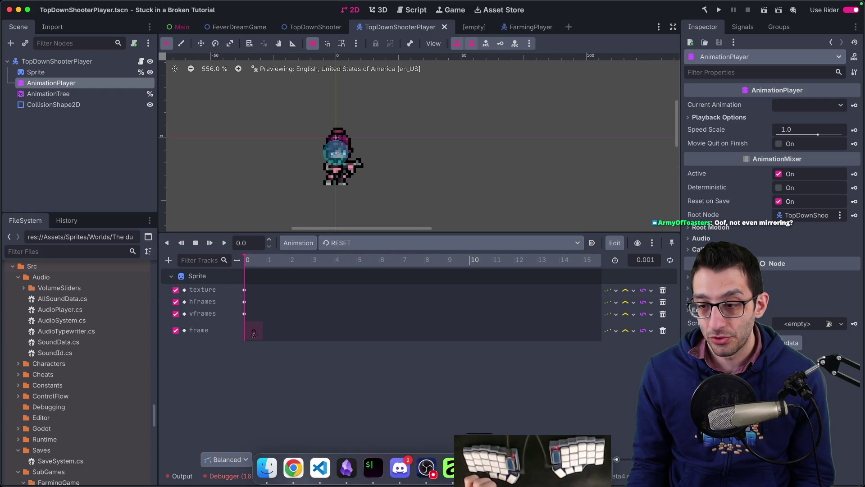
{"action": "left_click", "coordinate": [450, 467]}
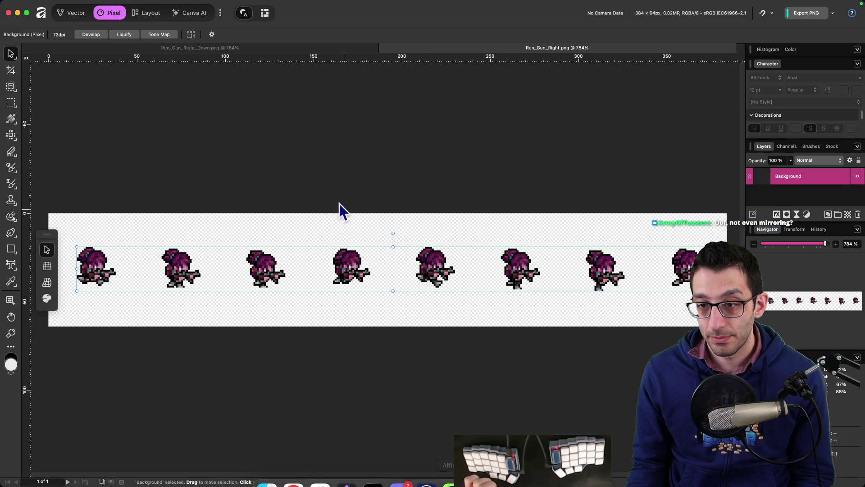
- Open Run_Gun.png from the Gun folder in Affinity, next to Run_Gun_Right_Down.png
{"action": "left_click", "coordinate": [307, 50]}
{"action": "left_click", "coordinate": [268, 468]}
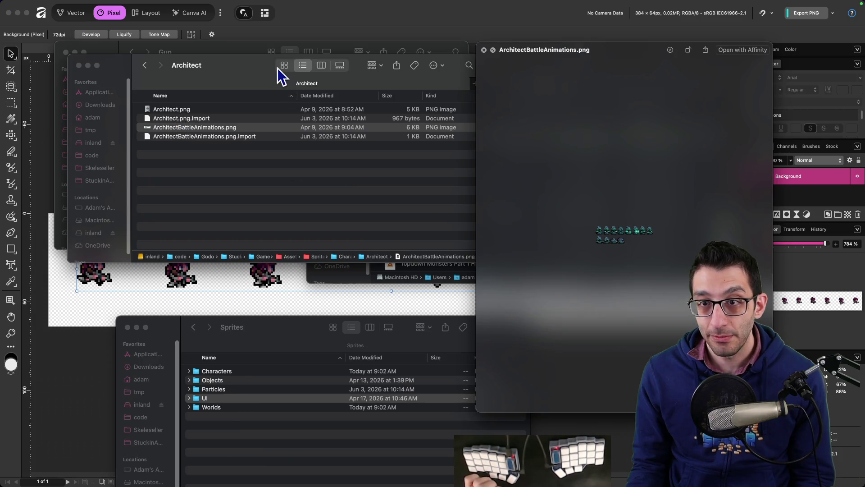
{"action": "mouse_move", "coordinate": [280, 74]}
{"action": "left_mouse_down"}
{"action": "mouse_move", "coordinate": [276, 168]}
{"action": "mouse_move", "coordinate": [257, 228]}
{"action": "left_mouse_up"}
{"action": "left_click", "coordinate": [181, 225]}
{"action": "double_click", "coordinate": [180, 225]}
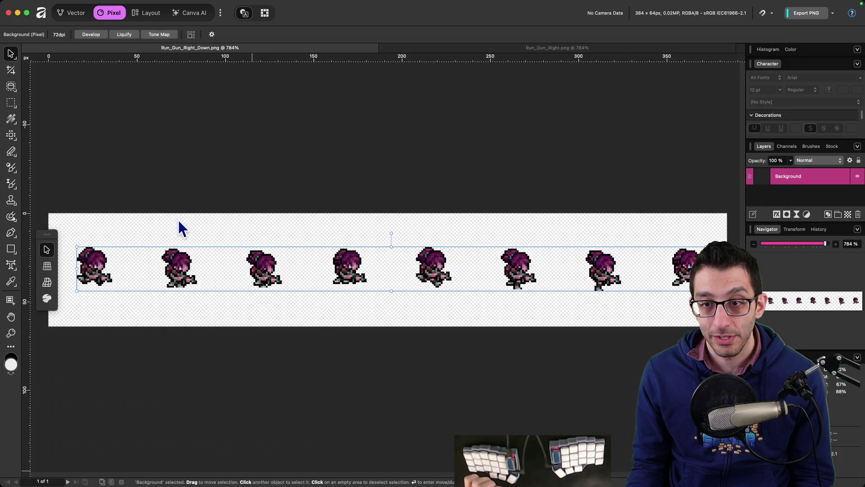
- Pan across the 384 × 512 px Run_Gun.png sheet to inspect its direction rows, then switch to Rider
{"action": "scroll", "coordinate": [311, 226], "scroll_direction": "up", "scroll_amount": 5}
{"action": "left_click_drag", "start_coordinate": [318, 187], "coordinate": [319, 372]}
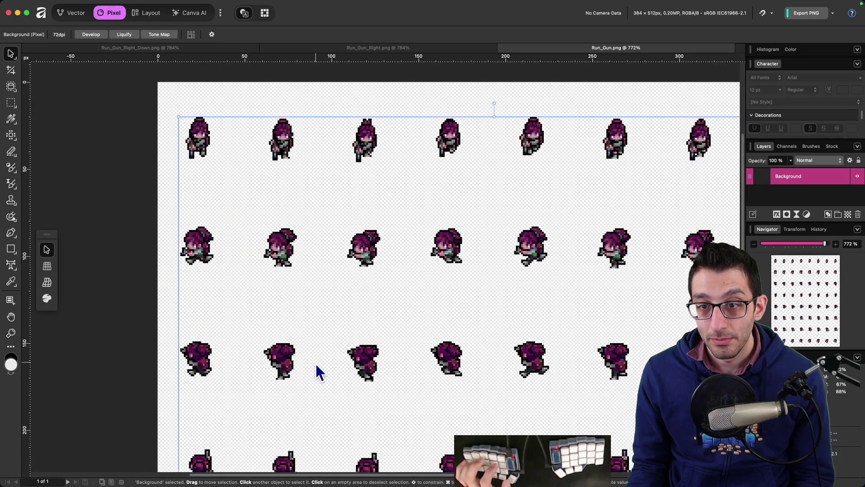
{"action": "scroll", "coordinate": [317, 358], "scroll_direction": "down", "scroll_amount": 10}
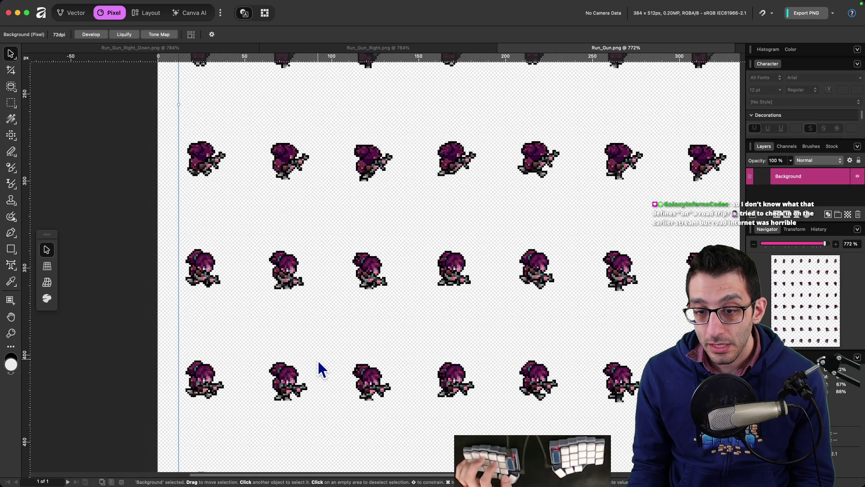
{"action": "scroll", "coordinate": [317, 367], "scroll_direction": "up", "scroll_amount": 10}
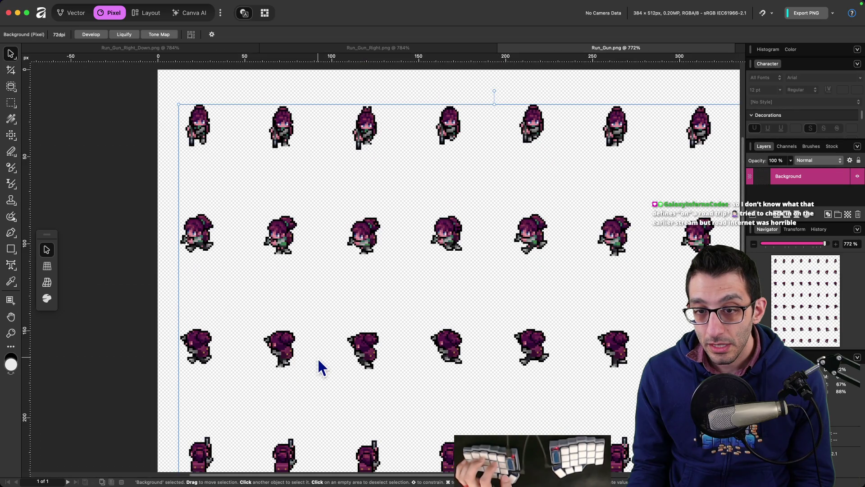
{"action": "scroll", "coordinate": [318, 368], "scroll_direction": "down", "scroll_amount": 10}
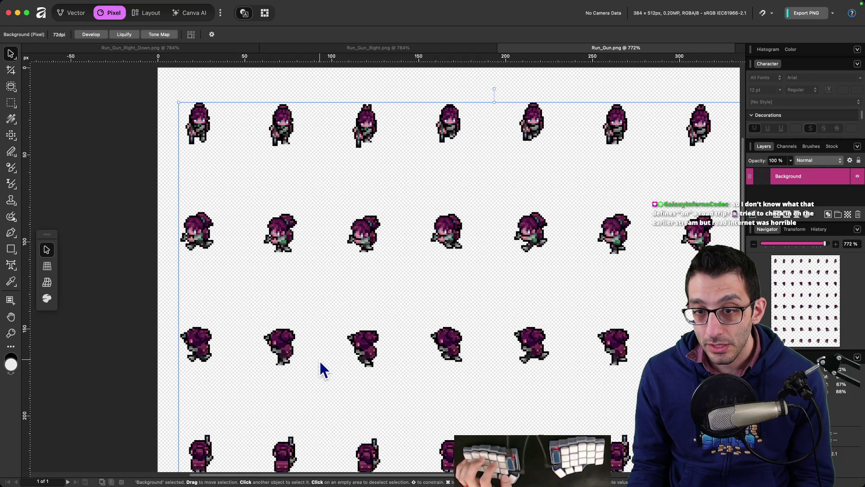
{"action": "scroll", "coordinate": [323, 373], "scroll_direction": "down", "scroll_amount": 1}
{"action": "scroll", "coordinate": [320, 369], "scroll_direction": "down", "scroll_amount": 2}
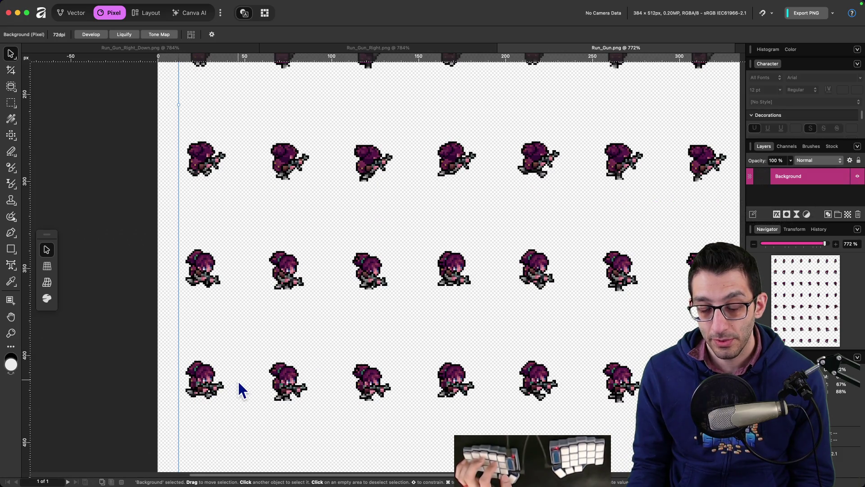
{"action": "scroll", "coordinate": [238, 383], "scroll_direction": "up", "scroll_amount": 10}
{"action": "scroll", "coordinate": [238, 387], "scroll_direction": "up", "scroll_amount": 1}
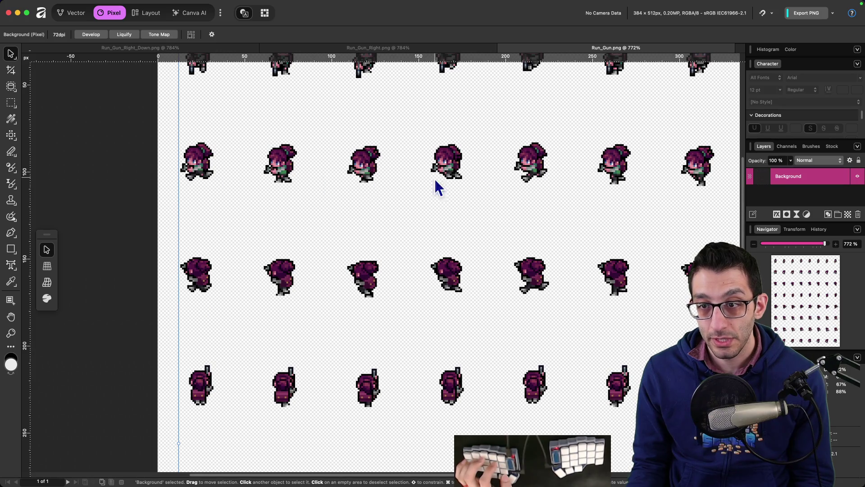
{"action": "scroll", "coordinate": [586, 191], "scroll_direction": "up", "scroll_amount": 4}
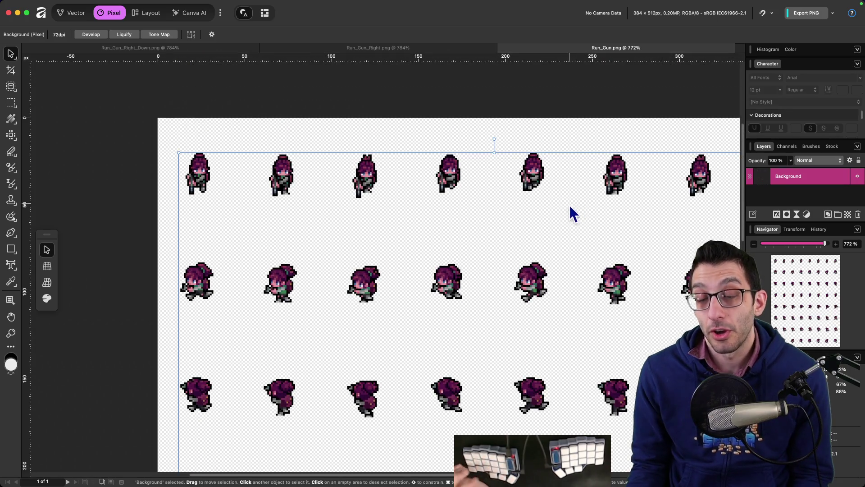
{"action": "scroll", "coordinate": [570, 208], "scroll_direction": "down", "scroll_amount": 13}
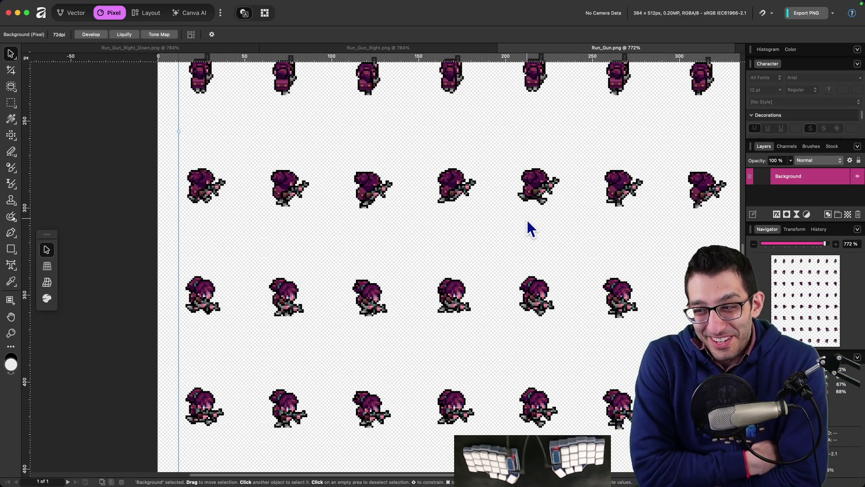
{"action": "mouse_move", "coordinate": [451, 483]}
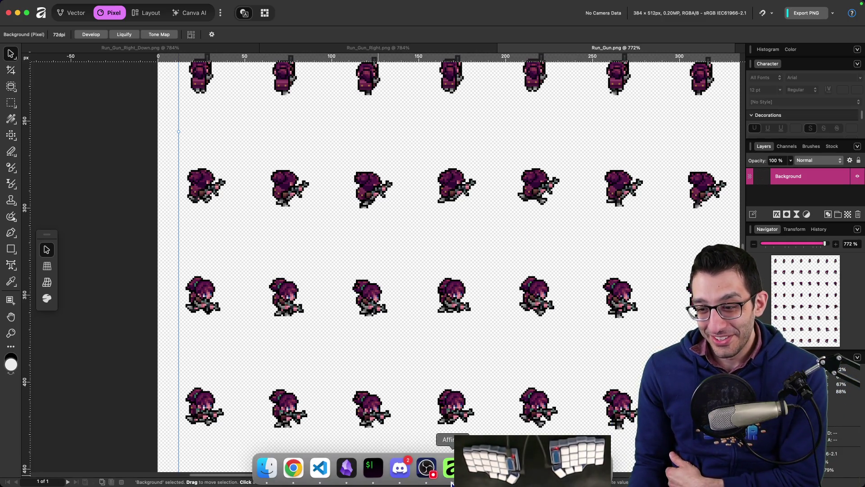
{"action": "left_click", "coordinate": [477, 469]}
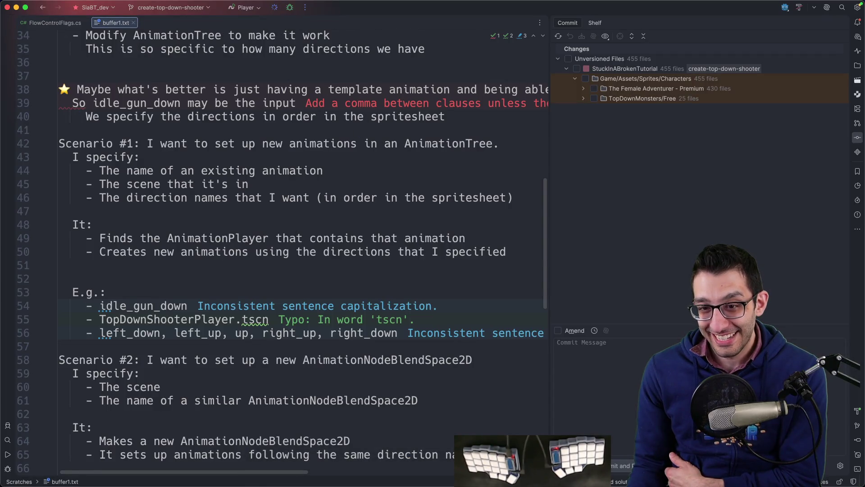
- Debug-run the game, walk the character right in fullscreen, then quit from the pause menu
{"action": "key", "text": "ctrl+r"}
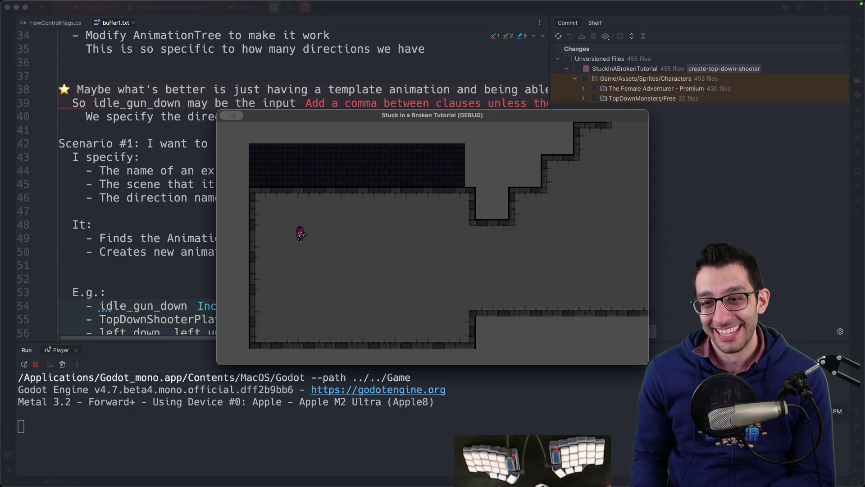
{"action": "key", "text": "d"}
{"action": "key", "text": "ctrl+super+f"}
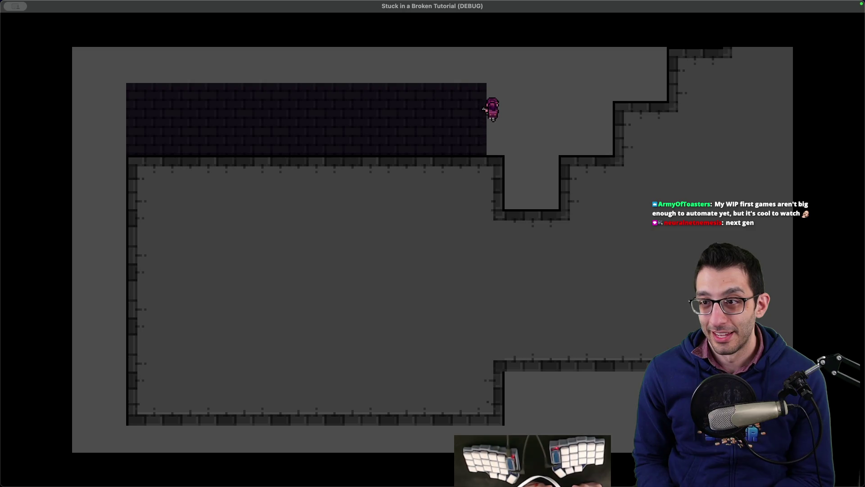
{"action": "key", "text": "Escape"}
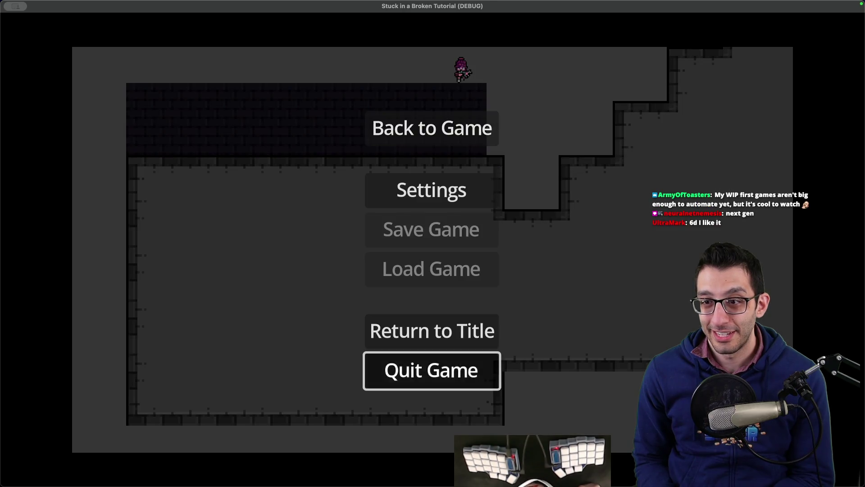
{"action": "key", "text": "Return"}
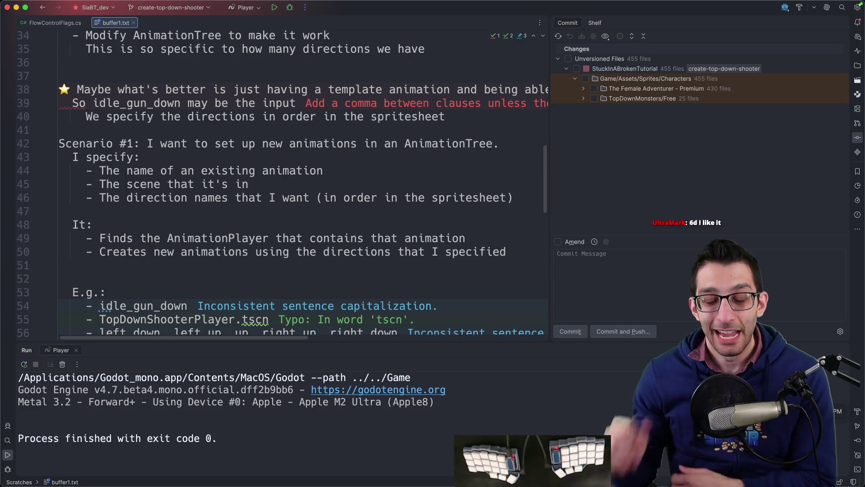
{"action": "scroll", "coordinate": [246, 278], "scroll_direction": "down", "scroll_amount": 5}
- Put the caret on the blank line after the Scenario #2 example in my_plan.txt, then switch to Chrome
{"action": "key", "text": "super+Tab"}
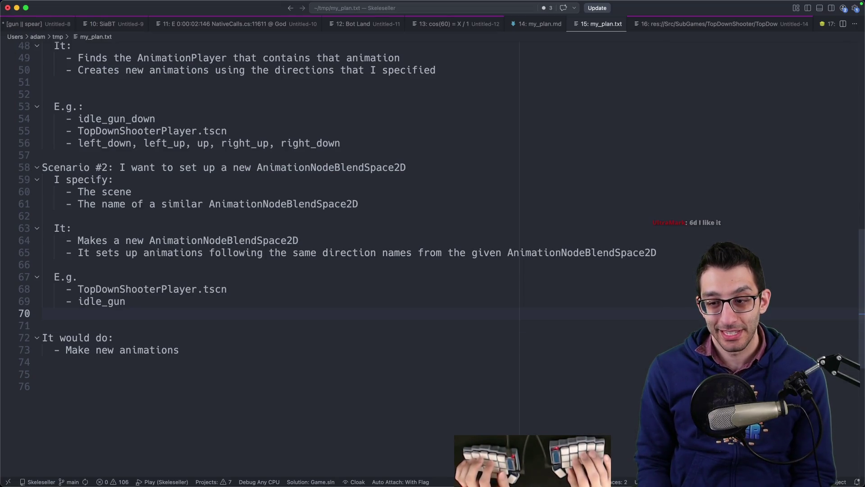
{"action": "left_click", "coordinate": [42, 325]}
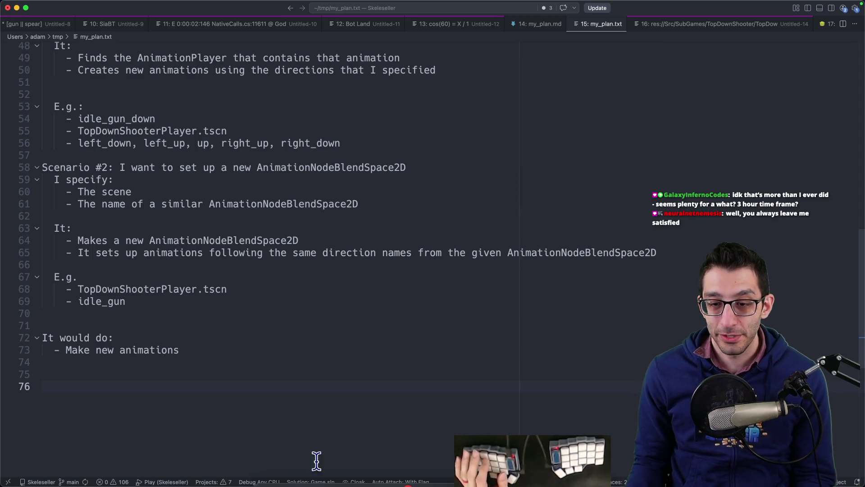
{"action": "left_click", "coordinate": [298, 469]}
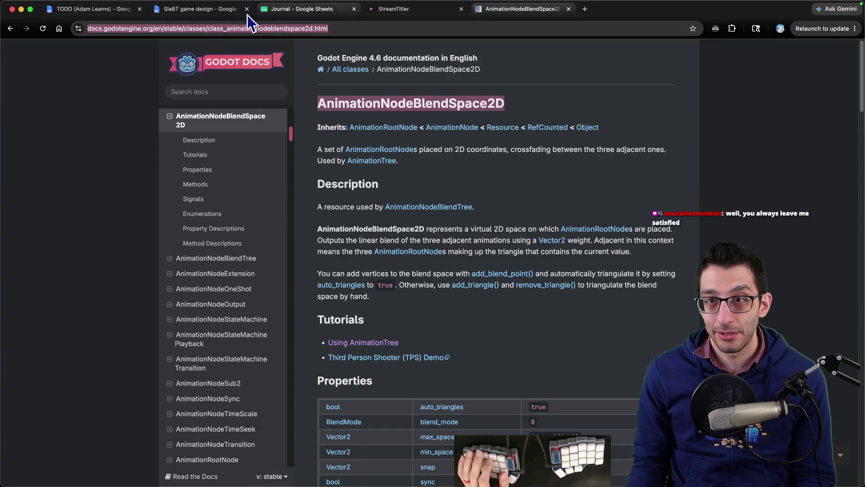
- Open the Topdown Monsters Part 1 itch.io page, view its sprite preview, and scroll toward the license
{"action": "key", "text": "super+1"}
{"action": "scroll", "coordinate": [506, 260], "scroll_direction": "down", "scroll_amount": 10}
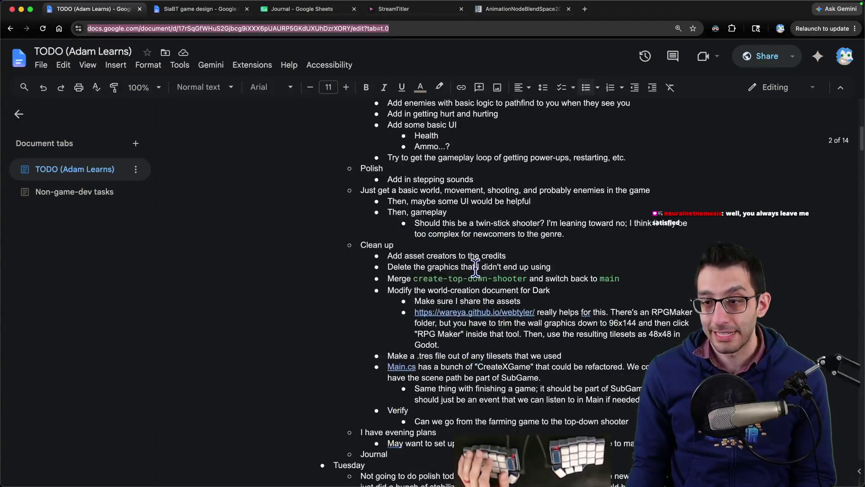
{"action": "scroll", "coordinate": [468, 262], "scroll_direction": "up", "scroll_amount": 8}
{"action": "left_click", "coordinate": [454, 275]}
{"action": "left_click", "coordinate": [460, 293]}
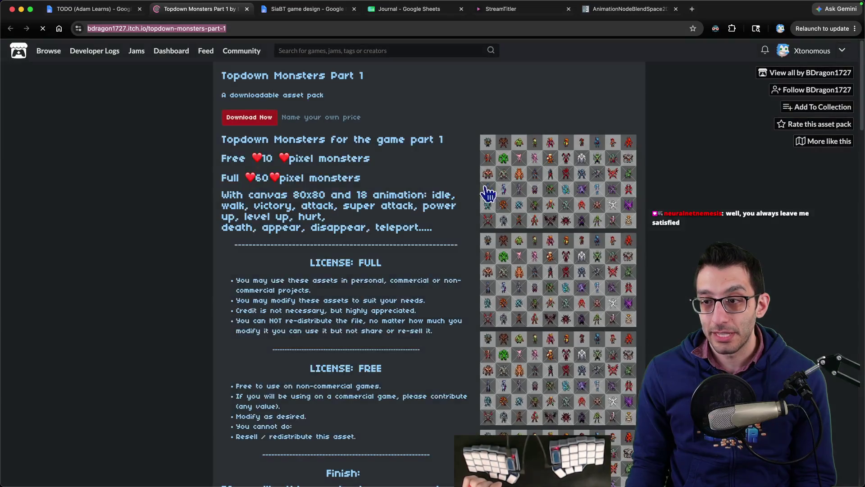
{"action": "left_click", "coordinate": [481, 187]}
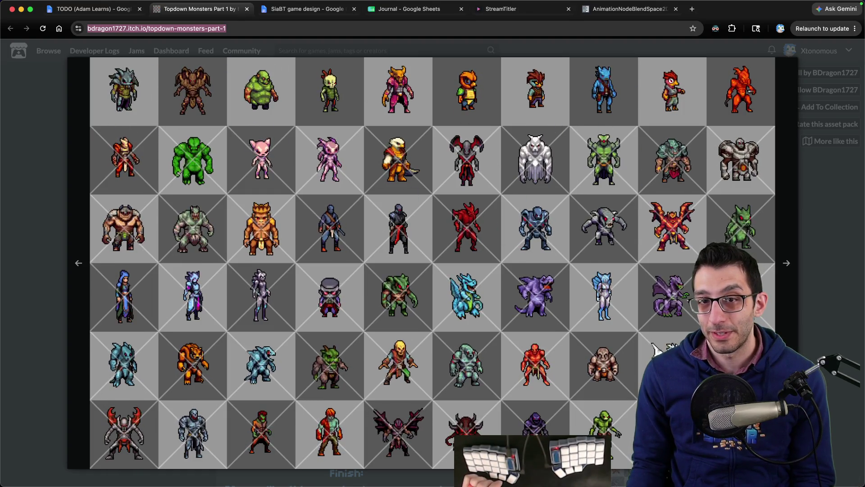
{"action": "mouse_move", "coordinate": [405, 485]}
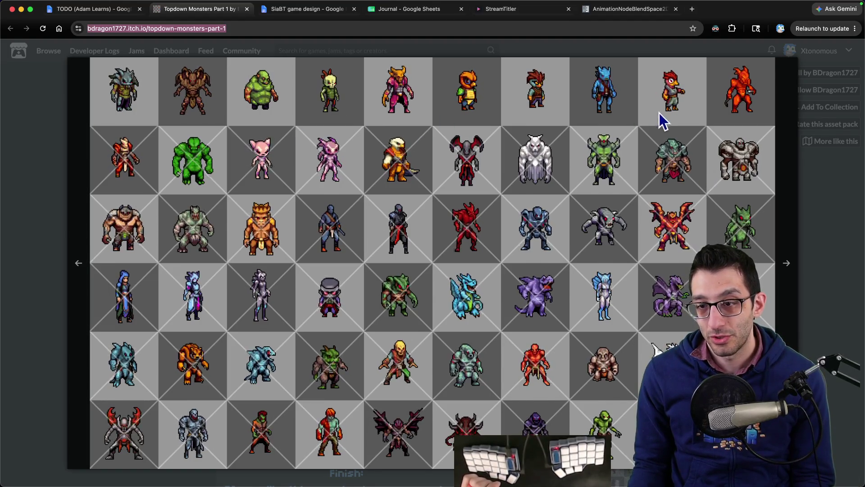
{"action": "scroll", "coordinate": [428, 307], "scroll_direction": "down", "scroll_amount": 5}
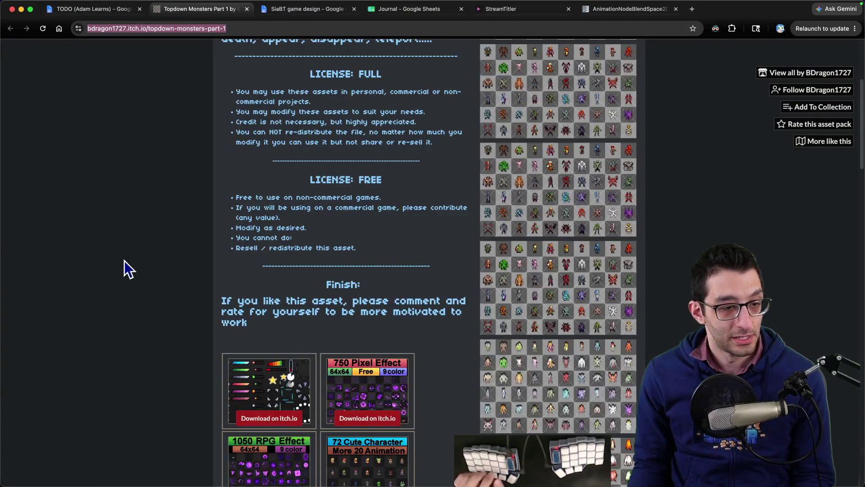
{"action": "key", "text": "super+Tab"}
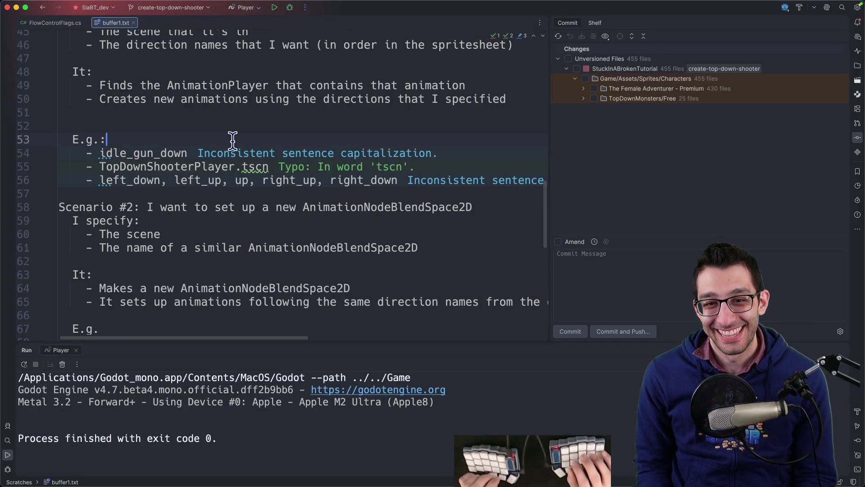
- Write that a Godot animation-editing tool is wanted because editing is tedious, splitting off the scenarios sentence
{"action": "key", "text": "super+Tab"}
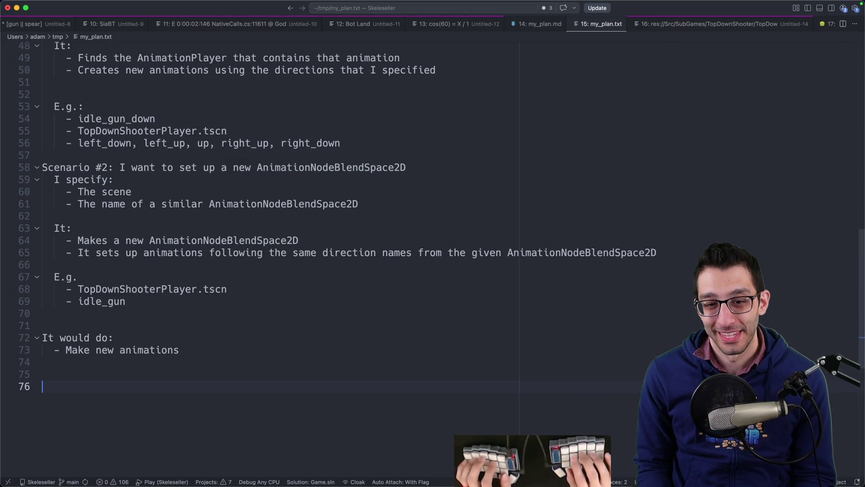
{"action": "scroll", "coordinate": [202, 199], "scroll_direction": "down", "scroll_amount": 4}
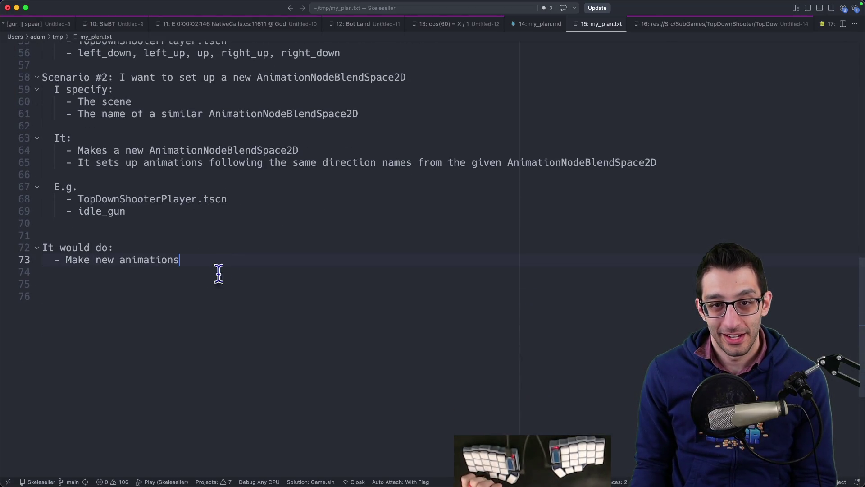
{"action": "type", "text": "I wa"}
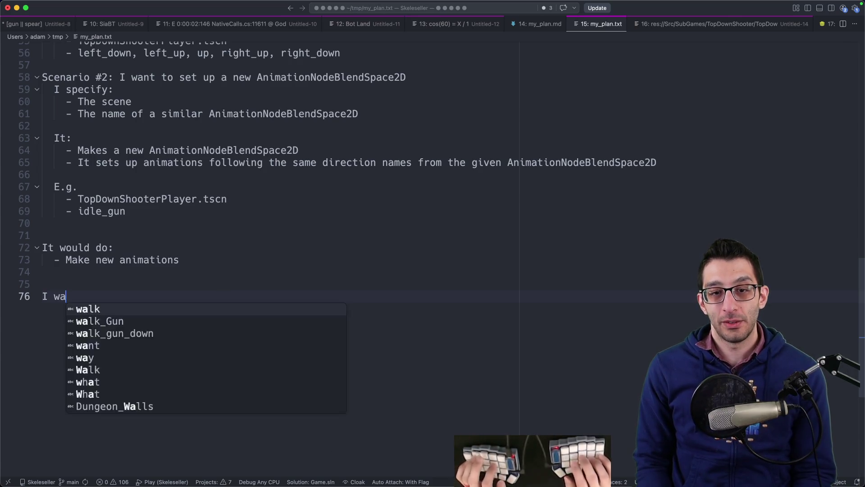
{"action": "type", "text": "nt to make a tool for modif"}
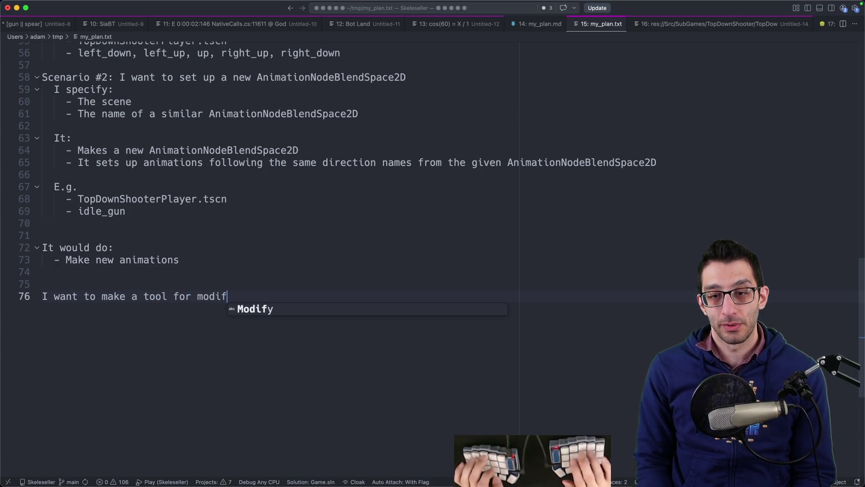
{"action": "type", "text": "ying animations"}
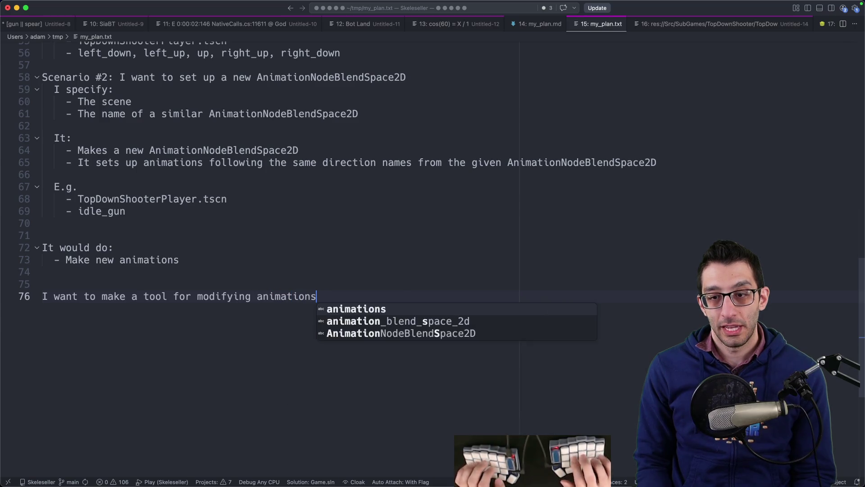
{"action": "type", "text": " in Godot"}
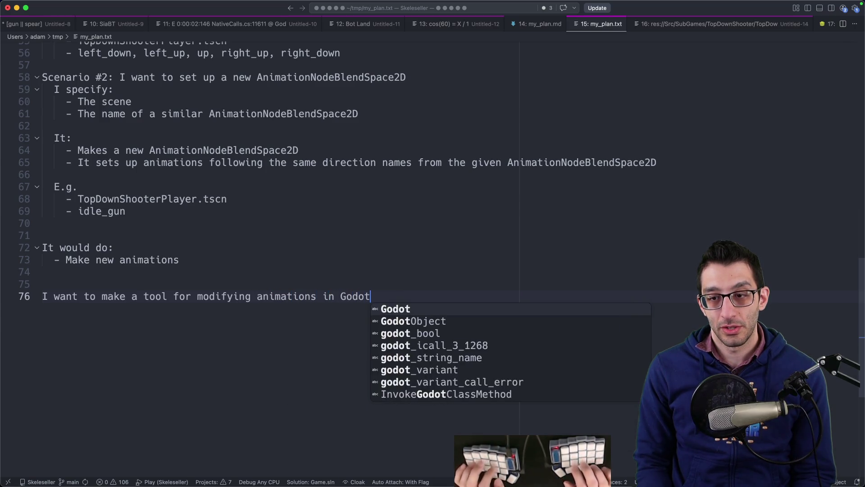
{"action": "type", "text": ".because they're"}
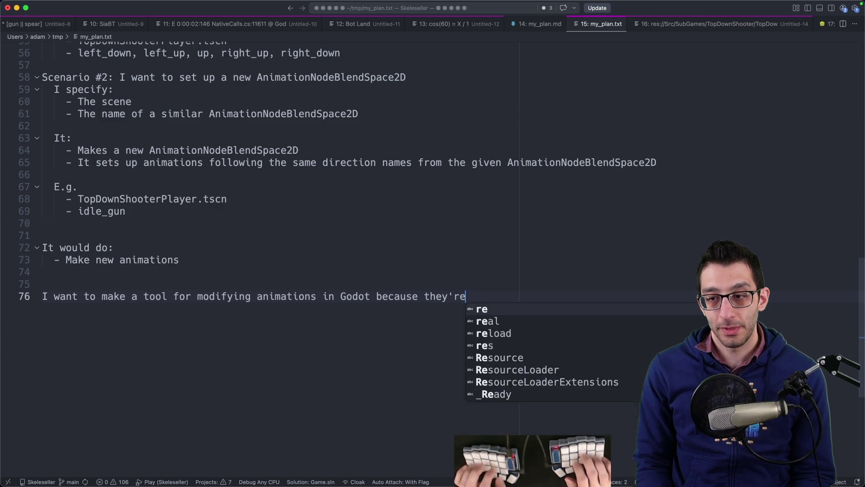
{"action": "type", "text": " so tedious to do by hand."}
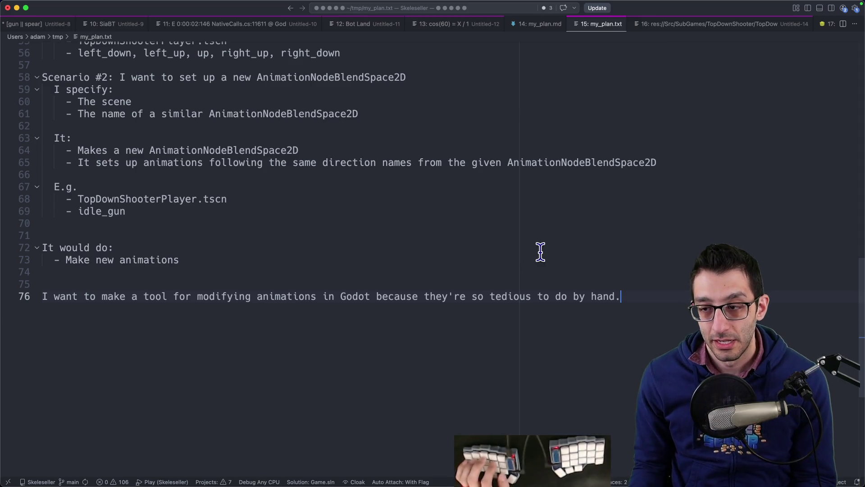
{"action": "type", "text": " There are two main scenarios that"}
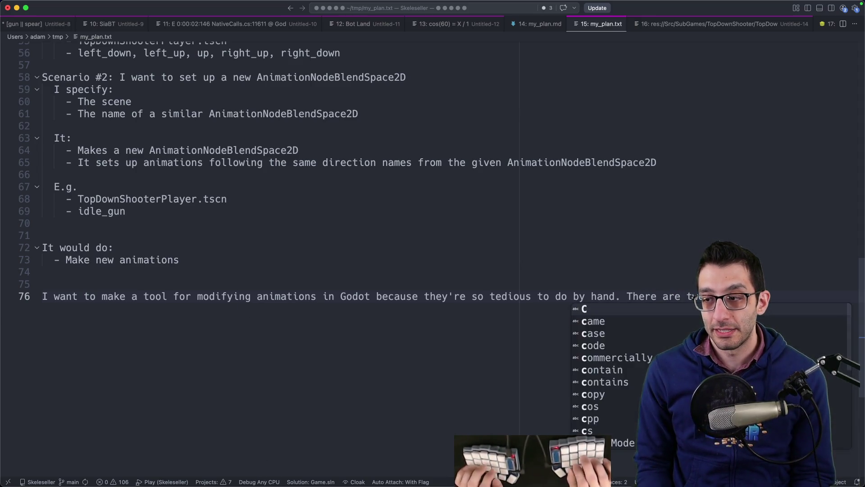
{"action": "type", "text": " this tool should accommodate."}
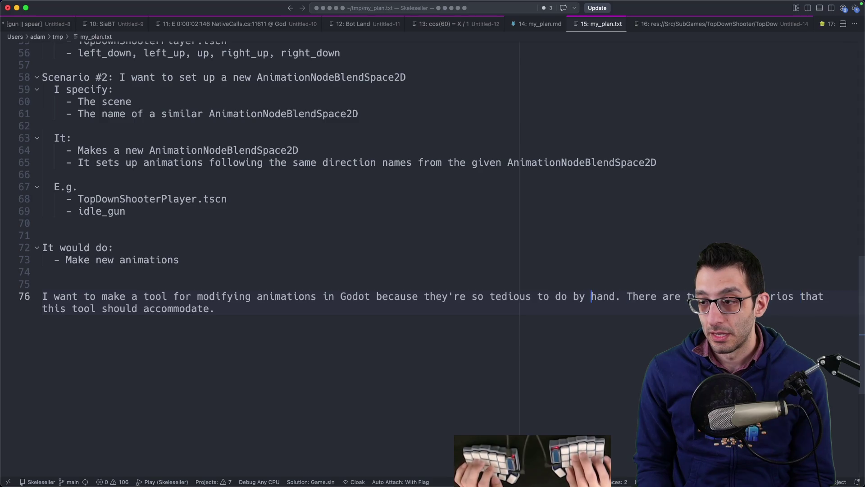
{"action": "key", "text": "Delete"}
{"action": "key", "text": "Return"}
{"action": "key", "text": "Return"}
{"action": "key", "text": "Return"}
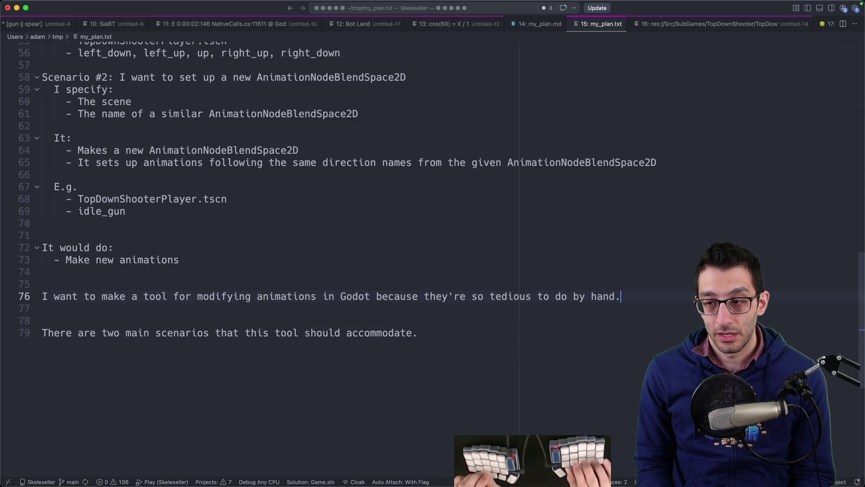
- Make the opening sentence a bullet and add an 'Overview:' heading above it
{"action": "key", "text": "Return"}
{"action": "key", "text": "Return"}
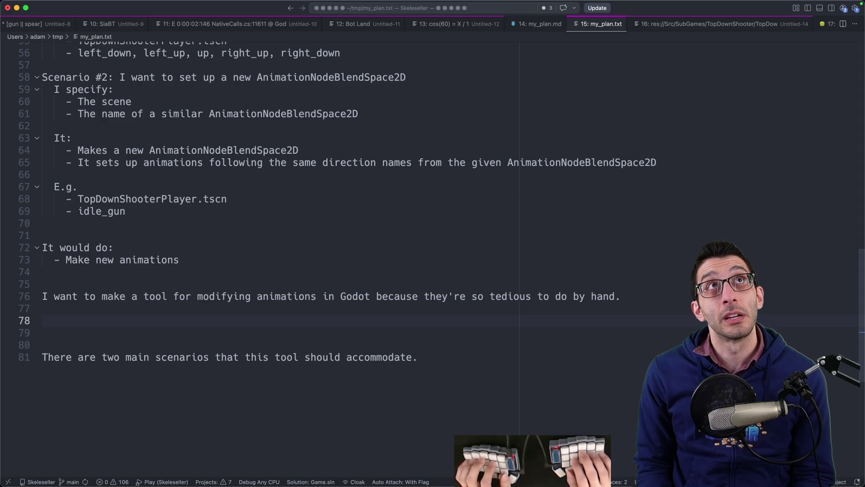
{"action": "key", "text": "Up"}
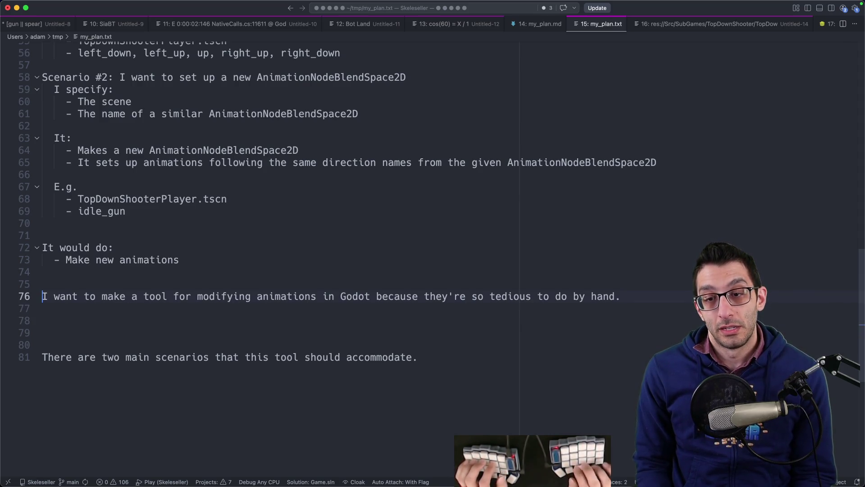
{"action": "type", "text": "-"}
{"action": "key", "text": "End"}
{"action": "key", "text": "Return"}
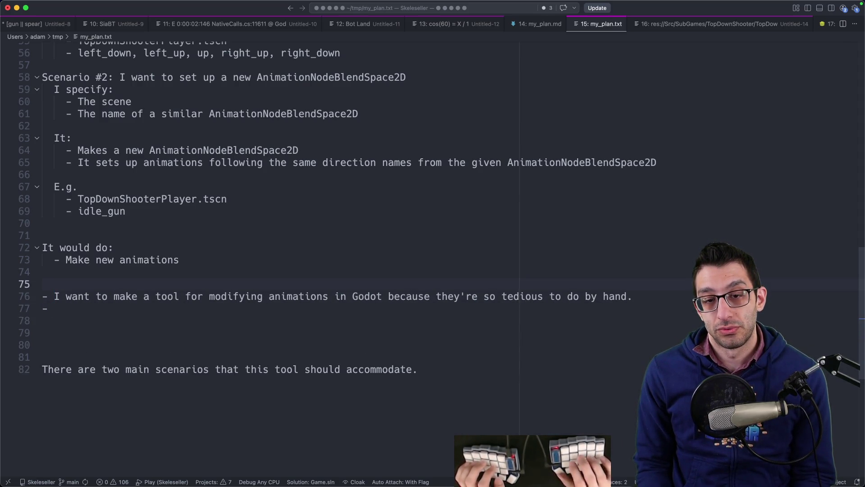
{"action": "type", "text": "iew:"}
{"action": "left_click", "coordinate": [96, 296]}
{"action": "key", "text": "Return"}
- Space the first Overview bullet and start a second bullet on where the tool should run
{"action": "key", "text": "BackSpace"}
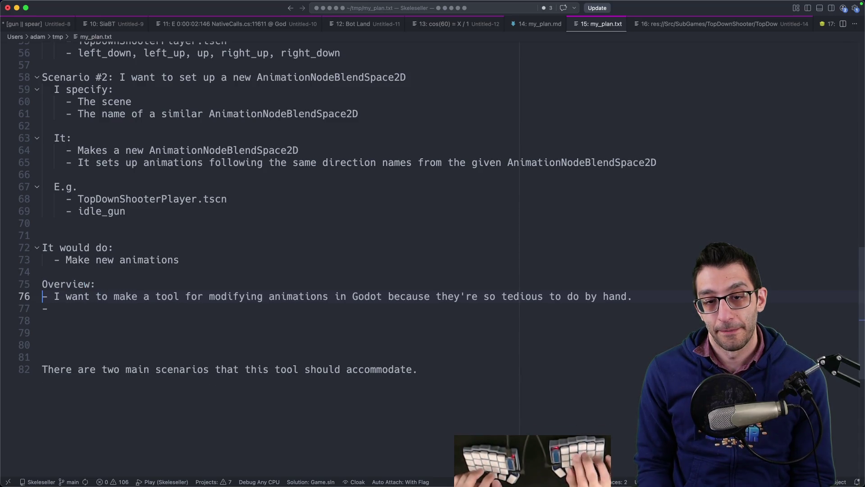
{"action": "key", "text": "Home"}
{"action": "key", "text": "Return"}
{"action": "type", "text": "The tool should run"}
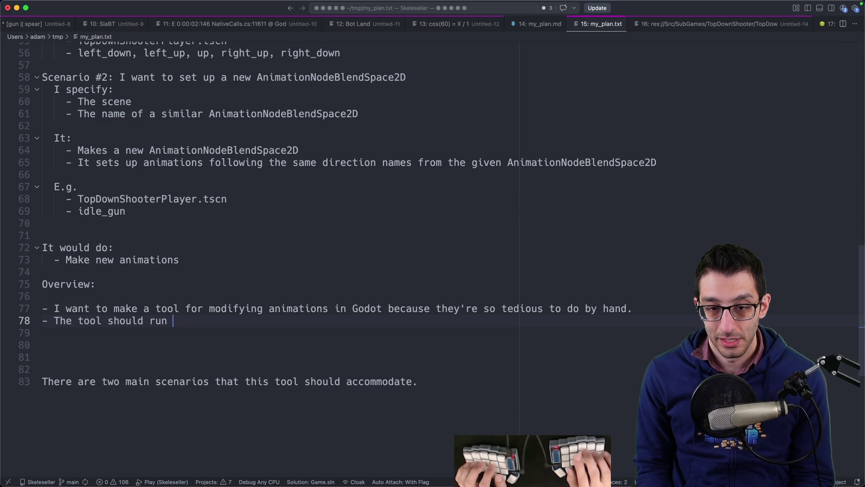
- Rewrite the bullet: ideally the tool runs from Godot itself as a plugin; plan it and check it makes sense
{"action": "key", "text": "super+shift+Left"}
{"action": "key", "text": "shift+Right"}
{"action": "key", "text": "shift+Right"}
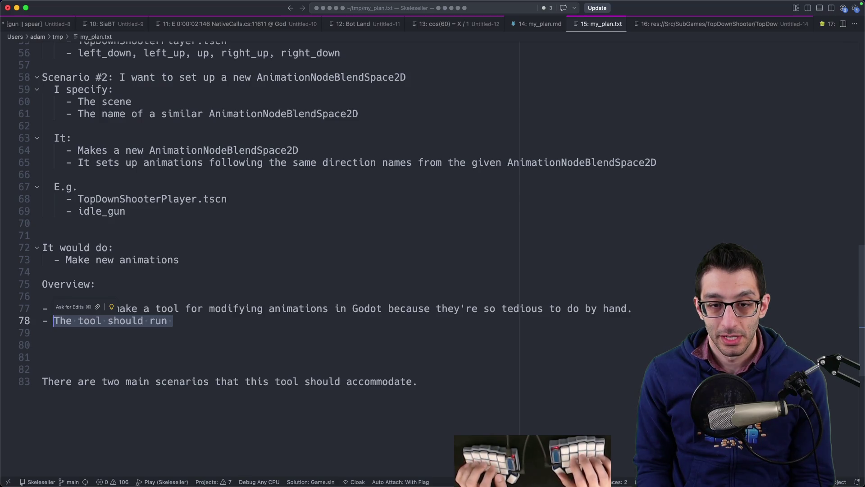
{"action": "type", "text": "Ideally, the tool"}
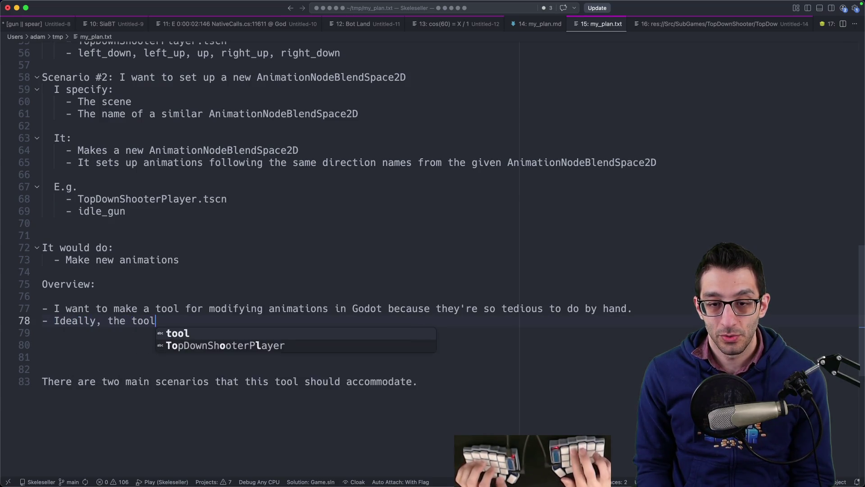
{"action": "type", "text": " would run form "}
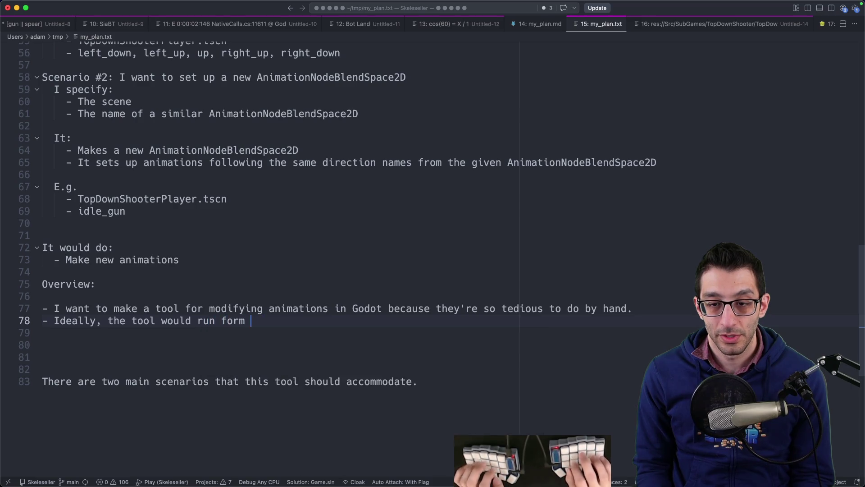
{"action": "key", "text": "BackSpace"}
{"action": "key", "text": "BackSpace"}
{"action": "key", "text": "BackSpace"}
{"action": "key", "text": "BackSpace"}
{"action": "type", "text": "rom Godot itself."}
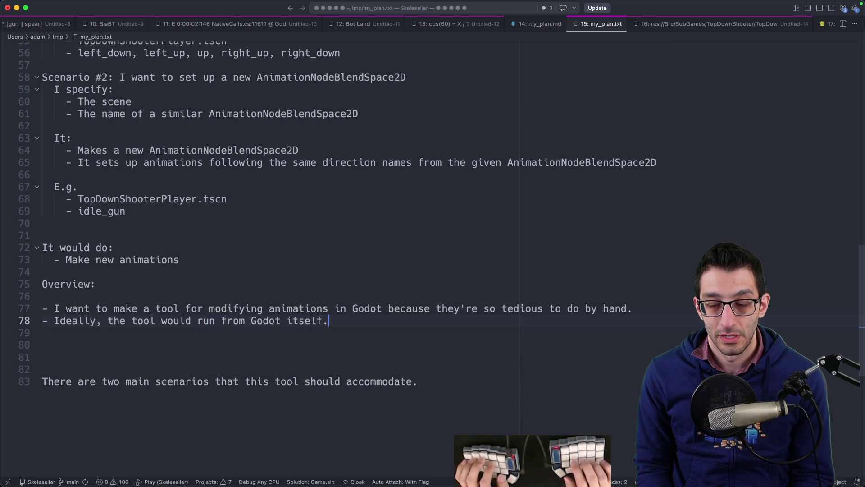
{"action": "key", "text": "BackSpace"}
{"action": "type", "text": ", possibly at"}
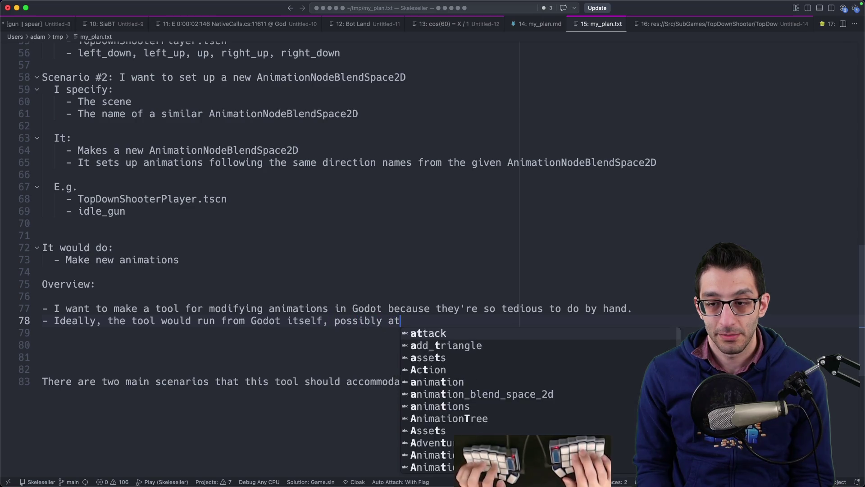
{"action": "key", "text": "BackSpace"}
{"action": "type", "text": "s a plugin. Plan this out"}
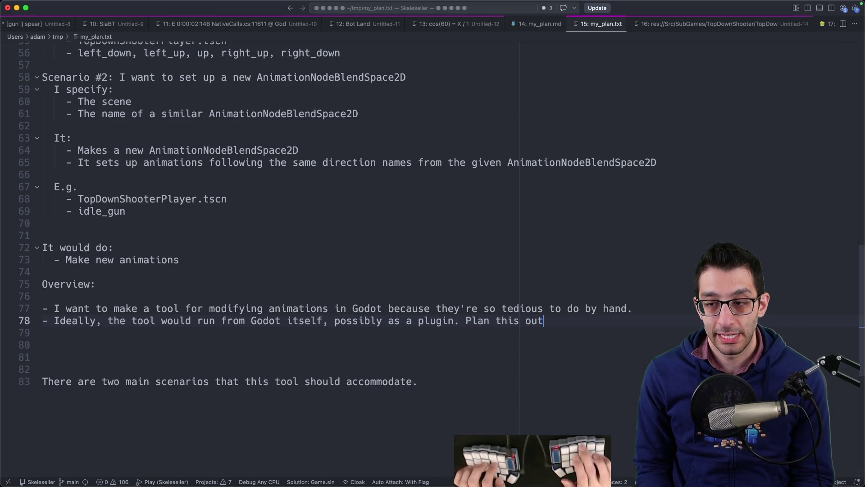
{"action": "type", "text": " and see fif"}
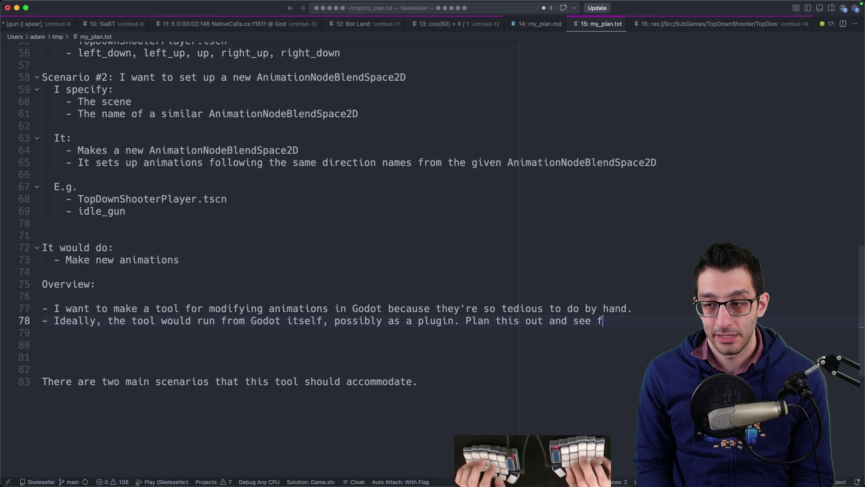
{"action": "key", "text": "BackSpace"}
{"action": "type", "text": "if that makes sens  "}
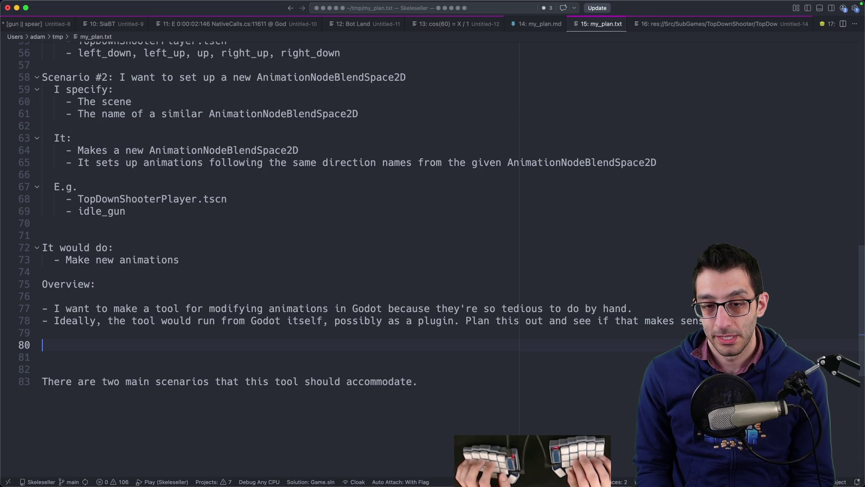
{"action": "type", "text": "Scenarios:"}
- Add a 'Scenarios:' heading with the bullet 'There are two main scenarios'
{"action": "key", "text": "Return"}
{"action": "key", "text": "Return"}
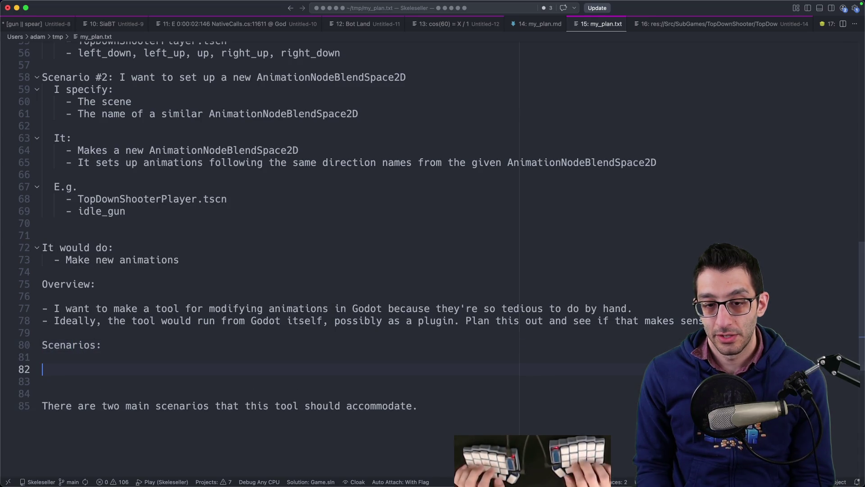
{"action": "type", "text": "- There are two main"}
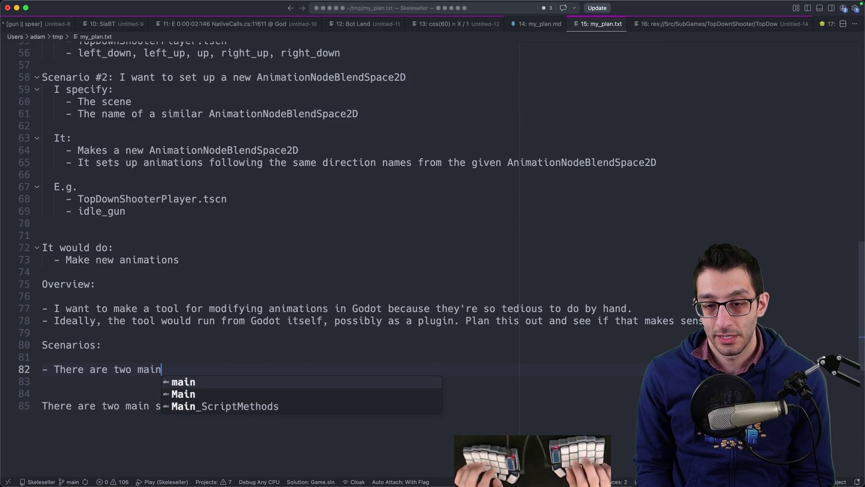
{"action": "key", "text": "Delete"}
{"action": "key", "text": "Delete"}
{"action": "key", "text": "Delete"}
{"action": "key", "text": "alt+Delete"}
{"action": "key", "text": "alt+Delete"}
{"action": "key", "text": "alt+Delete"}
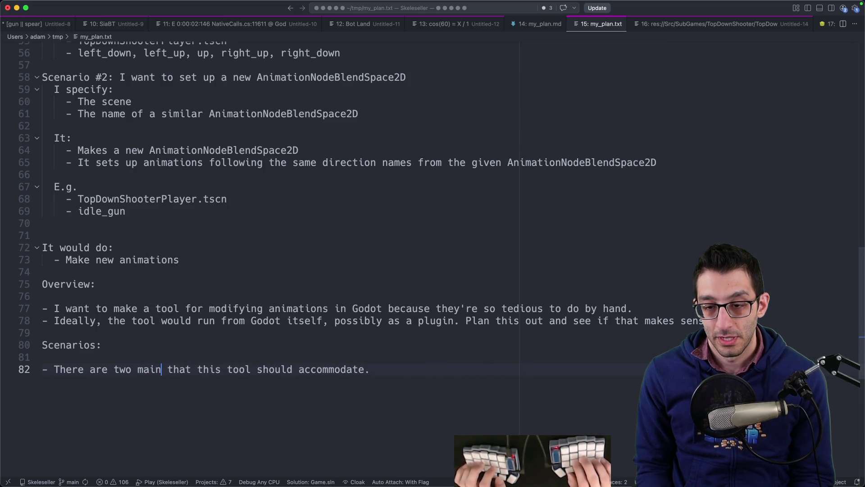
{"action": "type", "text": "scenarios"}
{"action": "key", "text": "Escape"}
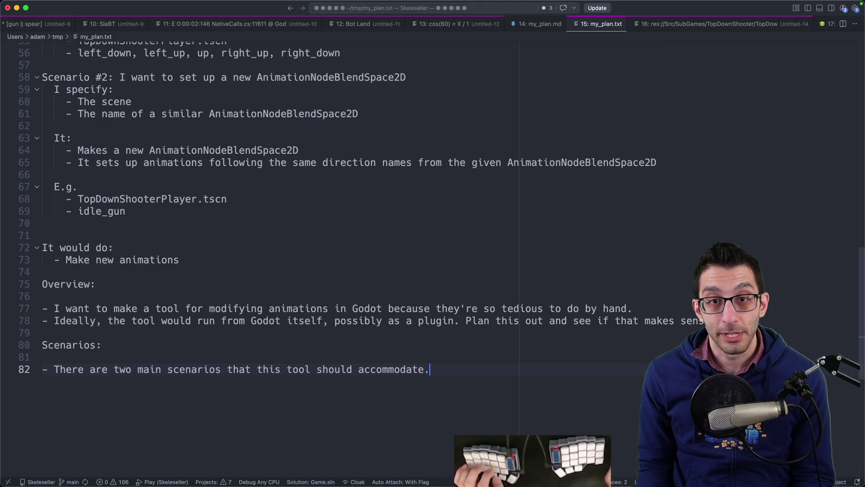
- Select the Scenario #1 and #2 blocks higher in the file and cut them
{"action": "scroll", "coordinate": [288, 226], "scroll_direction": "up", "scroll_amount": 6}
{"action": "scroll", "coordinate": [266, 311], "scroll_direction": "down", "scroll_amount": 2}
{"action": "mouse_move", "coordinate": [168, 347]}
{"action": "left_mouse_down"}
{"action": "mouse_move", "coordinate": [150, 295]}
{"action": "mouse_move", "coordinate": [49, 207]}
{"action": "mouse_move", "coordinate": [27, 241]}
{"action": "left_mouse_up"}
{"action": "key", "text": "cmd+c"}
{"action": "key", "text": "cmd+Down"}
{"action": "scroll", "coordinate": [545, 309], "scroll_direction": "down", "scroll_amount": 3}
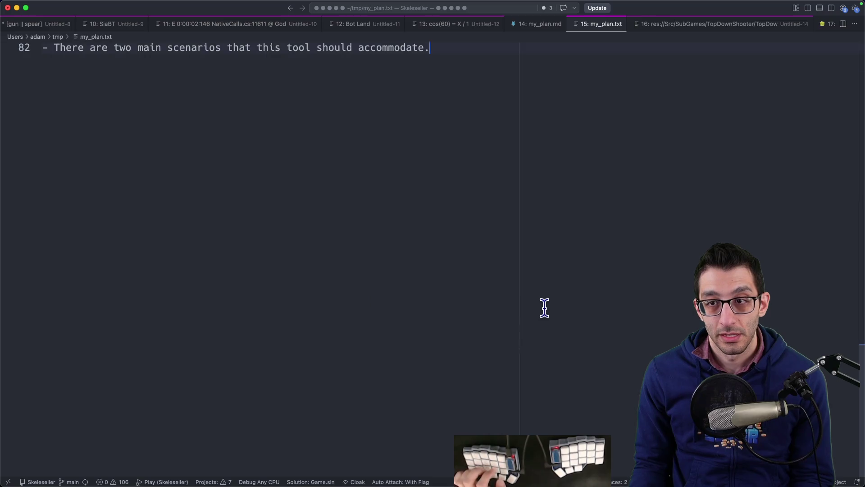
- Paste the scenario blocks at the end and remove the Scenarios heading, joining its sentence to the bullets
{"action": "scroll", "coordinate": [546, 309], "scroll_direction": "up", "scroll_amount": 4}
{"action": "key", "text": "cmd+v"}
{"action": "scroll", "coordinate": [280, 257], "scroll_direction": "up", "scroll_amount": 3}
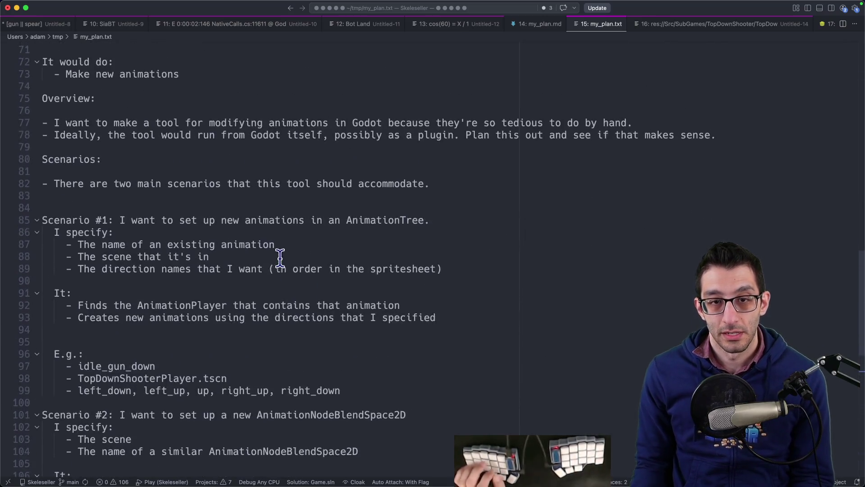
{"action": "left_click", "coordinate": [120, 174]}
{"action": "key", "text": "BackSpace"}
{"action": "key", "text": "cmd+BackSpace"}
{"action": "key", "text": "BackSpace"}
{"action": "key", "text": "Delete"}
{"action": "key", "text": "End"}
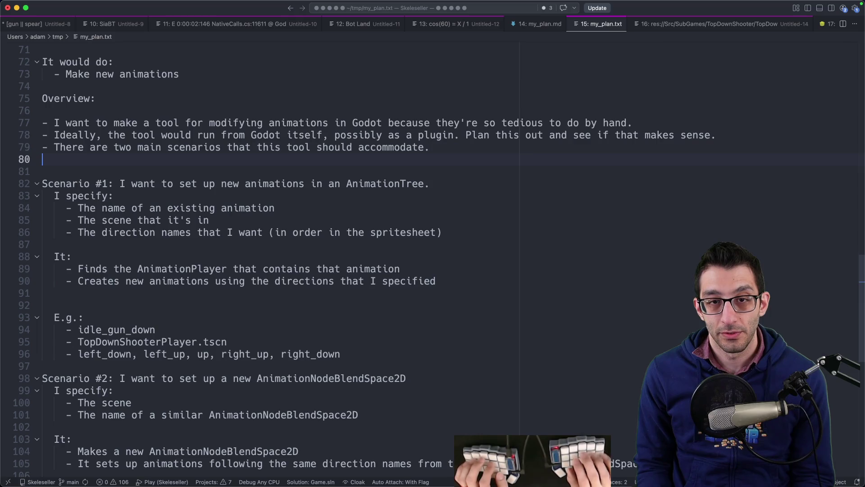
- Replace the Overview heading with an 'AI instructions' heading
{"action": "key", "text": "Up"}
{"action": "key", "text": "Up"}
{"action": "key", "text": "cmd+shift+Left"}
{"action": "key", "text": "BackSpace"}
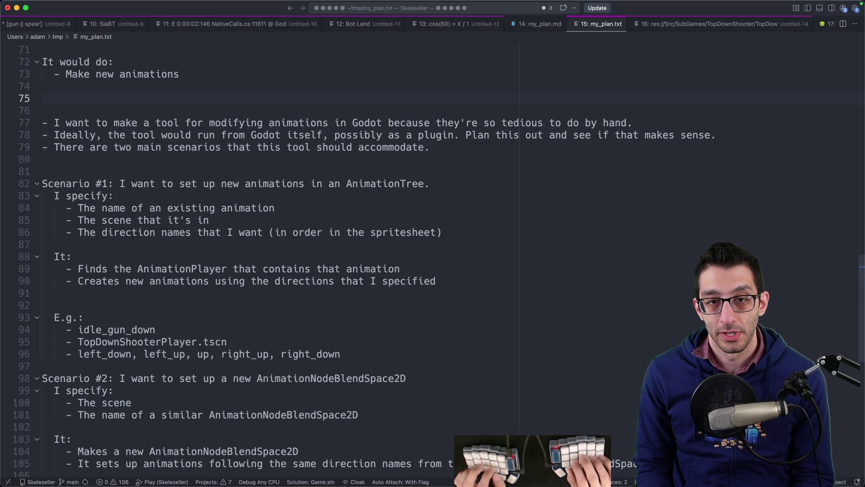
{"action": "key", "text": "Return"}
{"action": "key", "text": "Return"}
{"action": "key", "text": "Return"}
{"action": "key", "text": "Up"}
{"action": "key", "text": "Up"}
{"action": "key", "text": "Up"}
{"action": "type", "text": "A"}
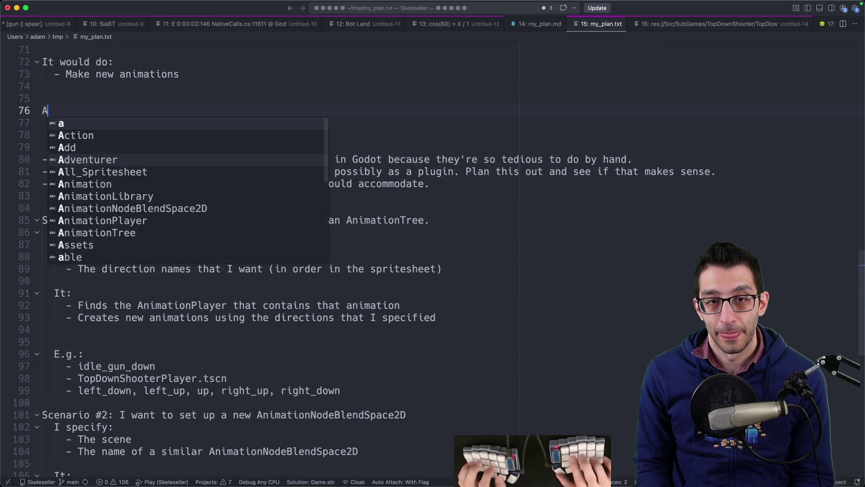
{"action": "type", "text": "I instructions:"}
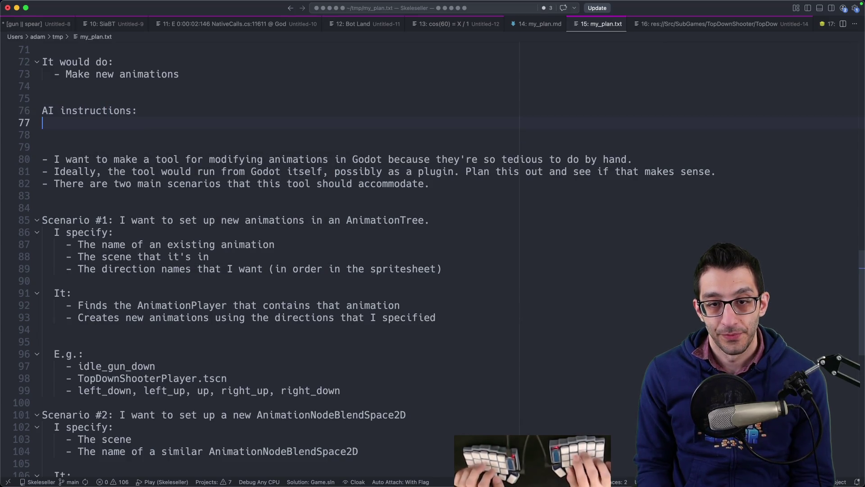
- Nest Scenario #1 under the two-scenarios bullet and mark `AnimationTree` as code
{"action": "left_click", "coordinate": [137, 183]}
{"action": "type", "text": "-"}
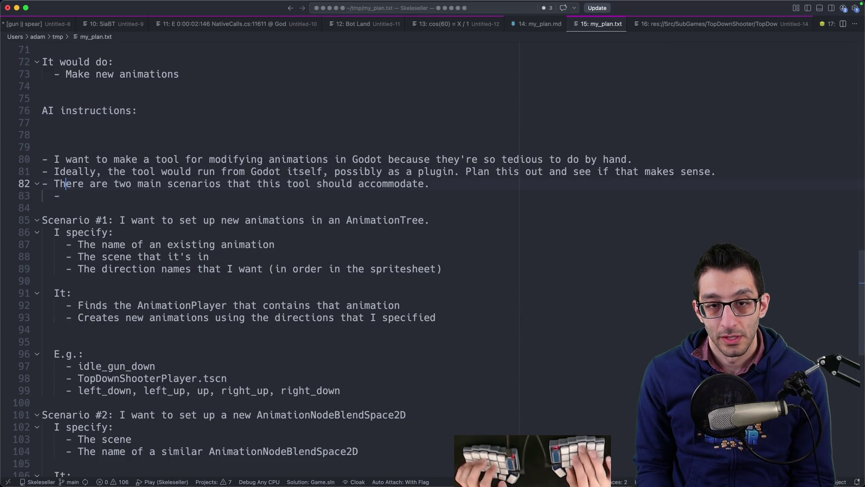
{"action": "key", "text": "Delete"}
{"action": "key", "text": "Delete"}
{"action": "key", "text": "Delete"}
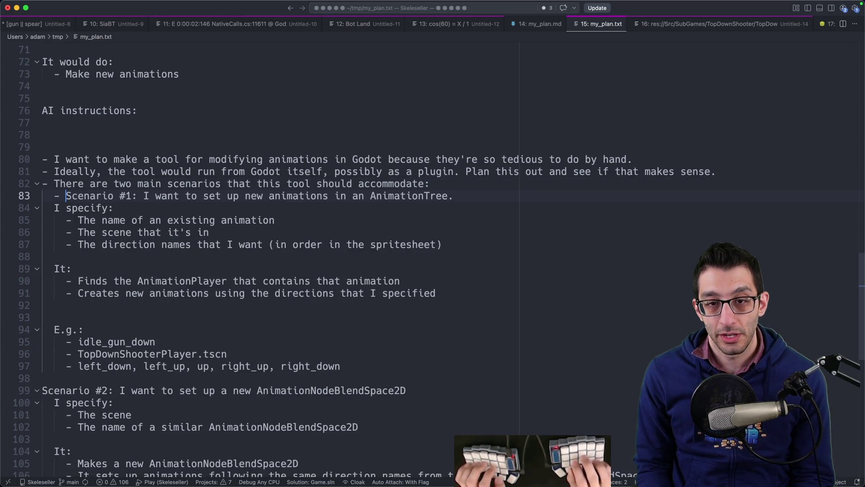
{"action": "type", "text": "S"}
{"action": "left_click", "coordinate": [138, 196]}
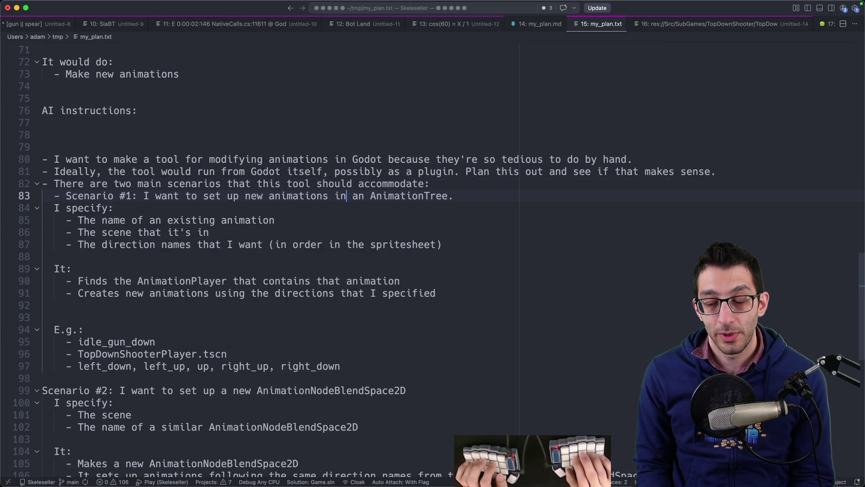
{"action": "key", "text": "Right"}
{"action": "type", "text": "`"}
- Reword Scenario #1 to 'The tool would have me specify (e.g. `idle_gun_down`)' and start a scene example
{"action": "left_click", "coordinate": [54, 208]}
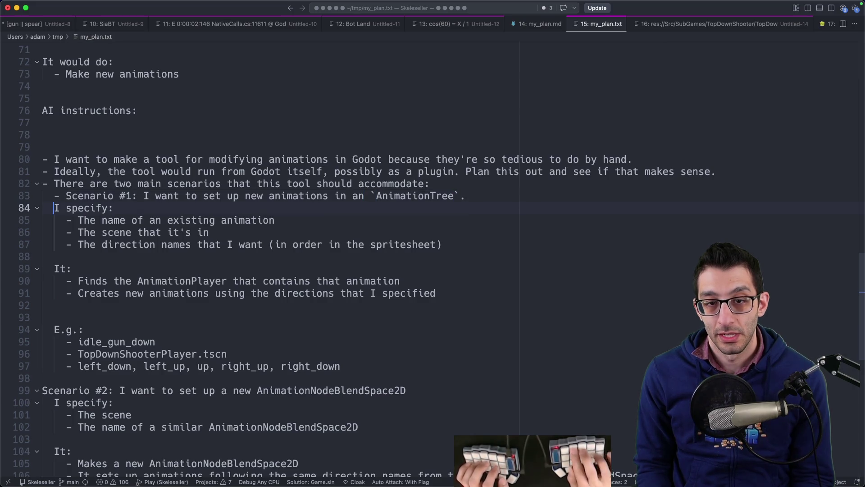
{"action": "key", "text": "BackSpace"}
{"action": "key", "text": "BackSpace"}
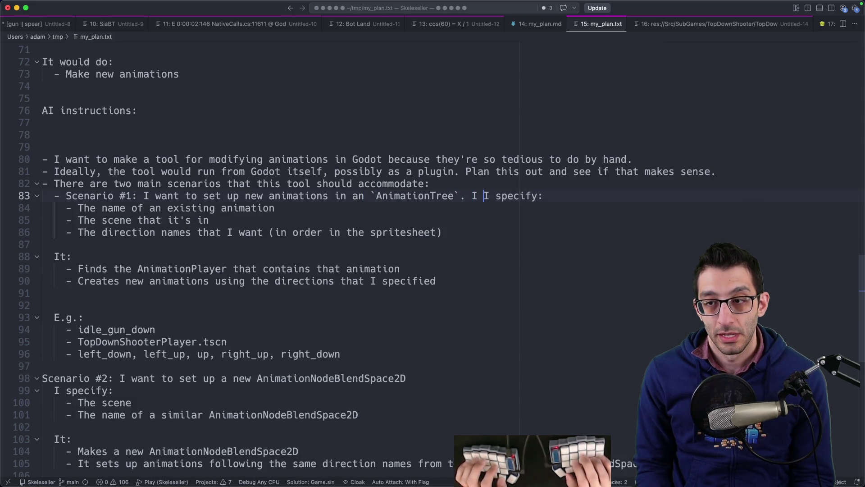
{"action": "type", "text": "The tool would ask"}
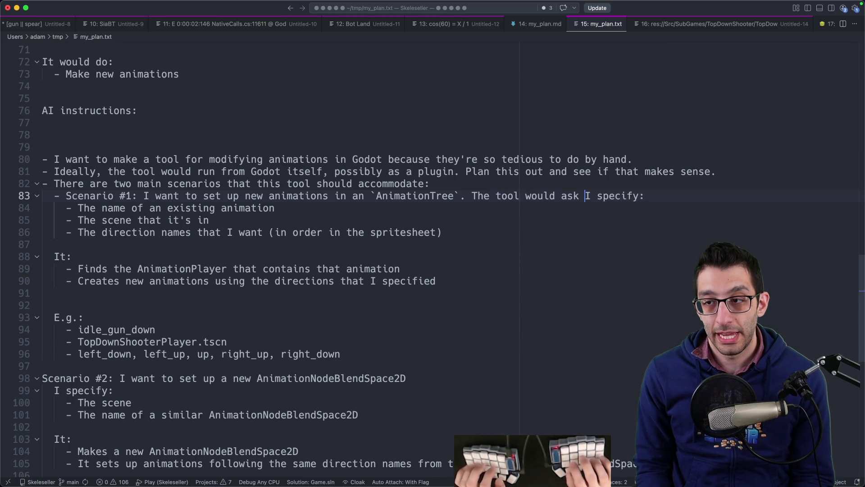
{"action": "key", "text": "BackSpace"}
{"action": "key", "text": "BackSpace"}
{"action": "key", "text": "BackSpace"}
{"action": "type", "text": "have me specify"}
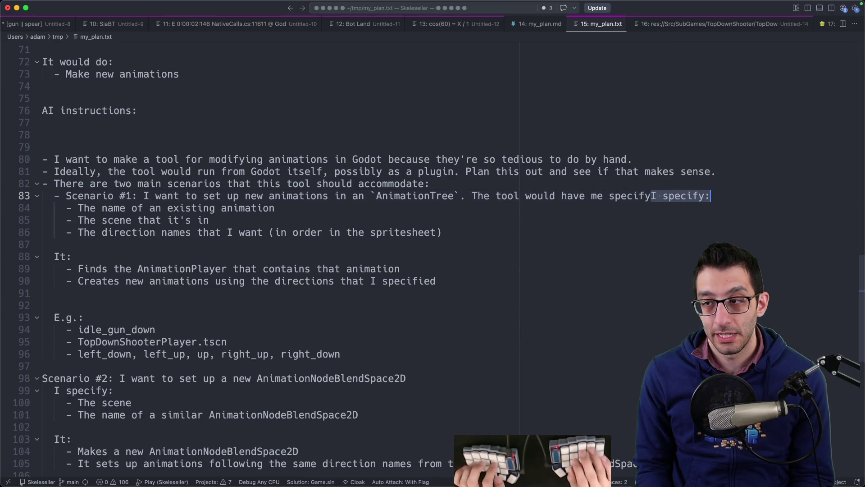
{"action": "key", "text": "shift+alt+Right"}
{"action": "key", "text": "shift+alt+Right"}
{"action": "key", "text": "BackSpace"}
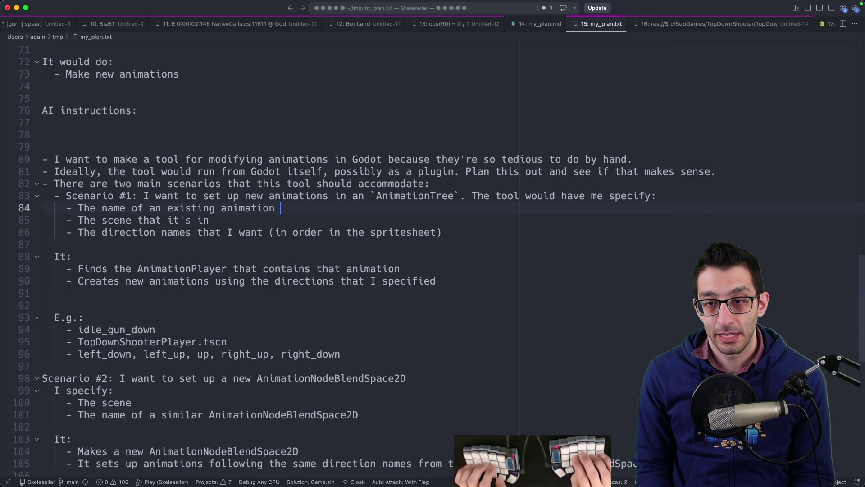
{"action": "type", "text": "(e.g. `"}
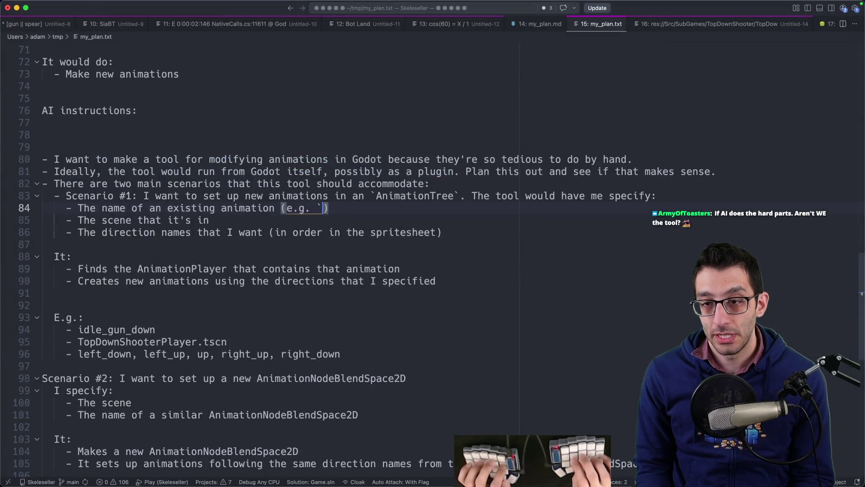
{"action": "type", "text": "idle_gun_down`"}
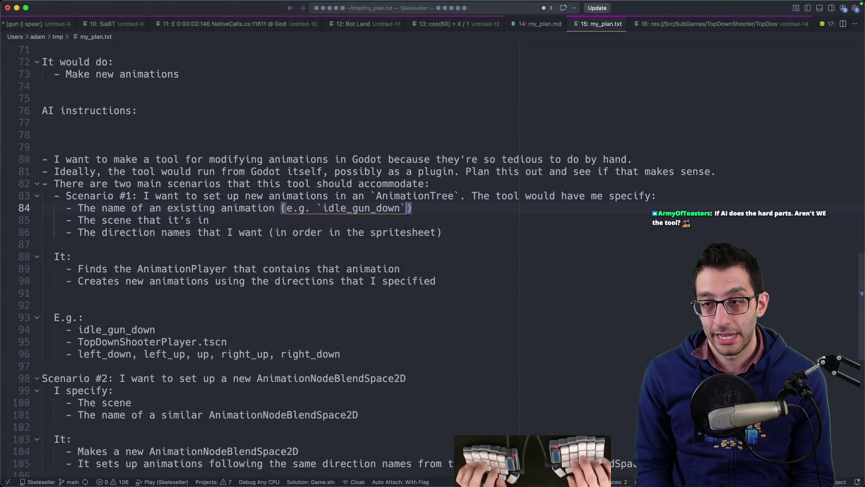
{"action": "left_click", "coordinate": [208, 219]}
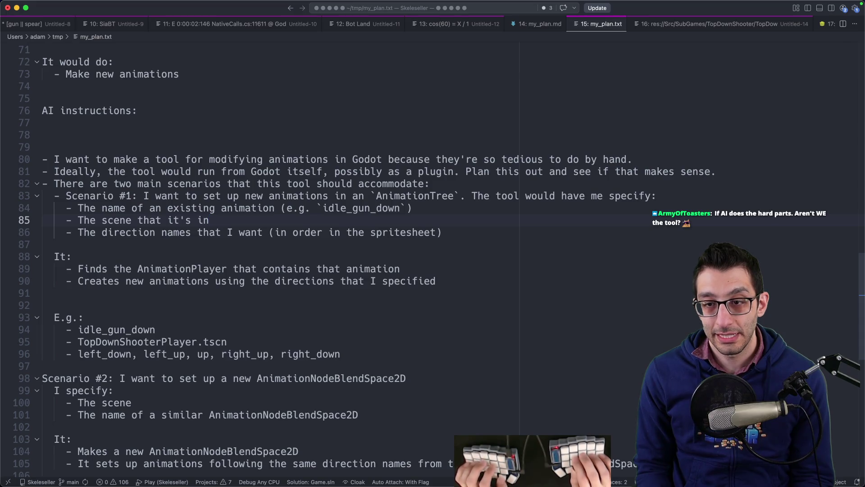
{"action": "type", "text": "(eg. "}
{"action": "type", "text": ".g."}
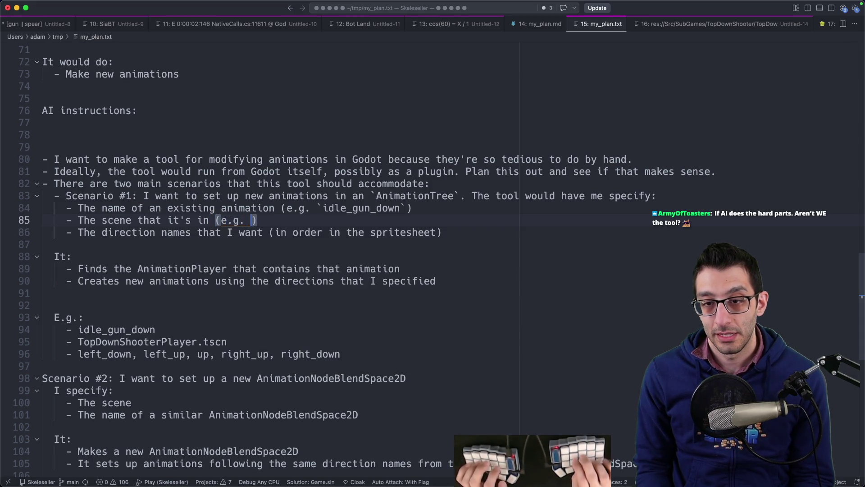
{"action": "type", "text": "`"}
- Switch to Rider and search the project files for 'topdownplayer'
{"action": "key", "text": "super+p"}
{"action": "key", "text": "Escape"}
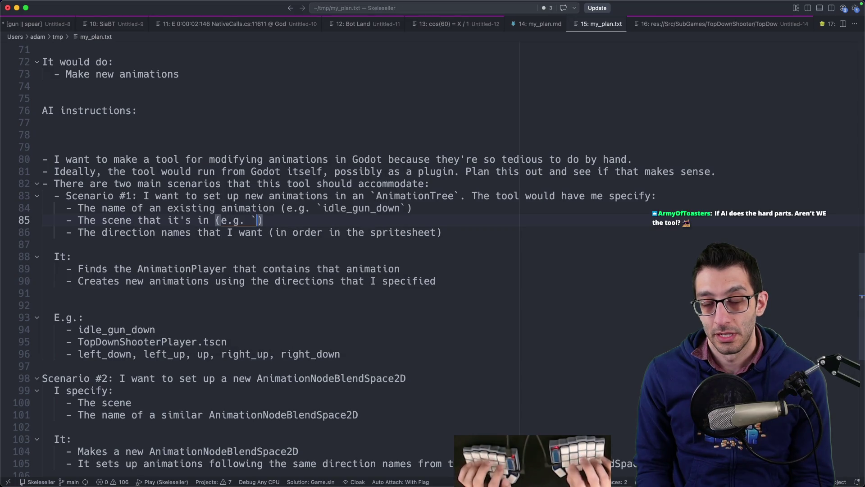
{"action": "key", "text": "super+Tab"}
{"action": "key", "text": "super+Tab"}
{"action": "key", "text": "super+shift+o"}
{"action": "type", "text": "topdown"}
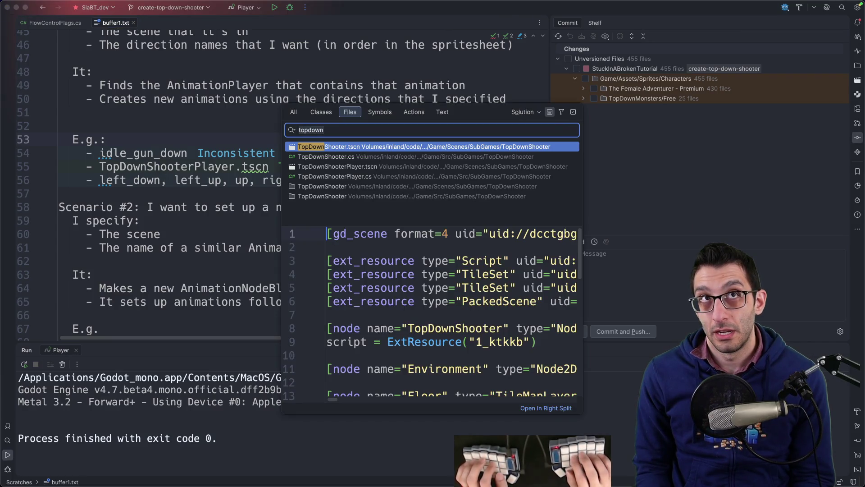
{"action": "type", "text": "player"}
- Open TopDownShooterPlayer.tscn, copy its absolute path via the copy action, and return to Zed
{"action": "key", "text": "Return"}
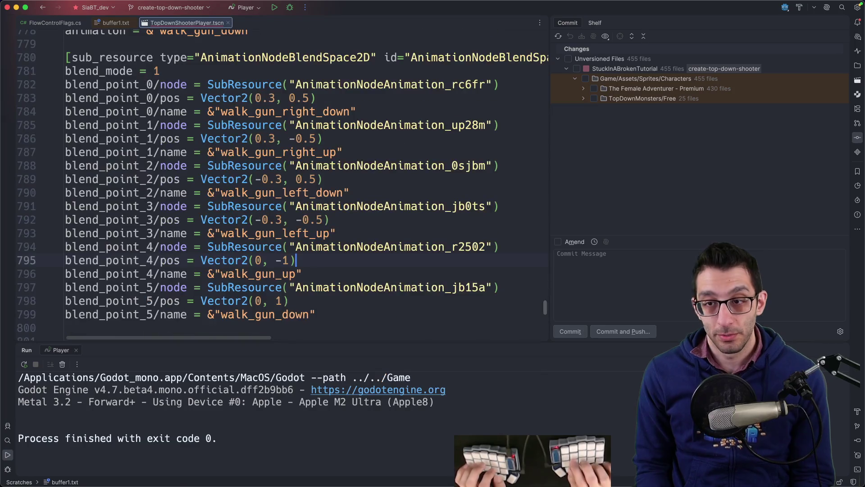
{"action": "key", "text": "super+shift+a"}
{"action": "type", "text": "vs"}
{"action": "key", "text": "BackSpace"}
{"action": "key", "text": "BackSpace"}
{"action": "type", "text": "copy"}
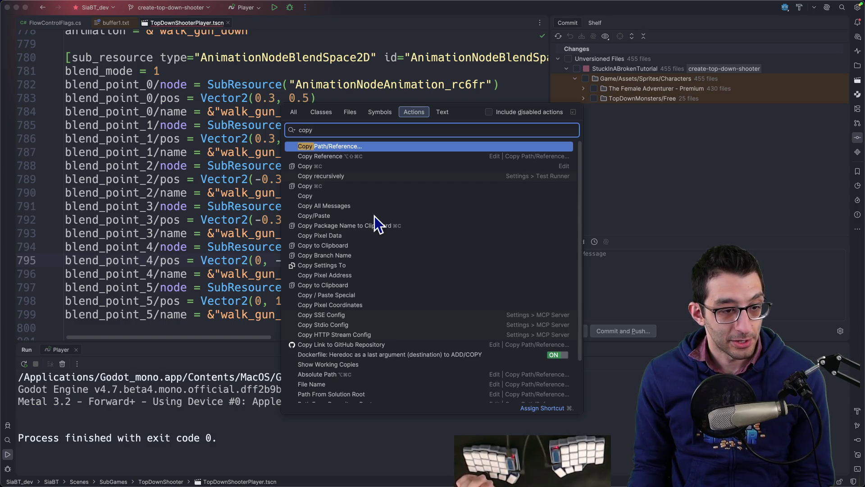
{"action": "key", "text": "Return"}
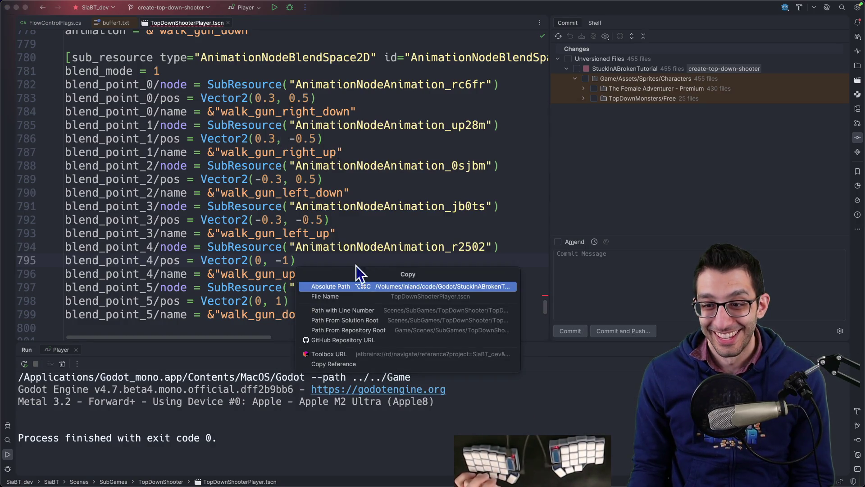
{"action": "key", "text": "Return"}
{"action": "key", "text": "super+Tab"}
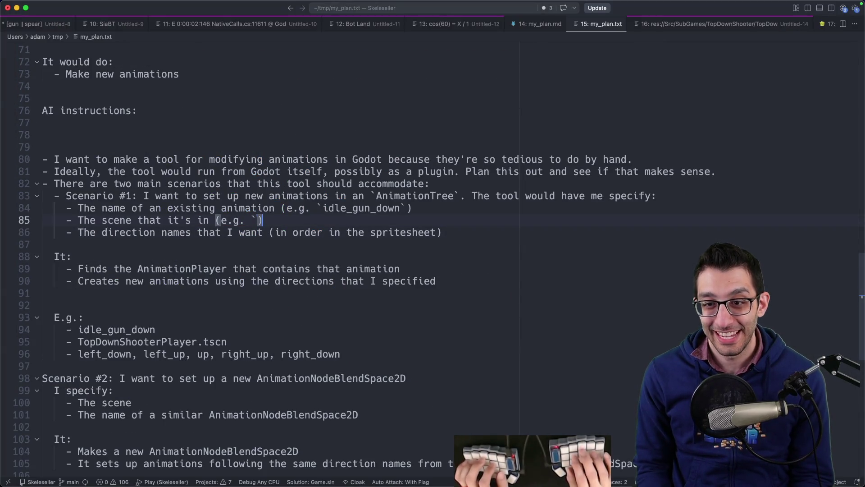
- Remove the stray lines, then paste the full TopDownShooterPlayer.tscn path into line 85's scene example and close the backtick
{"action": "key", "text": "End"}
{"action": "key", "text": "Return"}
{"action": "key", "text": "Return"}
{"action": "type", "text": "AI"}
{"action": "key", "text": "Escape"}
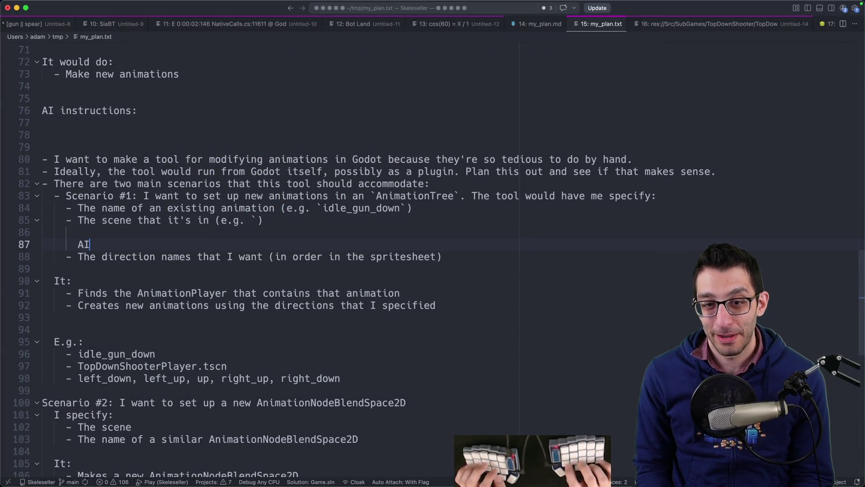
{"action": "key", "text": "Return"}
{"action": "type", "text": "I"}
{"action": "key", "text": "Escape"}
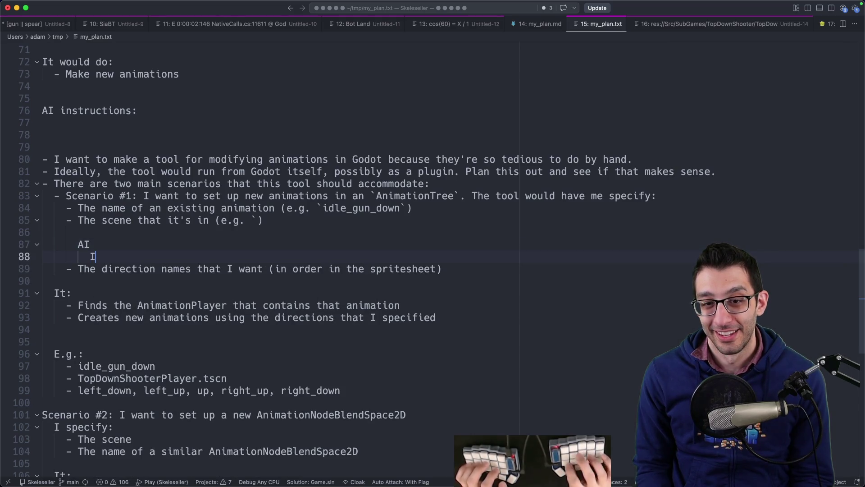
{"action": "key", "text": "super+z"}
{"action": "key", "text": "super+z"}
{"action": "key", "text": "super+z"}
{"action": "key", "text": "super+z"}
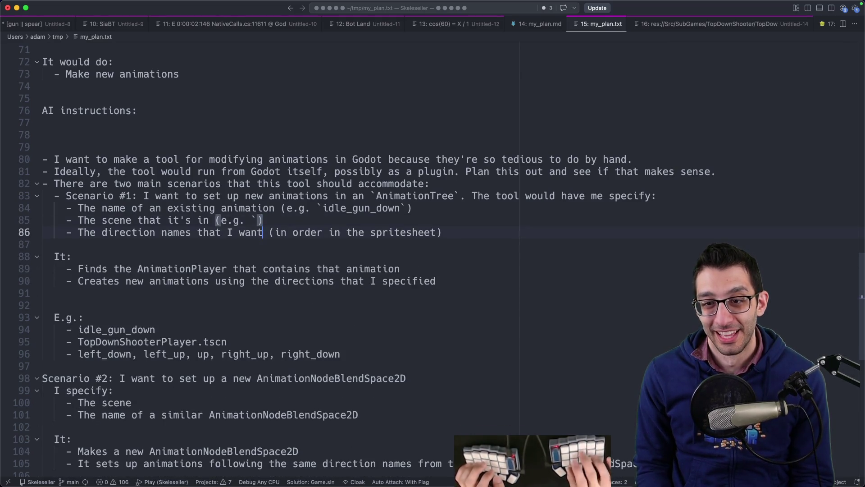
{"action": "type", "text": "/Volumes/inland/code/Godot/StuckInABrokenTutorial/Game/Scenes/SubGames/TopDownShooter/TopDownShooterPlayer.tscn"}
{"action": "type", "text": "`"}
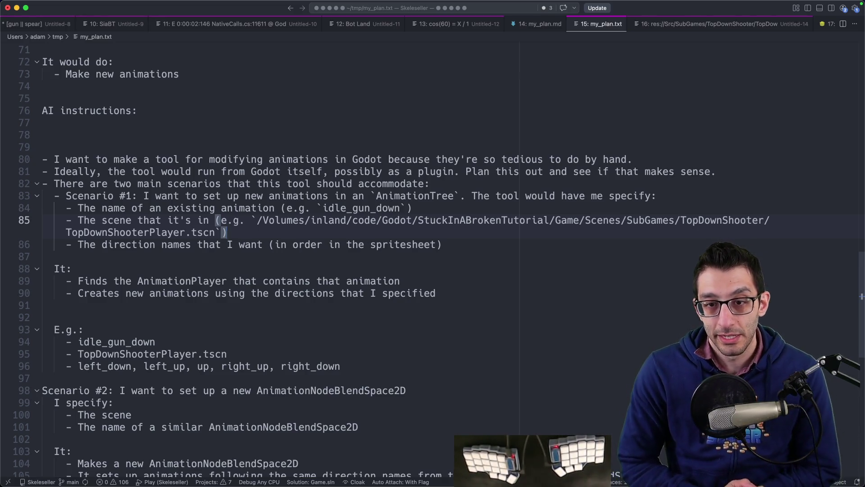
- Review the overview and scenario lines, return to the scene line, and open a new untitled buffer
{"action": "mouse_move", "coordinate": [225, 232]}
{"action": "left_mouse_down"}
{"action": "mouse_move", "coordinate": [270, 207]}
{"action": "mouse_move", "coordinate": [270, 171]}
{"action": "left_mouse_up"}
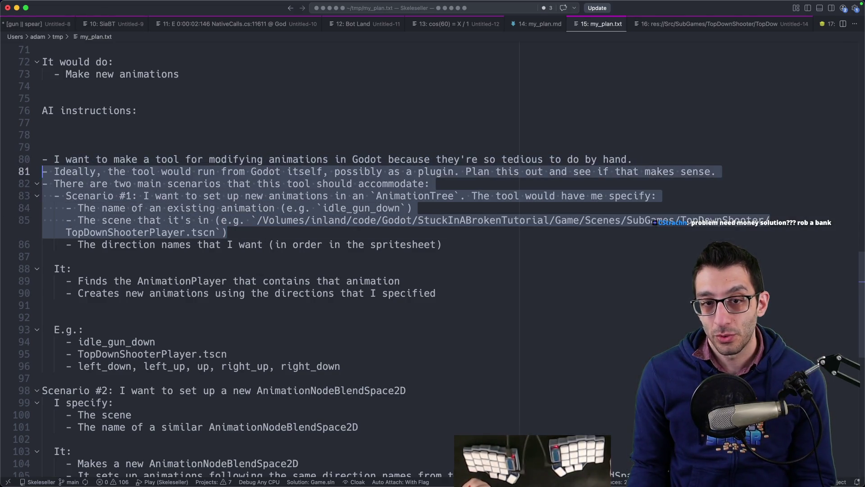
{"action": "left_click", "coordinate": [440, 293]}
{"action": "left_click", "coordinate": [444, 232]}
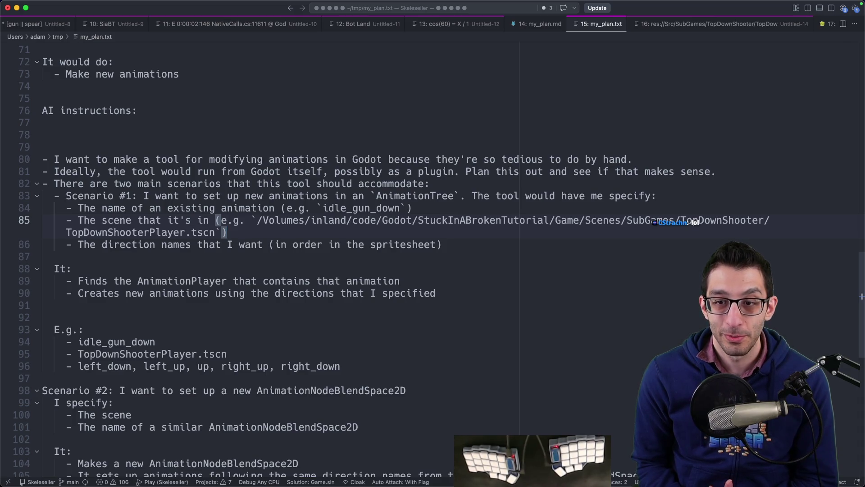
{"action": "key", "text": "super+n"}
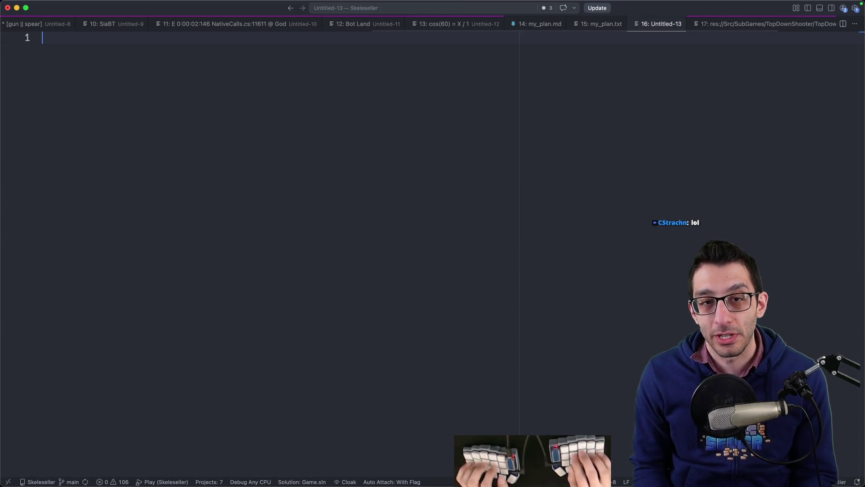
- Write a 'concrete' heading and an indented goal line 'I want to make a game' in the scratch file
{"action": "type", "text": "conretet"}
{"action": "key", "text": "Return"}
{"action": "key", "text": "BackSpace"}
{"action": "key", "text": "BackSpace"}
{"action": "key", "text": "BackSpace"}
{"action": "type", "text": "crete"}
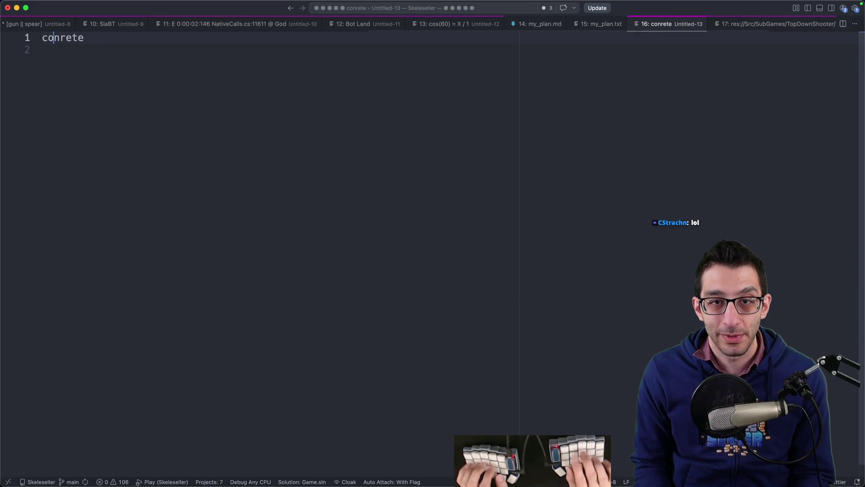
{"action": "key", "text": "Return"}
{"action": "key", "text": "Return"}
{"action": "key", "text": "Tab"}
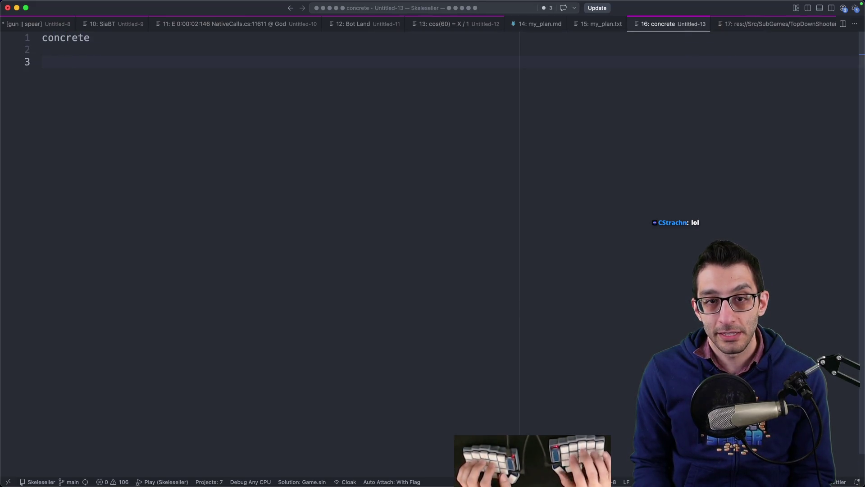
{"action": "type", "text": "goal: I"}
{"action": "type", "text": "want to make a game"}
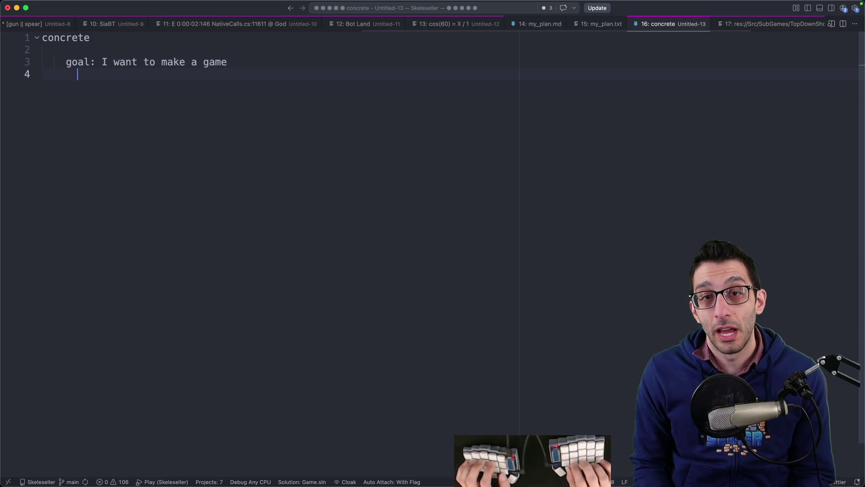
{"action": "key", "text": "shift+End"}
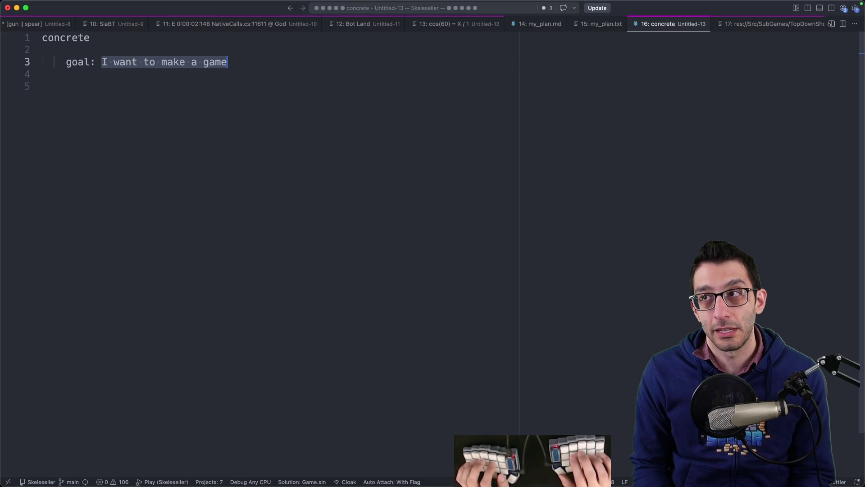
{"action": "type", "text": "I wa"}
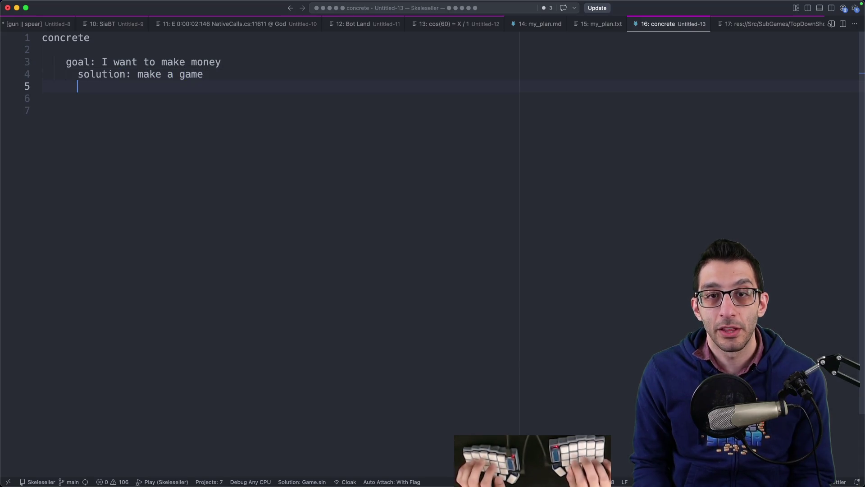
- Duplicate the solution line twice and rewrite each copy as an alternative solution
{"action": "key", "text": "Up"}
{"action": "key", "text": "shift+alt+Down"}
{"action": "key", "text": "shift+End"}
{"action": "type", "text": "get"}
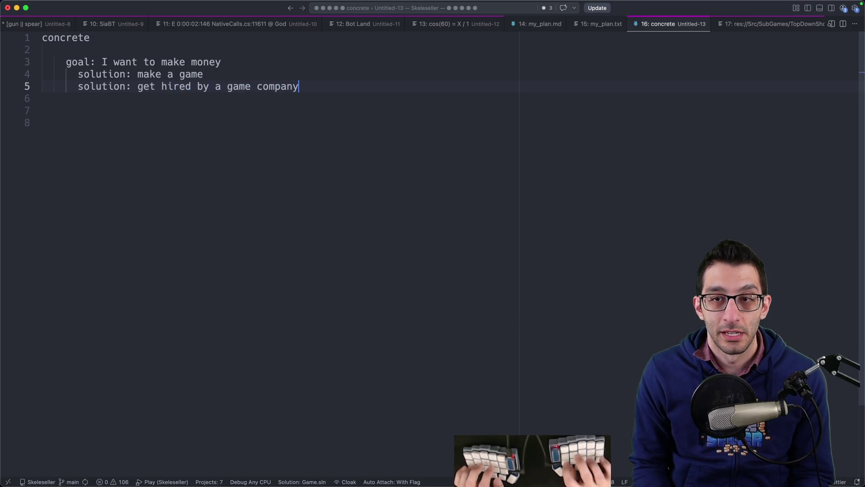
{"action": "key", "text": "shift+alt+Down"}
{"action": "key", "text": "shift+alt+Left"}
{"action": "key", "text": "shift+alt+Left"}
{"action": "type", "text": "general software company so that you can make your own business"}
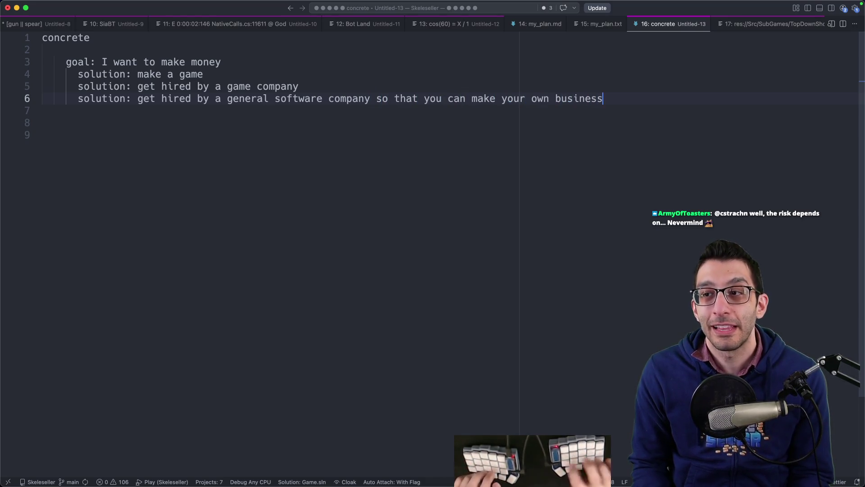
- Look over the scratch example, then close it without saving and return to my_plan.txt's scene line
{"action": "mouse_move", "coordinate": [662, 126]}
{"action": "left_mouse_down"}
{"action": "mouse_move", "coordinate": [25, 81]}
{"action": "mouse_move", "coordinate": [669, 159]}
{"action": "left_mouse_up"}
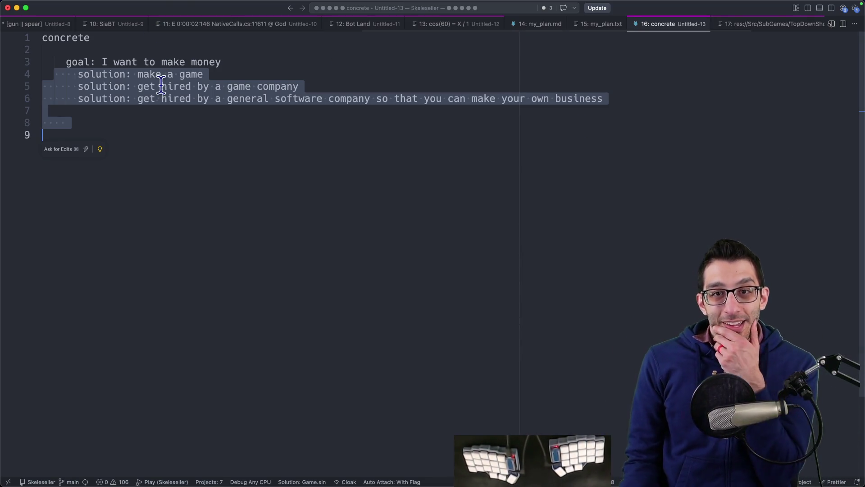
{"action": "left_click_drag", "start_coordinate": [84, 62], "coordinate": [261, 67]}
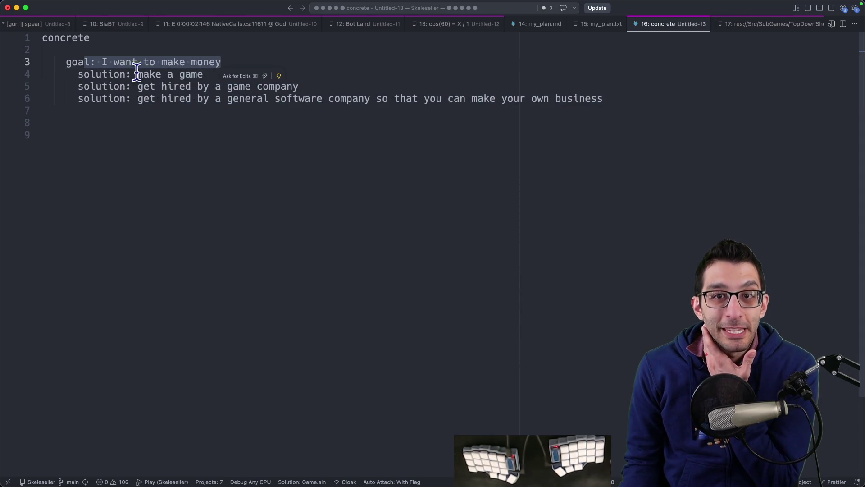
{"action": "mouse_move", "coordinate": [139, 101]}
{"action": "left_mouse_down"}
{"action": "mouse_move", "coordinate": [325, 118]}
{"action": "mouse_move", "coordinate": [365, 98]}
{"action": "mouse_move", "coordinate": [686, 104]}
{"action": "left_mouse_up"}
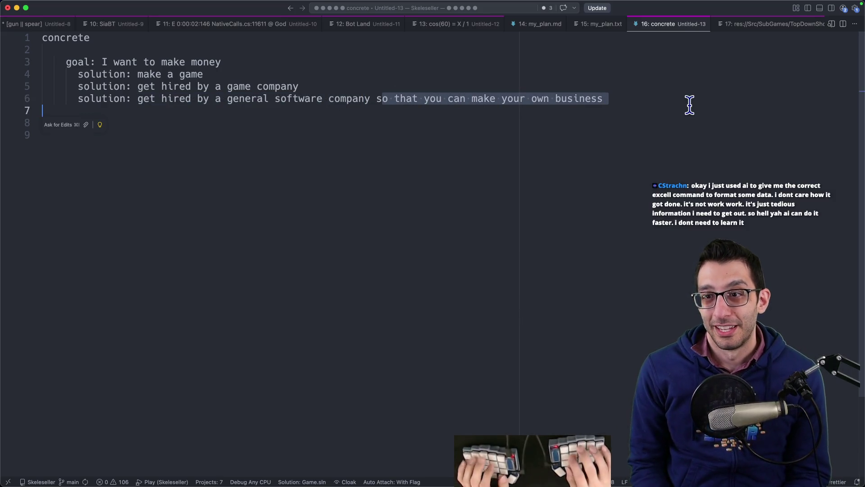
{"action": "key", "text": "super+w"}
{"action": "key", "text": "super+d"}
{"action": "key", "text": "Up"}
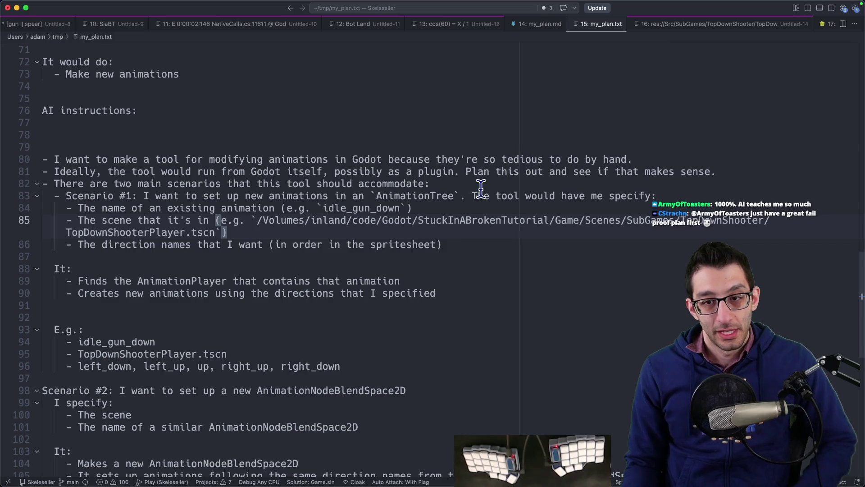
- Reword the direction-names item to say the directions appear in order in the spritesheet, ending 'E.g. I may specify'
{"action": "key", "text": "alt+shift+Up"}
{"action": "key", "text": "ctrl+Return"}
{"action": "key", "text": "Escape"}
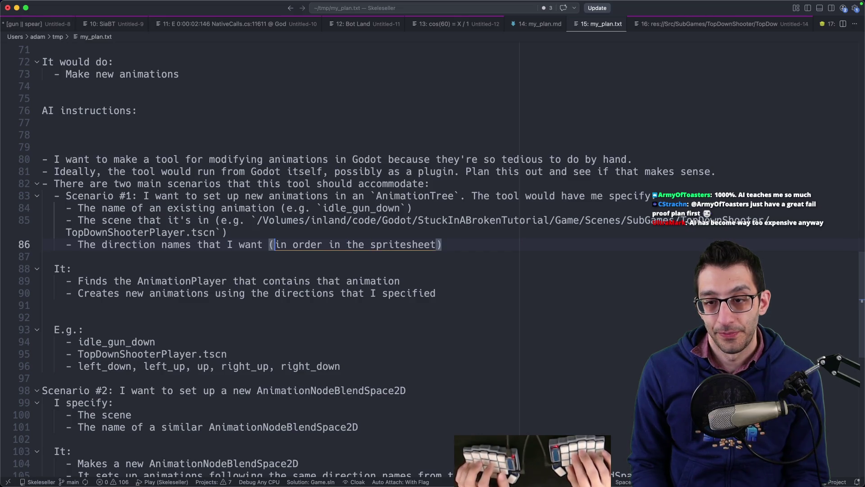
{"action": "key", "text": "BackSpace"}
{"action": "key", "text": "BackSpace"}
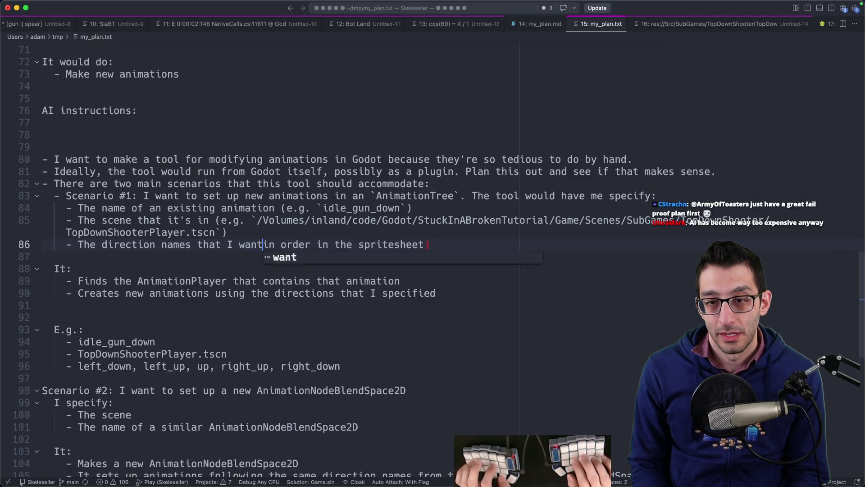
{"action": "type", "text": "animations t"}
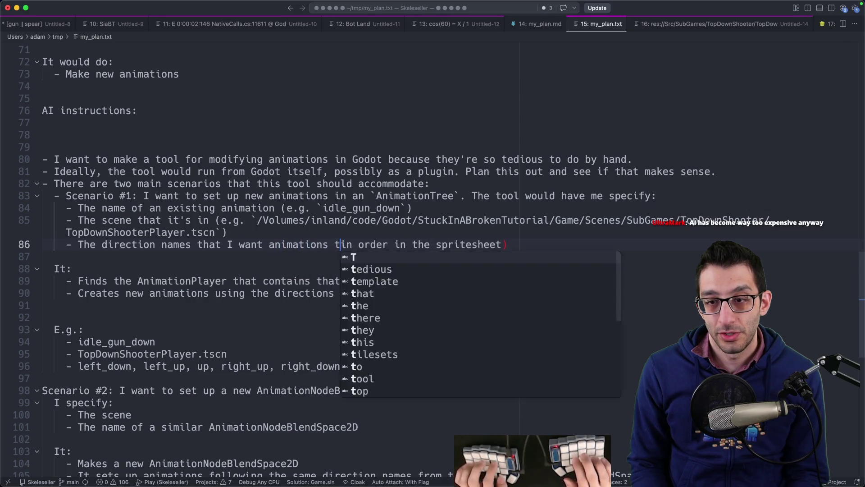
{"action": "type", "text": "o be generated for. Thes"}
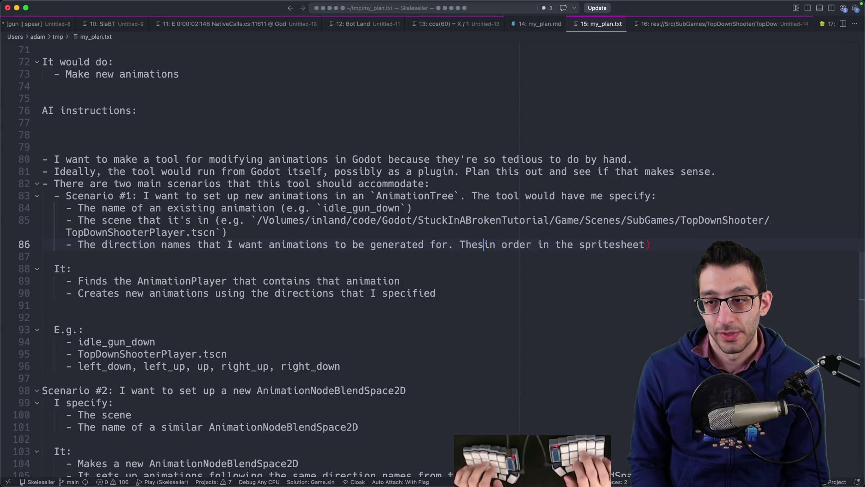
{"action": "type", "text": "e would be taken"}
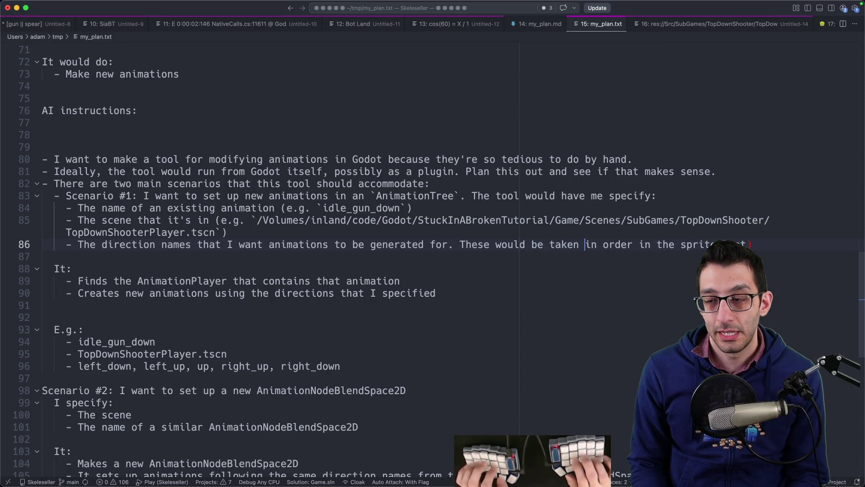
{"action": "key", "text": "alt+BackSpace"}
{"action": "key", "text": "alt+BackSpace"}
{"action": "key", "text": "alt+BackSpace"}
{"action": "key", "text": "alt+BackSpace"}
{"action": "type", "text": "A"}
{"action": "key", "text": "BackSpace"}
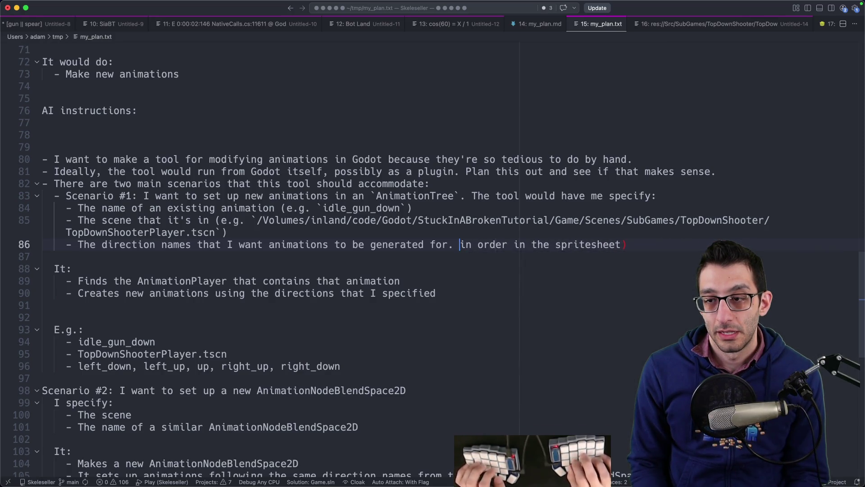
{"action": "type", "text": "Each"}
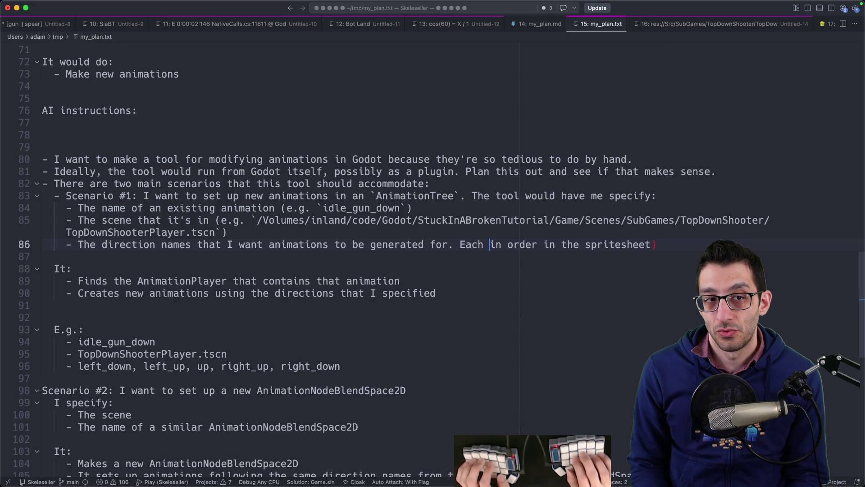
{"action": "key", "text": "alt+BackSpace"}
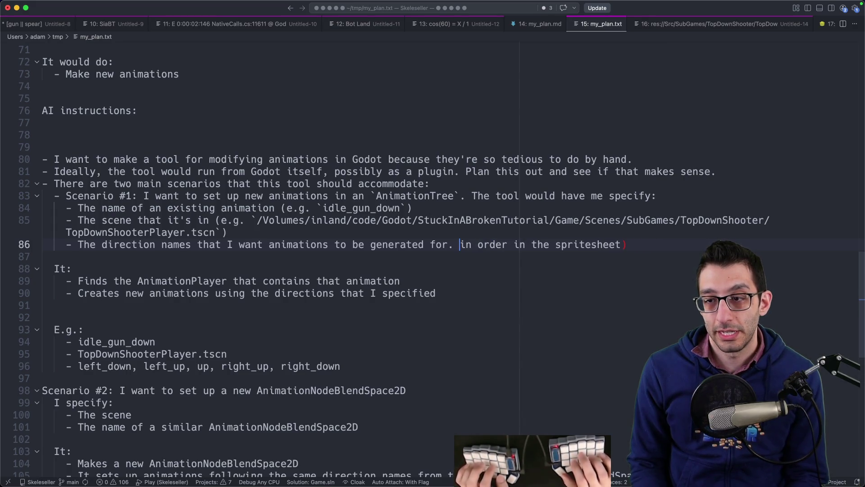
{"action": "type", "text": "These would appear in order in the"}
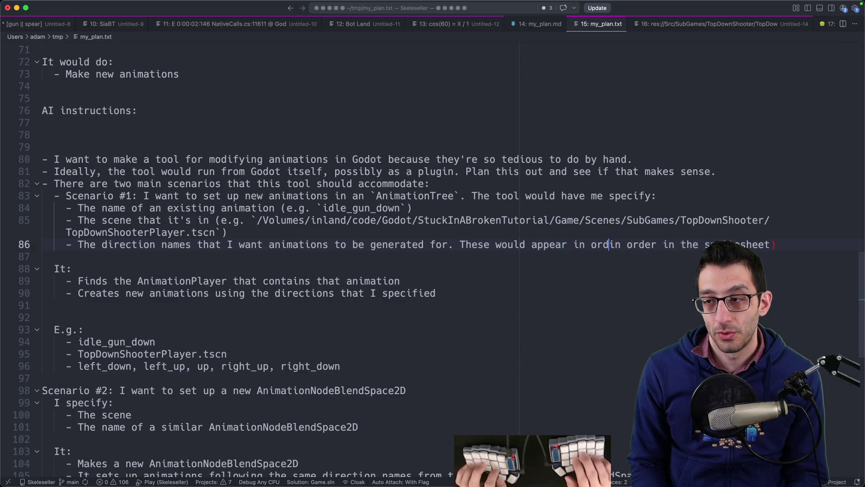
{"action": "type", "text": " spirt"}
{"action": "key", "text": "BackSpace"}
{"action": "key", "text": "BackSpace"}
{"action": "key", "text": "BackSpace"}
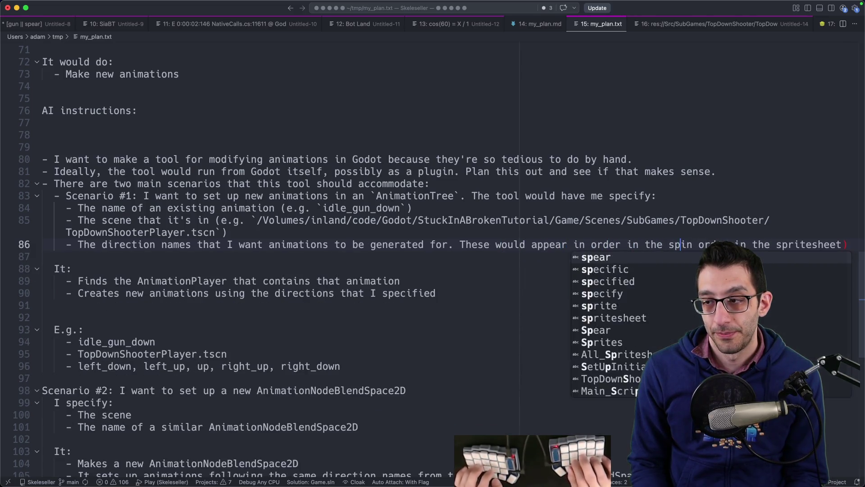
{"action": "type", "text": "rit"}
{"action": "type", "text": "esheet. E.g. I may "}
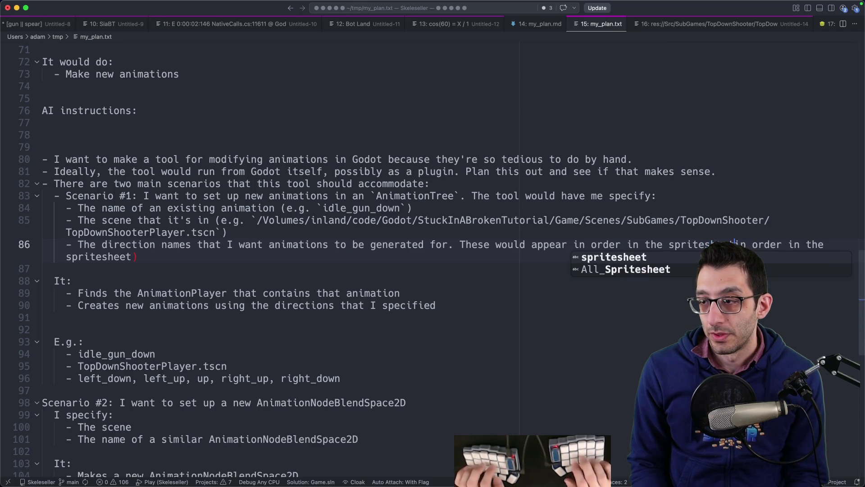
{"action": "type", "text": "specify"}
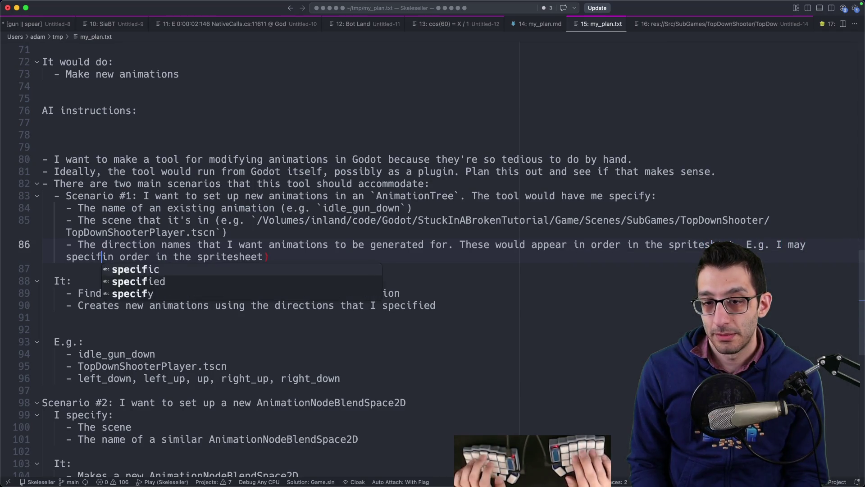
{"action": "key", "text": "shift+End"}
{"action": "key", "text": "BackSpace"}
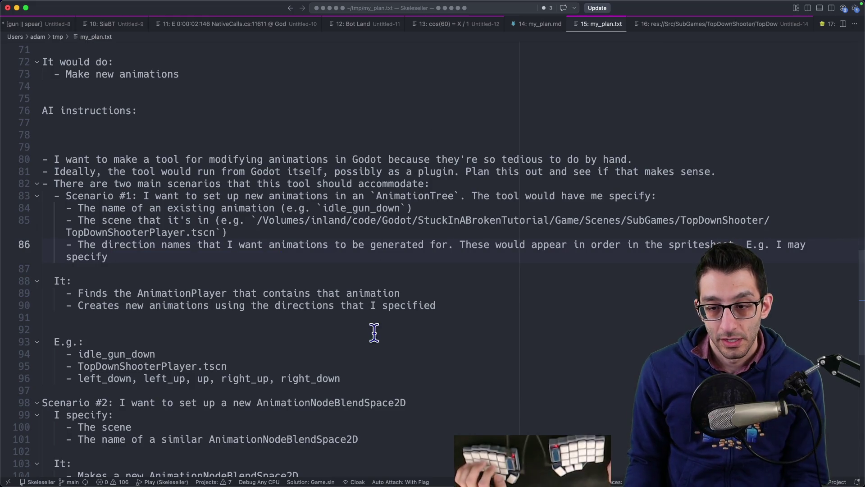
- Append the copied example direction names in backticks, followed by 'the base animation'
{"action": "left_click_drag", "start_coordinate": [381, 378], "coordinate": [71, 378]}
{"action": "key", "text": "super+c"}
{"action": "left_click", "coordinate": [77, 366]}
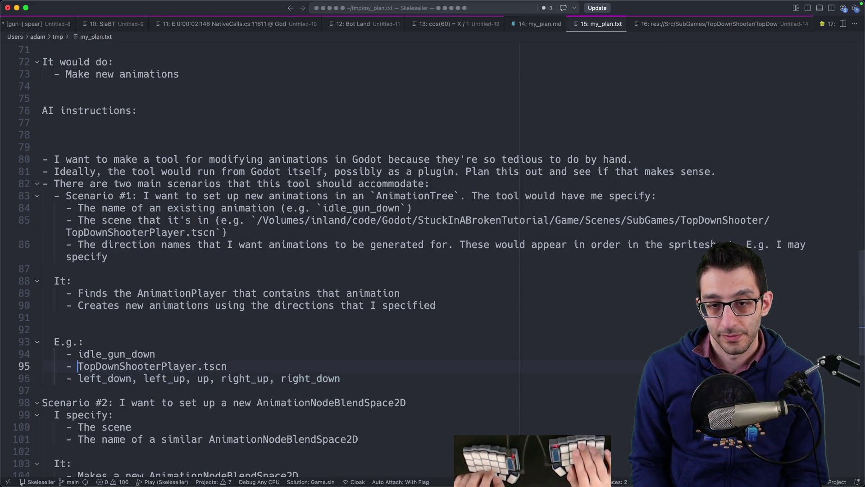
{"action": "key", "text": "Left"}
{"action": "type", "text": "`"}
{"action": "key", "text": "super+v"}
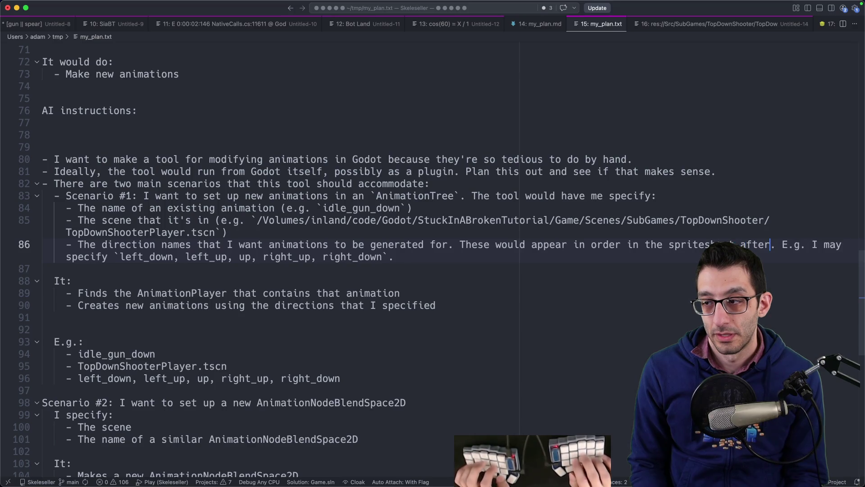
{"action": "type", "text": "the base animation"}
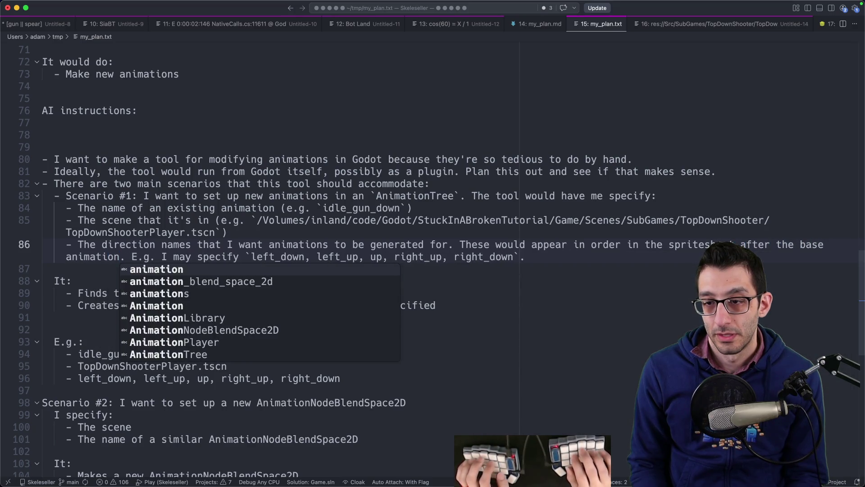
{"action": "key", "text": "End"}
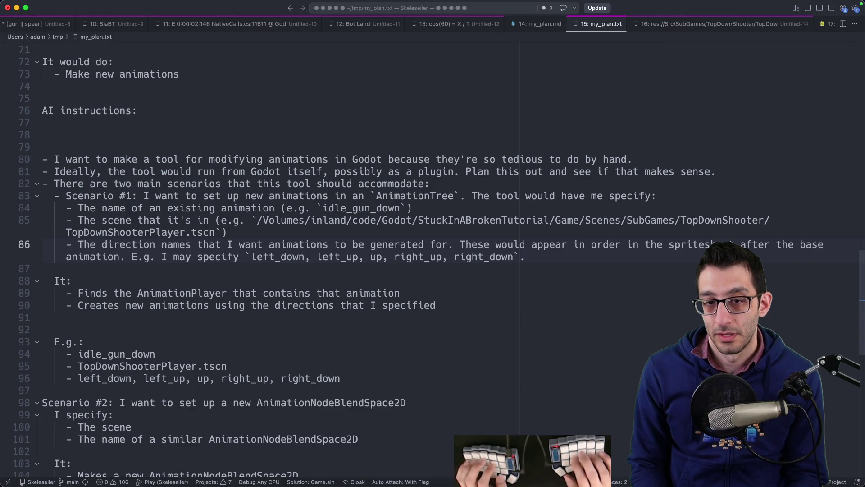
- Split Scenario #1 before 'The tool would' into an indented '- ' sub-item and select the input items
{"action": "key", "text": "Return"}
{"action": "key", "text": "Up"}
{"action": "scroll", "coordinate": [483, 303], "scroll_direction": "down", "scroll_amount": 2}
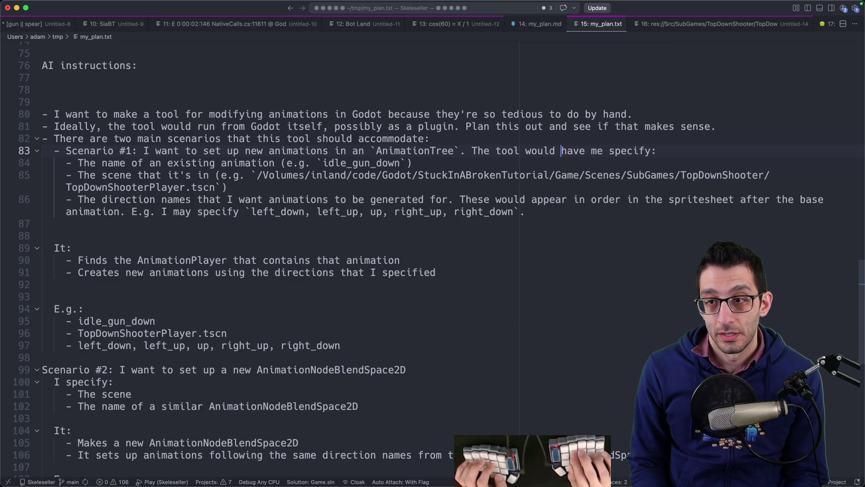
{"action": "key", "text": "Return"}
{"action": "type", "text": "-"}
{"action": "key", "text": "Tab"}
{"action": "key", "text": "Down"}
{"action": "key", "text": "shift+Down"}
{"action": "key", "text": "shift+Down"}
{"action": "key", "text": "shift+Down"}
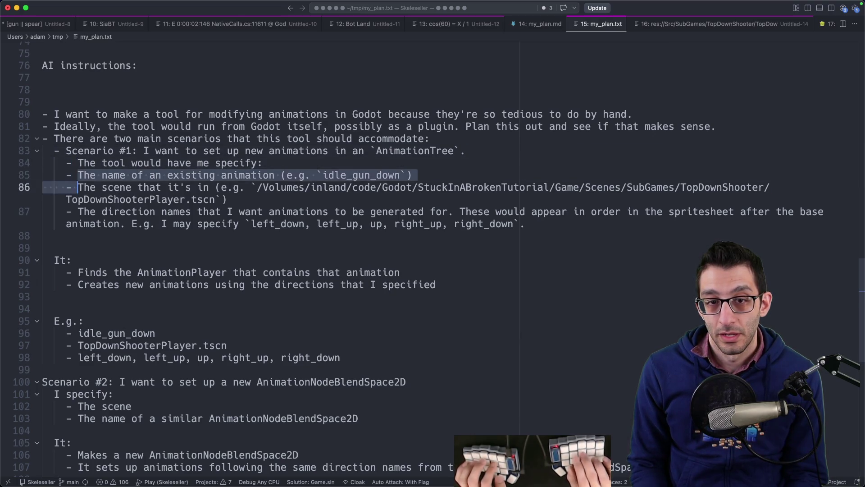
- Indent the inputs and write '- The tool would find the `AnimationPlayer` in the specified scene'
{"action": "key", "text": "Tab"}
{"action": "left_click", "coordinate": [43, 236]}
{"action": "key", "text": "Tab"}
{"action": "type", "text": "- The tool would "}
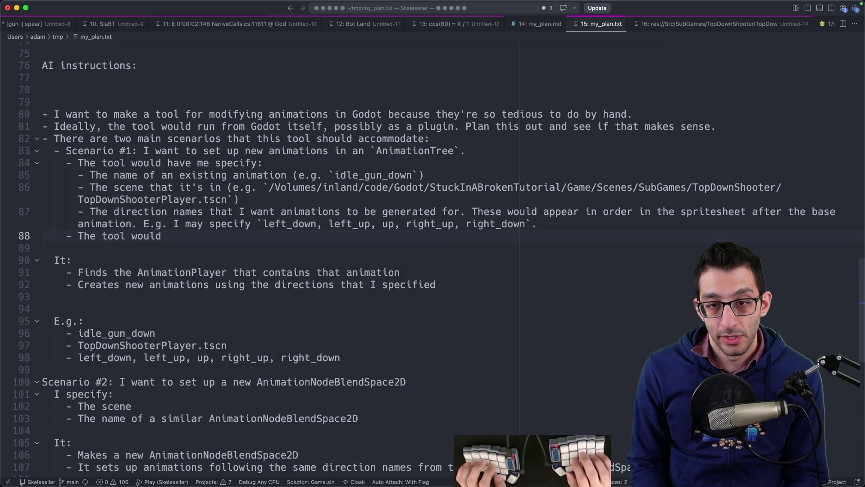
{"action": "type", "text": "find the"}
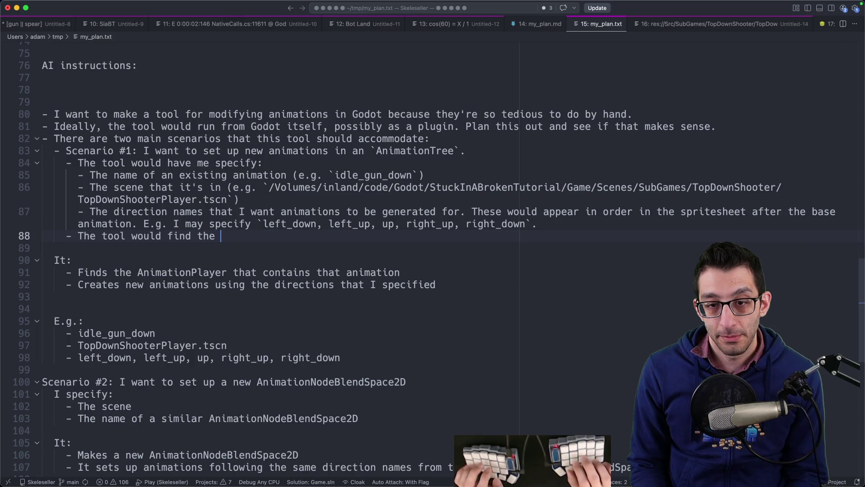
{"action": "key", "text": "shift+Down"}
{"action": "key", "text": "shift+Down"}
{"action": "key", "text": "shift+Down"}
{"action": "key", "text": "alt+shift+Left"}
{"action": "key", "text": "BackSpace"}
{"action": "key", "text": "alt+shift+Right"}
{"action": "type", "text": "`"}
{"action": "key", "text": "Right"}
{"action": "key", "text": "Right"}
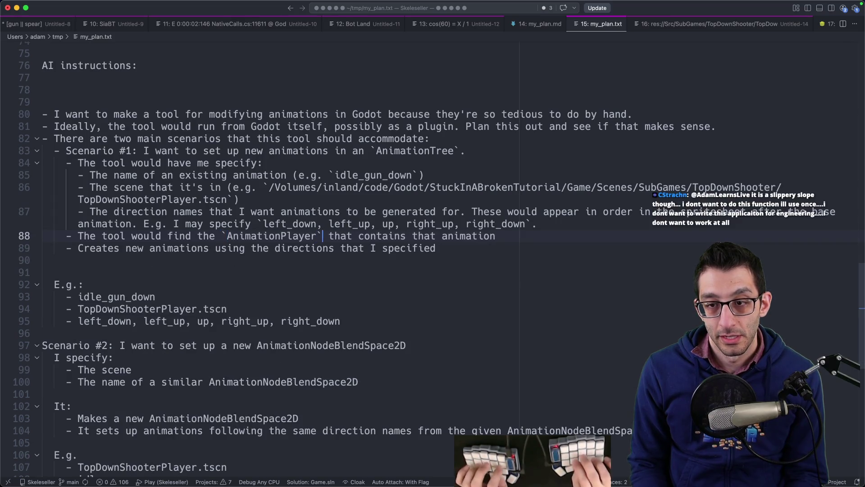
{"action": "type", "text": "in the spec"}
{"action": "key", "text": "BackSpace"}
{"action": "key", "text": "BackSpace"}
{"action": "type", "text": "specif"}
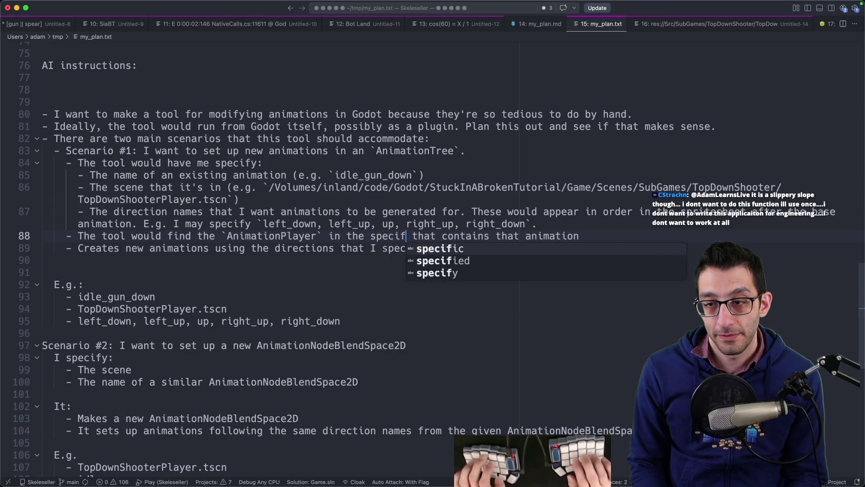
{"action": "type", "text": "ied scene t"}
{"action": "key", "text": "BackSpace"}
{"action": "type", "text": "scene"}
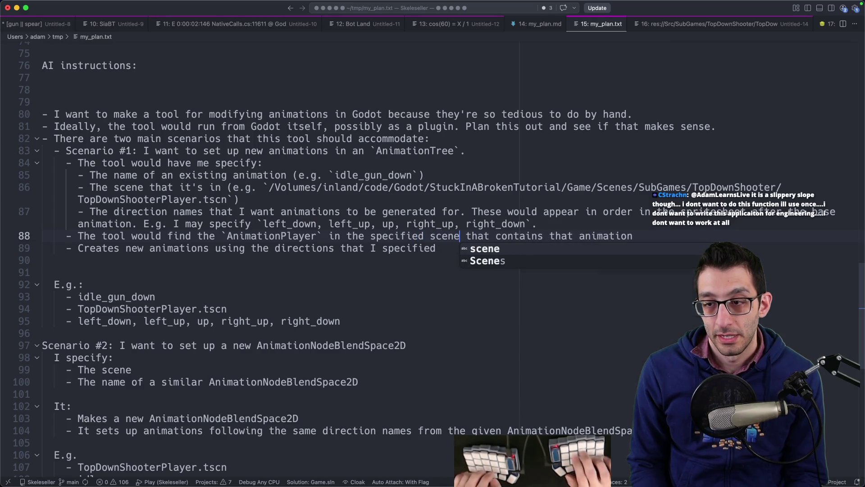
- Finish with 'the specified animation' and 'then creates' new animations, then begin the `idle_gun_down` example
{"action": "key", "text": "End"}
{"action": "key", "text": "alt+Left"}
{"action": "key", "text": "alt+BackSpace"}
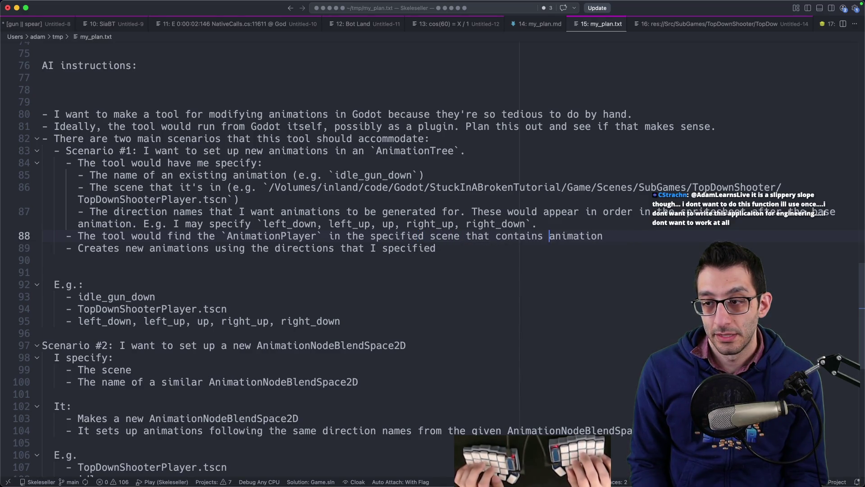
{"action": "type", "text": "the specifid"}
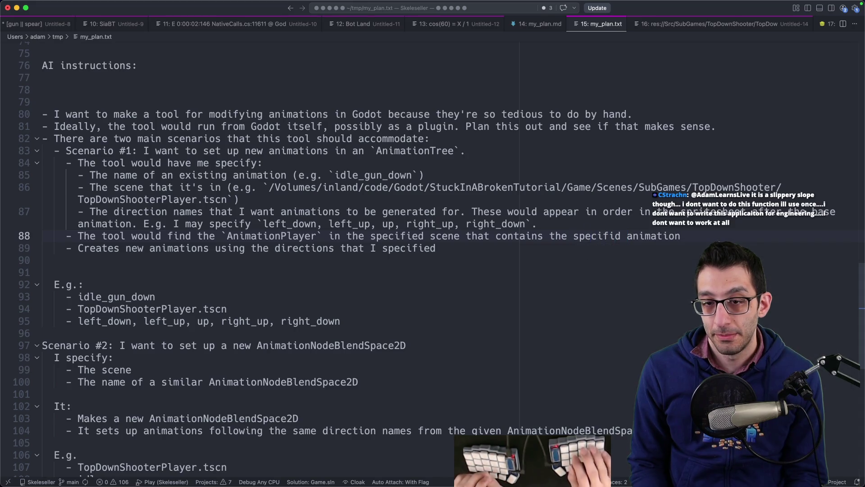
{"action": "key", "text": "BackSpace"}
{"action": "type", "text": "ed"}
{"action": "key", "text": "End"}
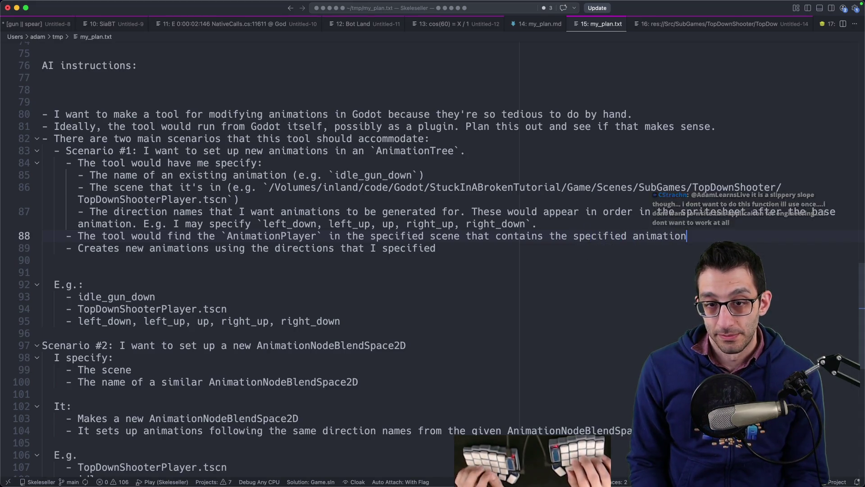
{"action": "type", "text": "and then"}
{"action": "key", "text": "Delete"}
{"action": "key", "text": "Delete"}
{"action": "key", "text": "Delete"}
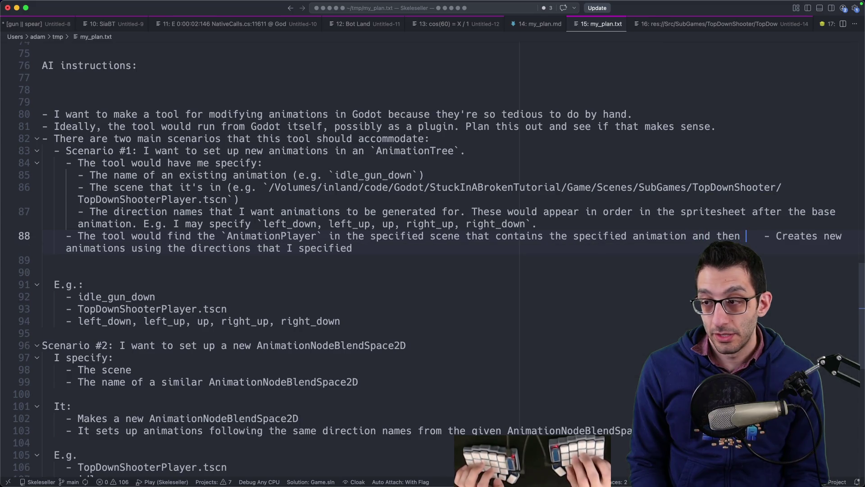
{"action": "type", "text": "c"}
{"action": "key", "text": "alt+Right"}
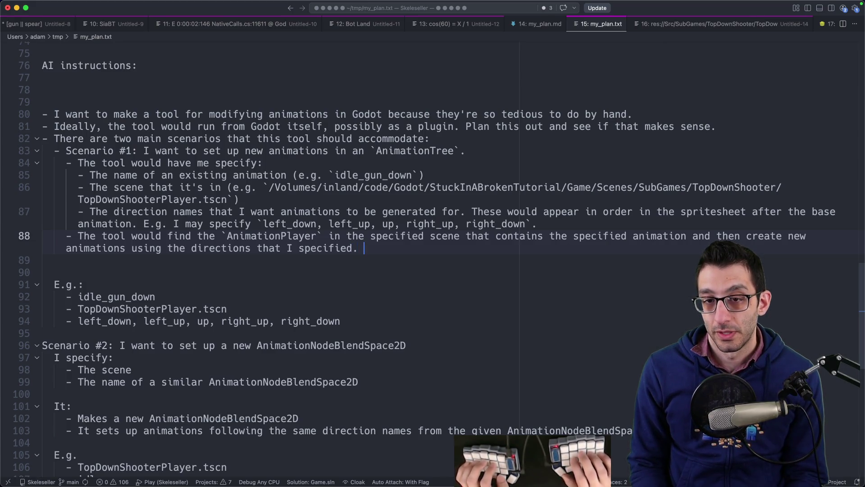
{"action": "type", "text": "As an example"}
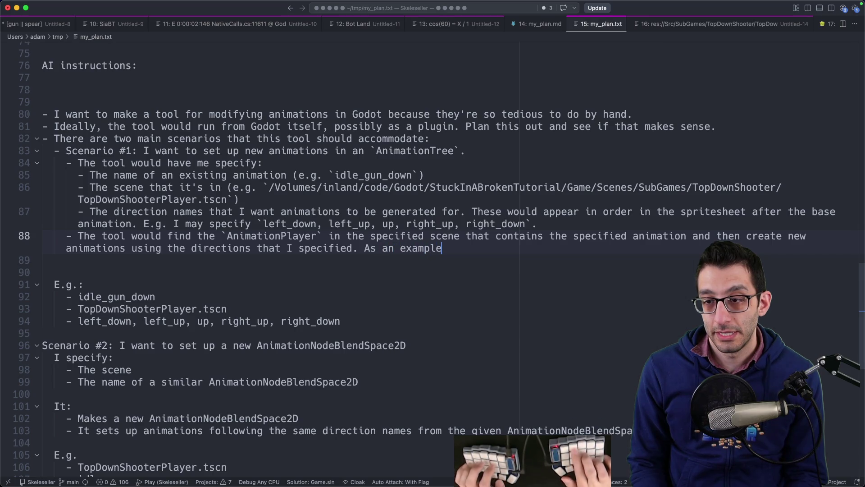
{"action": "type", "text": ", if I had specified "}
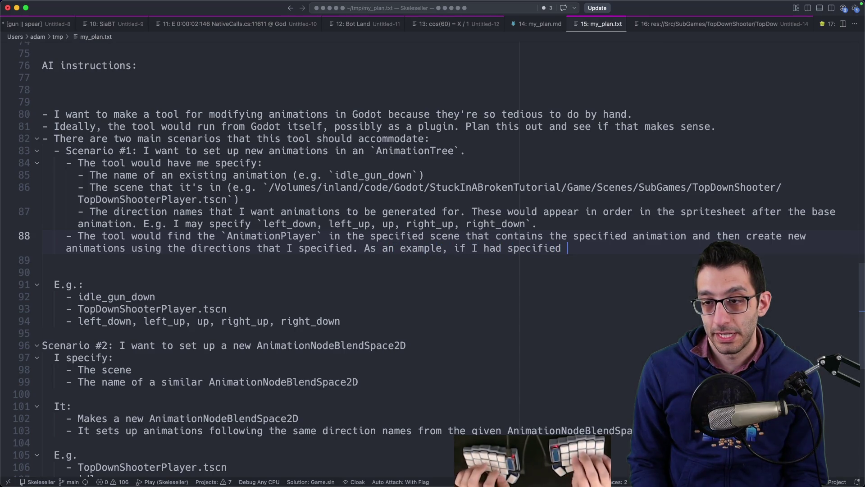
{"action": "type", "text": "`idle_gun_down`"}
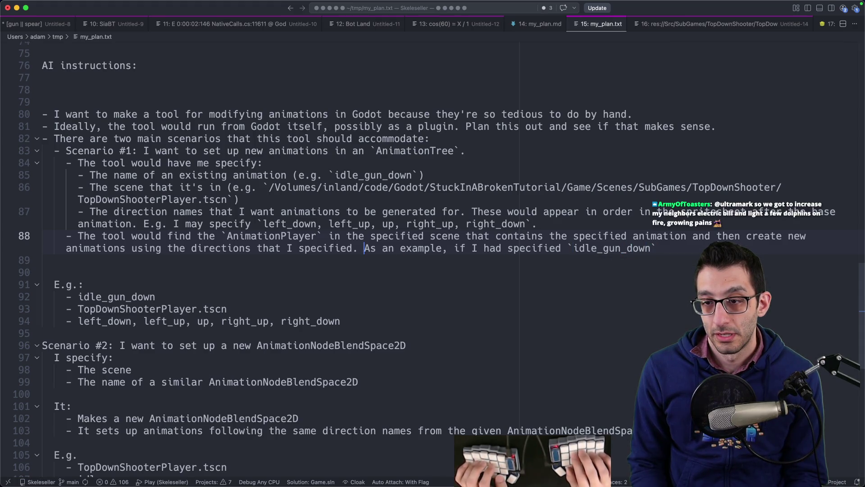
{"action": "key", "text": "Return"}
- Make the example a '- ' bullet, delete the e.g. examples on lines 85–86, and add 'as the existing animation in'
{"action": "type", "text": "-"}
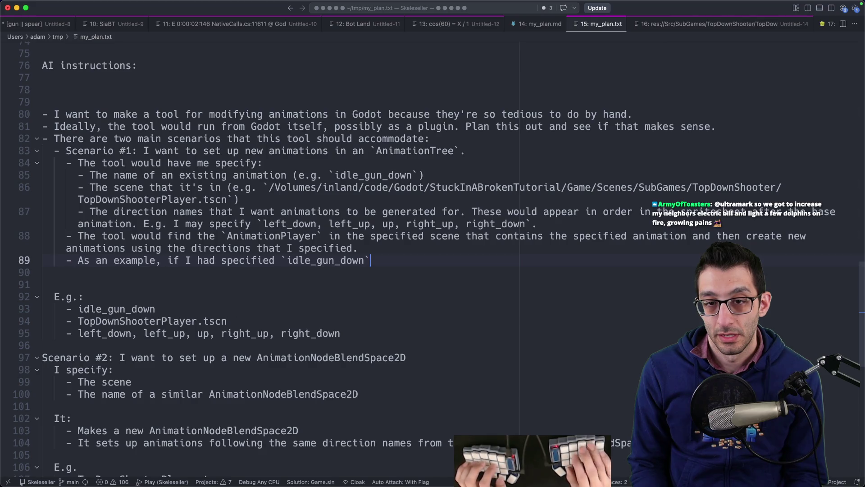
{"action": "key", "text": "Up"}
{"action": "key", "text": "Up"}
{"action": "key", "text": "Up"}
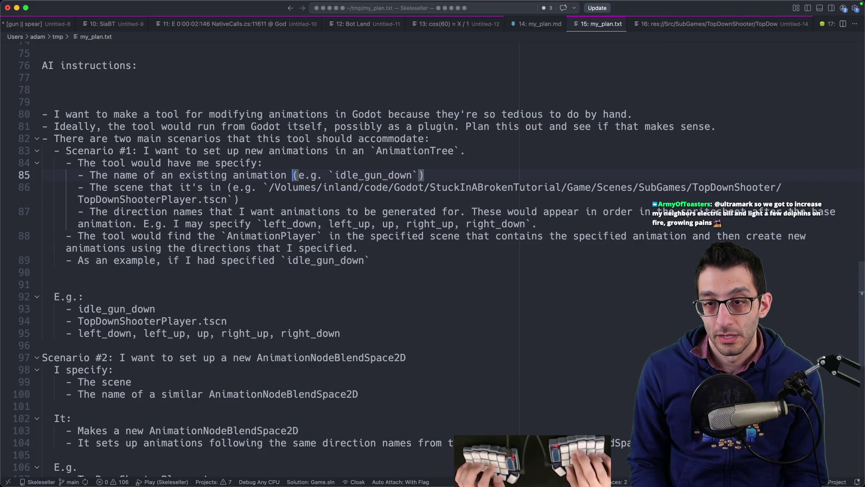
{"action": "key", "text": "shift+End"}
{"action": "key", "text": "BackSpace"}
{"action": "key", "text": "Down"}
{"action": "key", "text": "Down"}
{"action": "key", "text": "Down"}
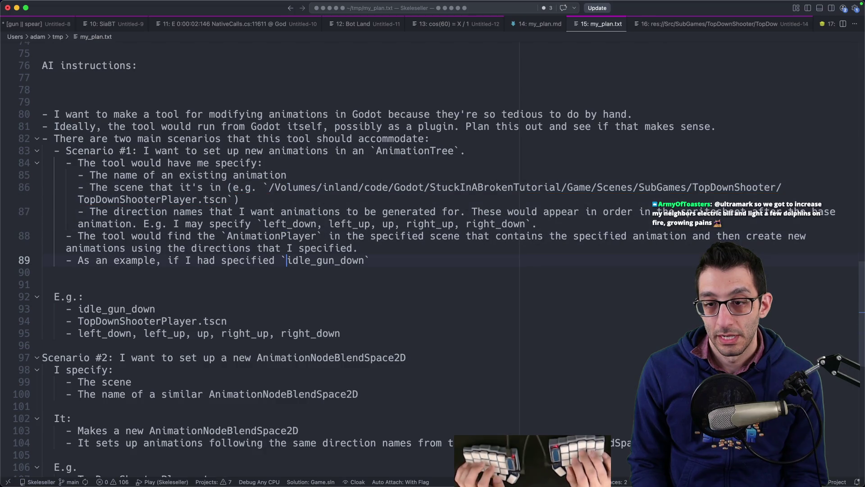
{"action": "key", "text": "End"}
{"action": "type", "text": "as the existing a"}
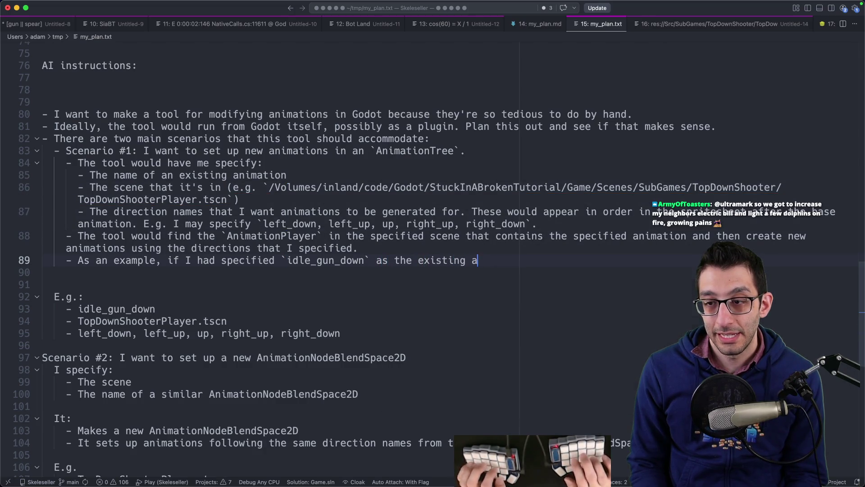
{"action": "type", "text": "nimation in"}
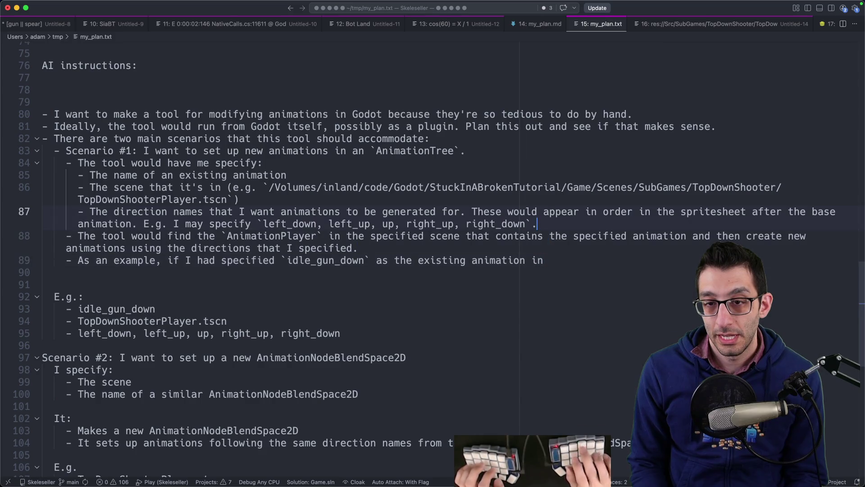
{"action": "key", "text": "Up"}
{"action": "key", "text": "alt+Up"}
{"action": "key", "text": "alt+Up"}
{"action": "key", "text": "alt+Up"}
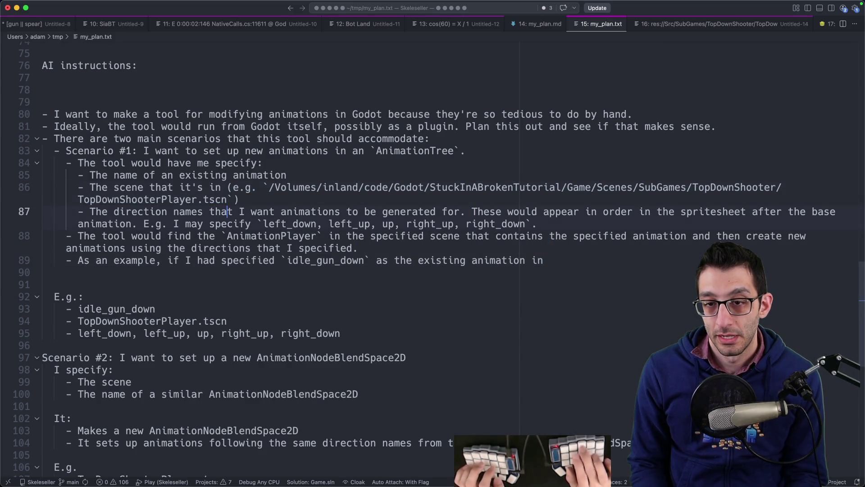
{"action": "key", "text": "BackSpace"}
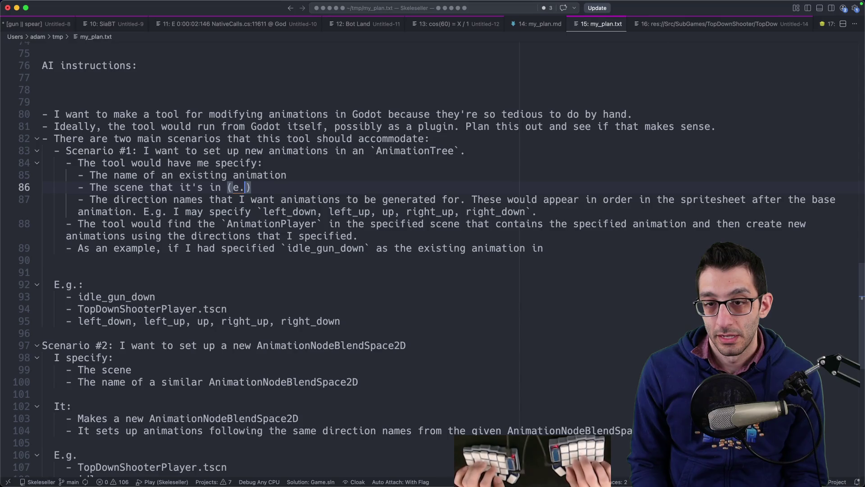
{"action": "key", "text": "Delete"}
{"action": "key", "text": "super+Down"}
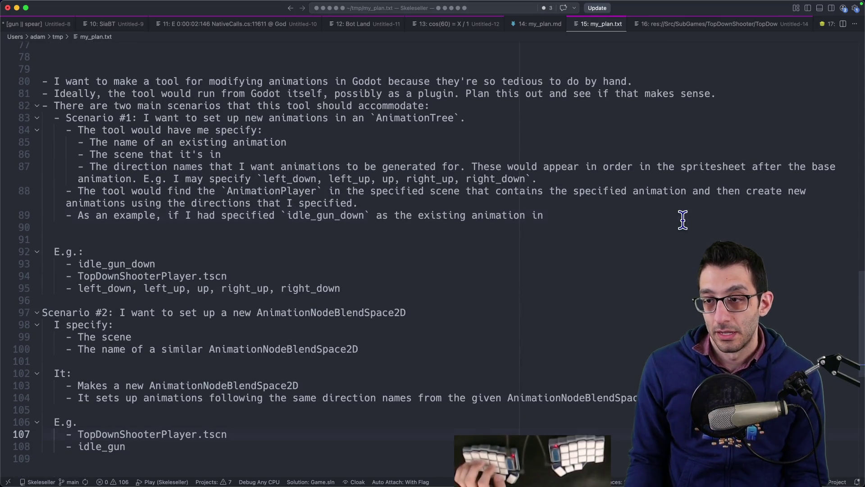
- Continue the example with the scene path, the direction list, and the resulting `idle_gun_left_up`-style animations, 'as I did by hand'
{"action": "left_click", "coordinate": [680, 216]}
{"action": "type", "text": "`/Volumes/inland/code/Godot/StuckInABrokenTutorial/Game/Scenes/SubGames/TopDownShooter/TopDownShooterPlayer.tscn`"}
{"action": "type", "text": "as the scene and"}
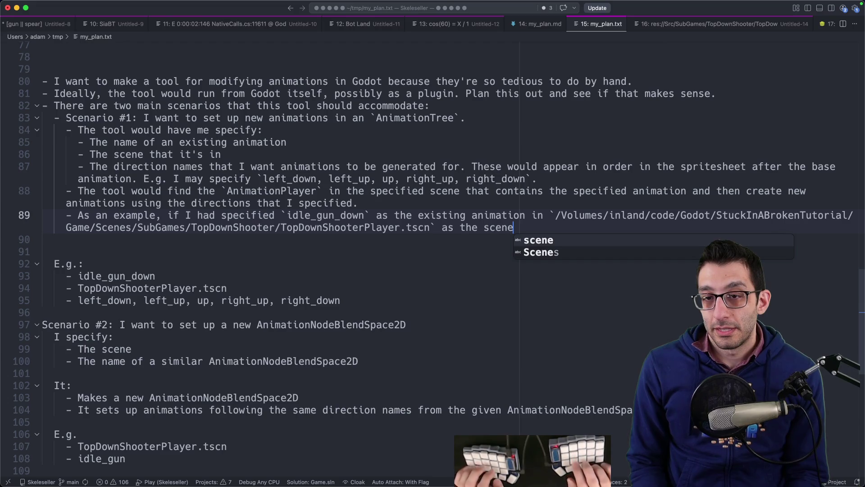
{"action": "mouse_move", "coordinate": [257, 178]}
{"action": "left_mouse_down"}
{"action": "mouse_move", "coordinate": [351, 169]}
{"action": "mouse_move", "coordinate": [526, 177]}
{"action": "left_mouse_up"}
{"action": "key", "text": "super+c"}
{"action": "left_click", "coordinate": [565, 227]}
{"action": "key", "text": "super+v"}
{"action": "type", "text": "as"}
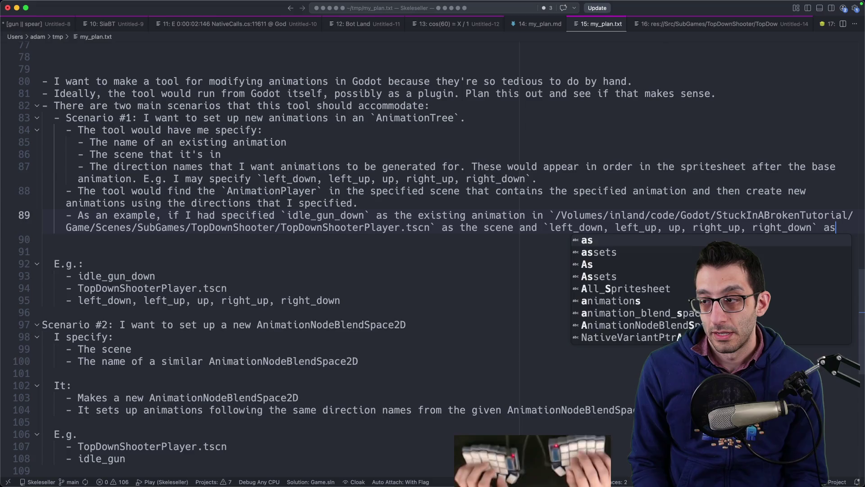
{"action": "type", "text": " the directions, it would gen"}
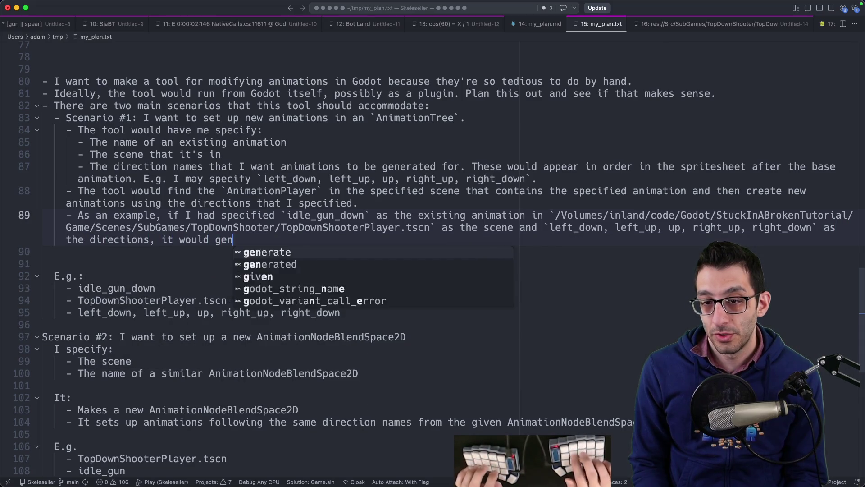
{"action": "type", "text": "erate animations for"}
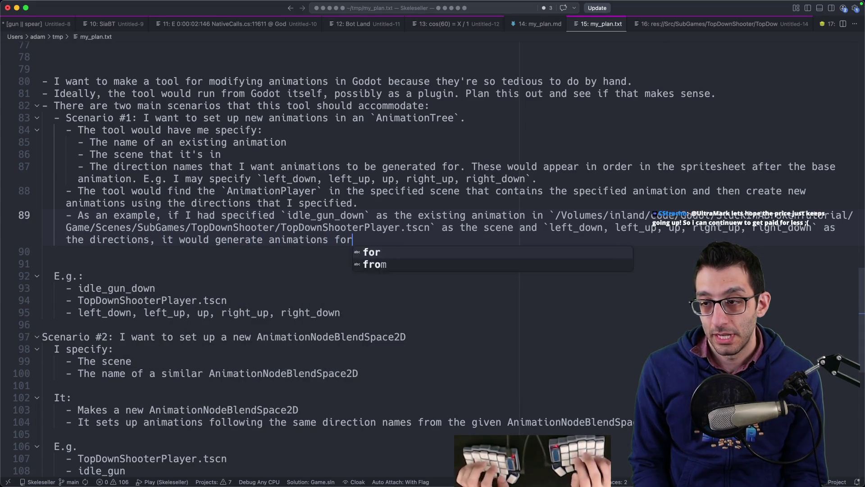
{"action": "type", "text": " `idle_gun_d"}
{"action": "key", "text": "BackSpace"}
{"action": "type", "text": "leftH<"}
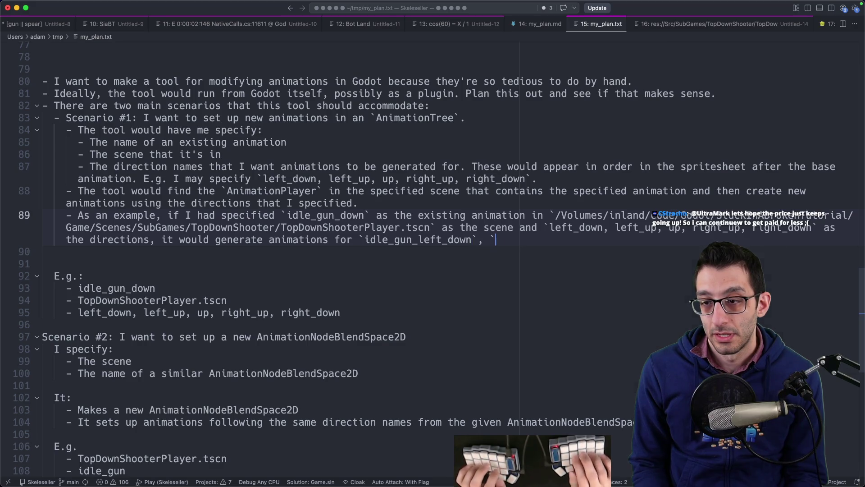
{"action": "type", "text": "idle_gun_left_up"}
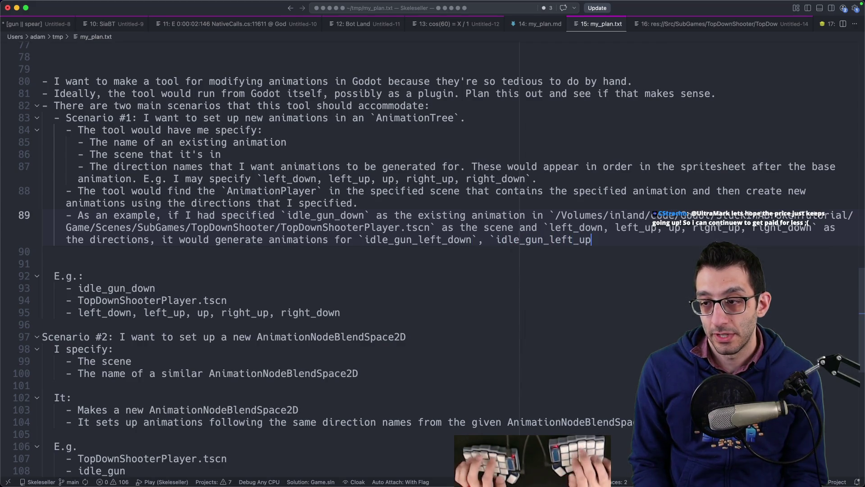
{"action": "type", "text": "`, etc. just as I "}
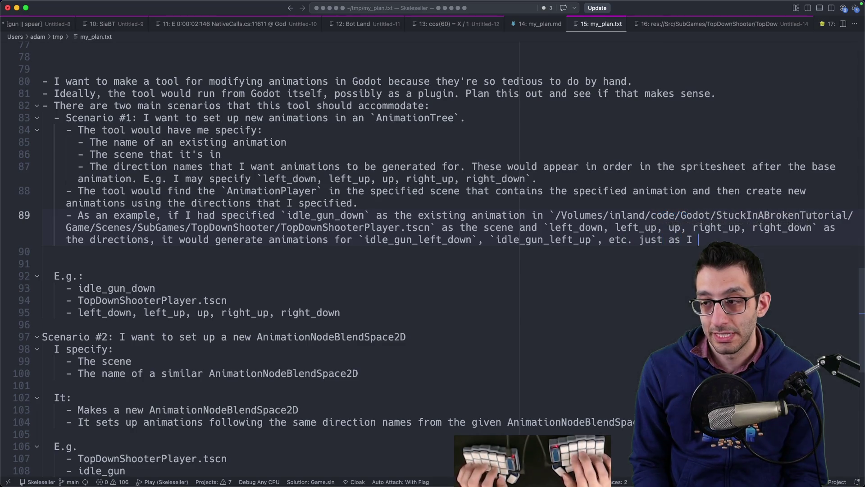
{"action": "type", "text": "actually did by hand in"}
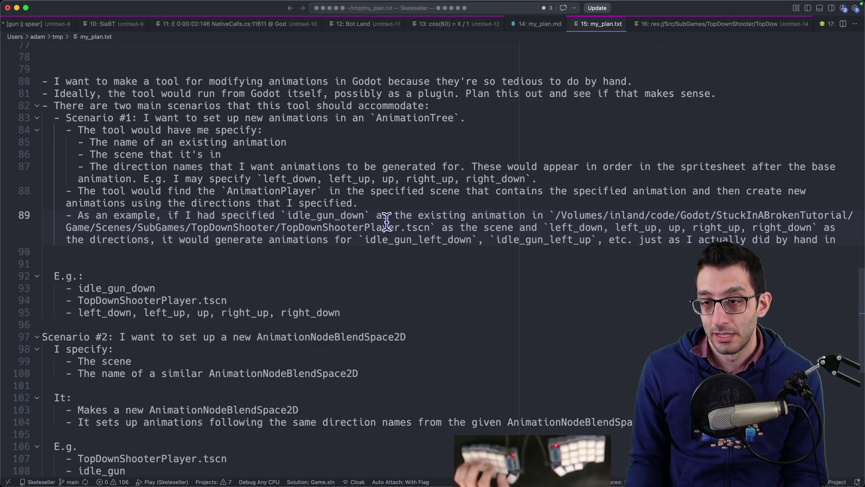
- Append the TopDownShooterPlayer.tscn file name in backticks to the example and start a new bullet
{"action": "double_click", "coordinate": [370, 227]}
{"action": "left_click_drag", "start_coordinate": [370, 228], "coordinate": [435, 238]}
{"action": "key", "text": "super+c"}
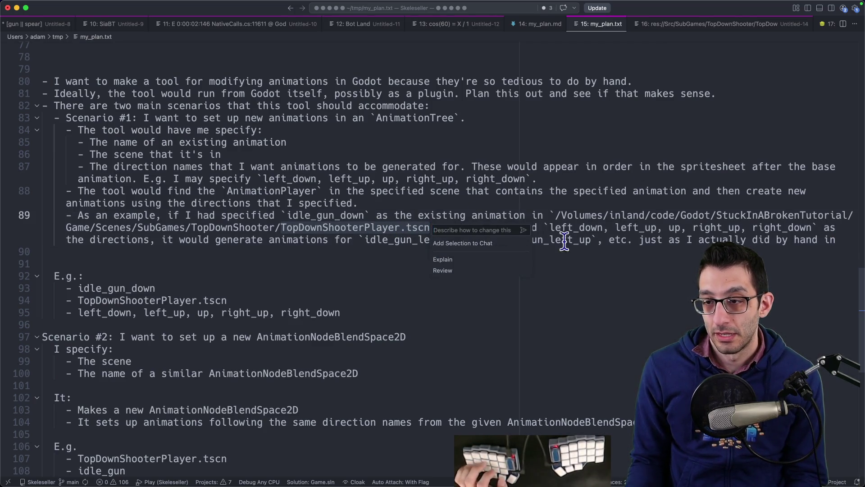
{"action": "key", "text": "End"}
{"action": "type", "text": "`"}
{"action": "key", "text": "super+v"}
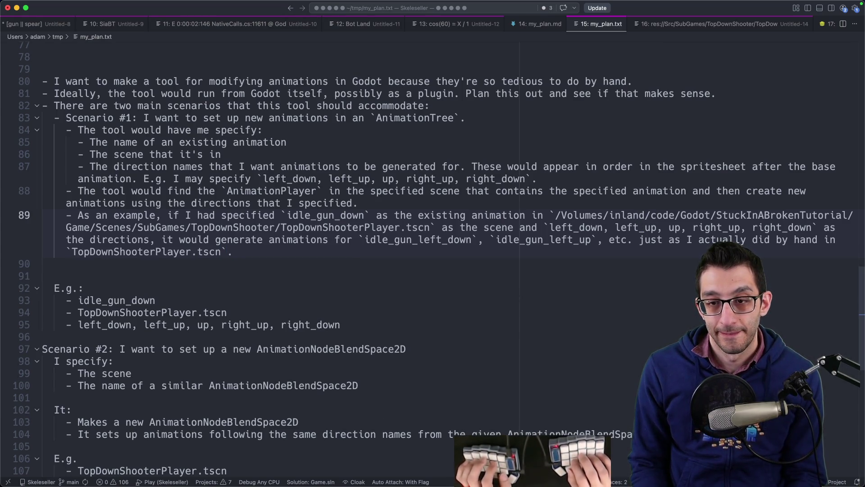
{"action": "key", "text": "Return"}
- Merge the Scenario #2 heading into a '- Scenario 2' bullet, deleting the old E.g. block and backticking `AnimationNodeBlendSpace2D`
{"action": "type", "text": "- Scenario 2"}
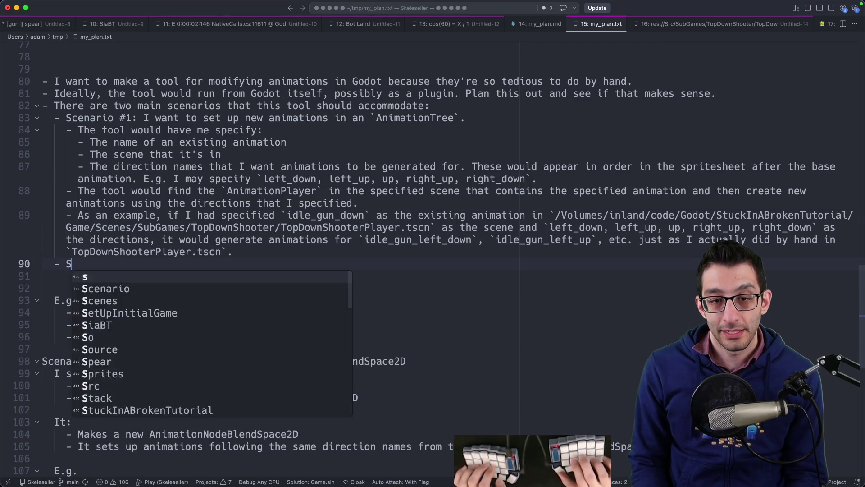
{"action": "key", "text": "Down"}
{"action": "key", "text": "shift+Down"}
{"action": "key", "text": "shift+Down"}
{"action": "key", "text": "shift+Down"}
{"action": "key", "text": "shift+End"}
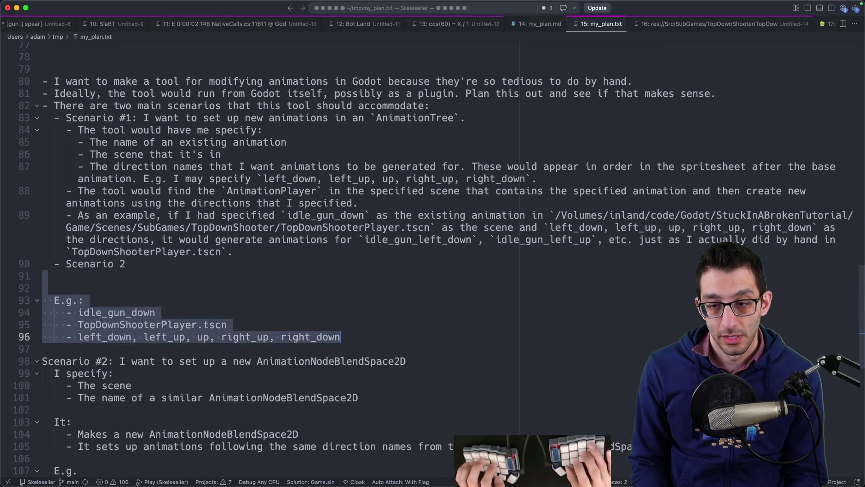
{"action": "key", "text": "BackSpace"}
{"action": "key", "text": "BackSpace"}
{"action": "key", "text": "Delete"}
{"action": "key", "text": "Delete"}
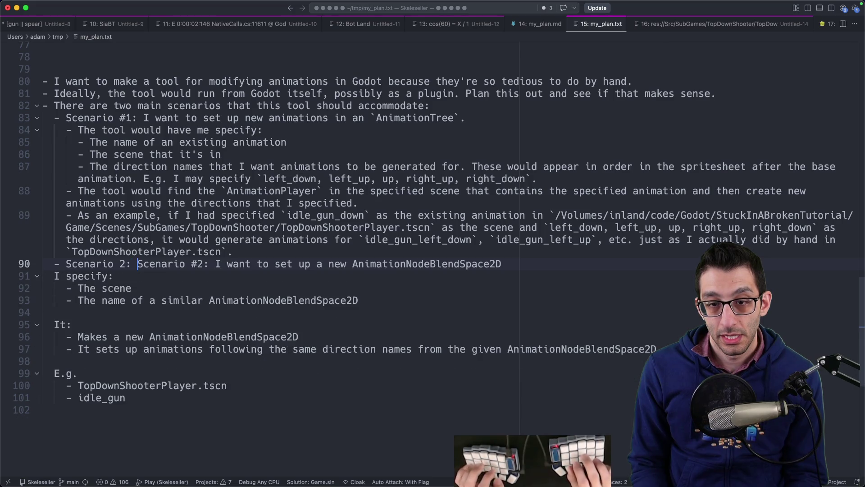
{"action": "key", "text": "alt+Delete"}
{"action": "key", "text": "alt+Delete"}
{"action": "key", "text": "alt+Delete"}
{"action": "key", "text": "End"}
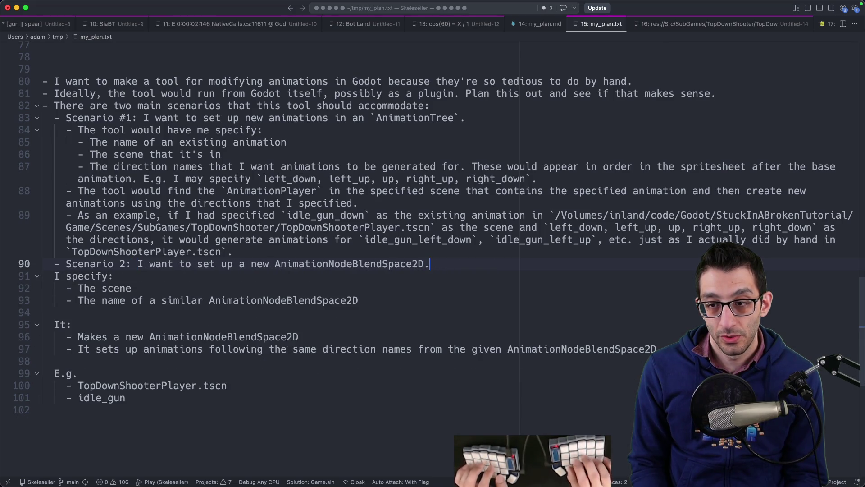
{"action": "type", "text": "`"}
{"action": "key", "text": "alt+Right"}
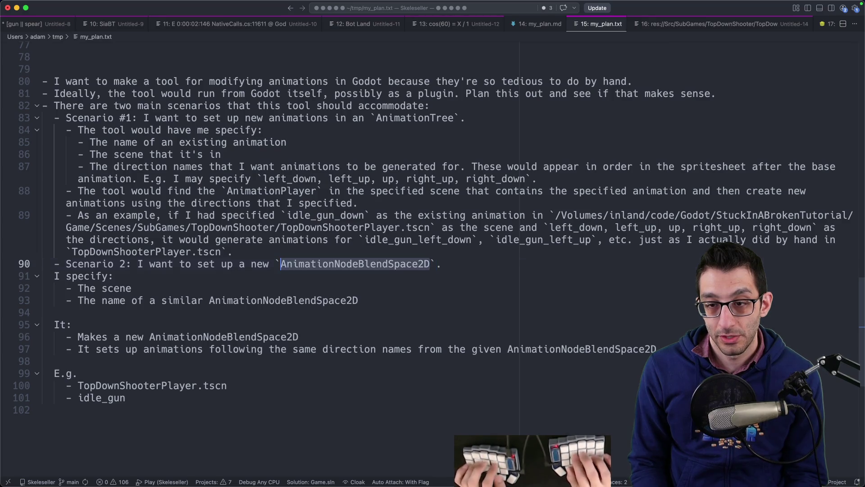
{"action": "key", "text": "Down"}
- Add an indented 'The tool would have me specify:' sub-bullet with nested scene and 'base … to use' items
{"action": "key", "text": "Return"}
{"action": "key", "text": "Tab"}
{"action": "type", "text": "- T"}
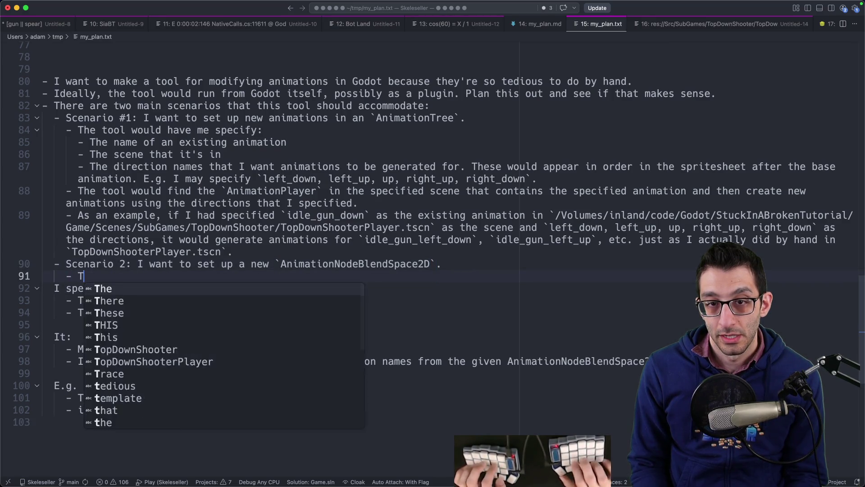
{"action": "type", "text": "he tool would have me specify:"}
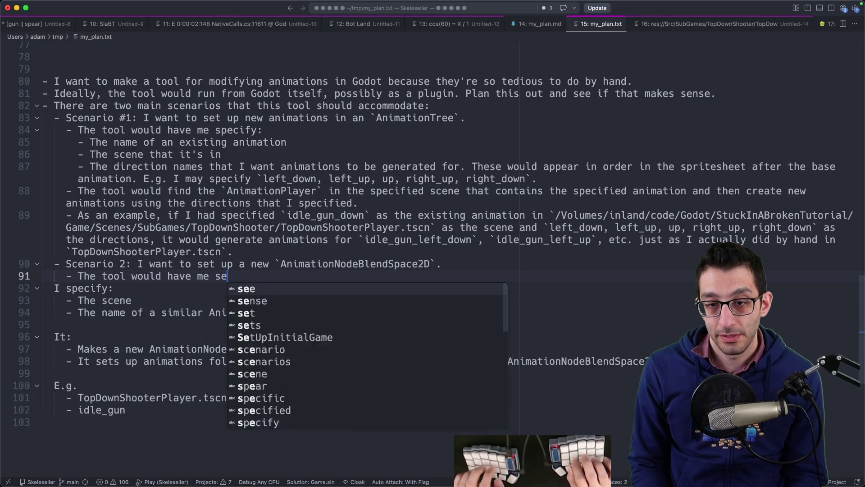
{"action": "key", "text": "super+shift+k"}
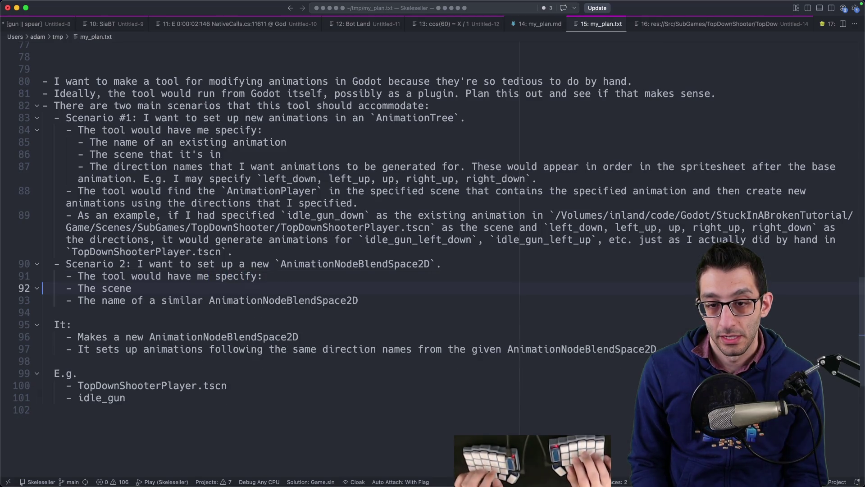
{"action": "key", "text": "shift+Down"}
{"action": "key", "text": "Tab"}
{"action": "key", "text": "Up"}
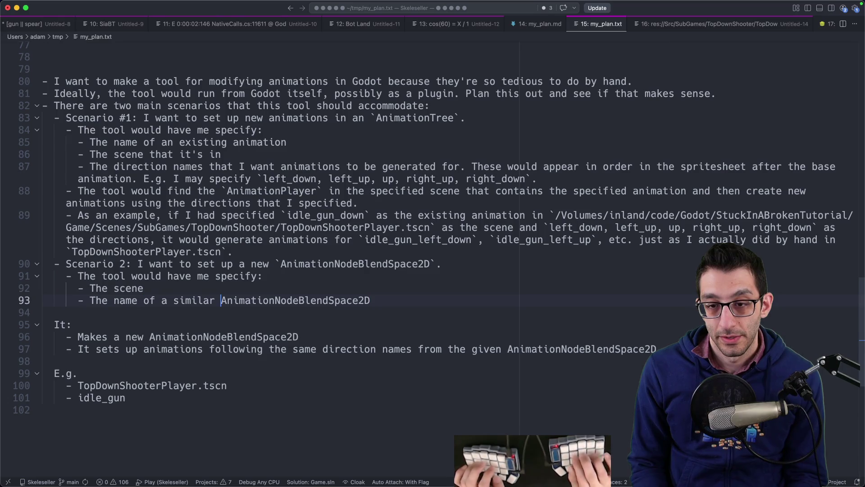
{"action": "type", "text": "`"}
{"action": "key", "text": "alt+BackSpace"}
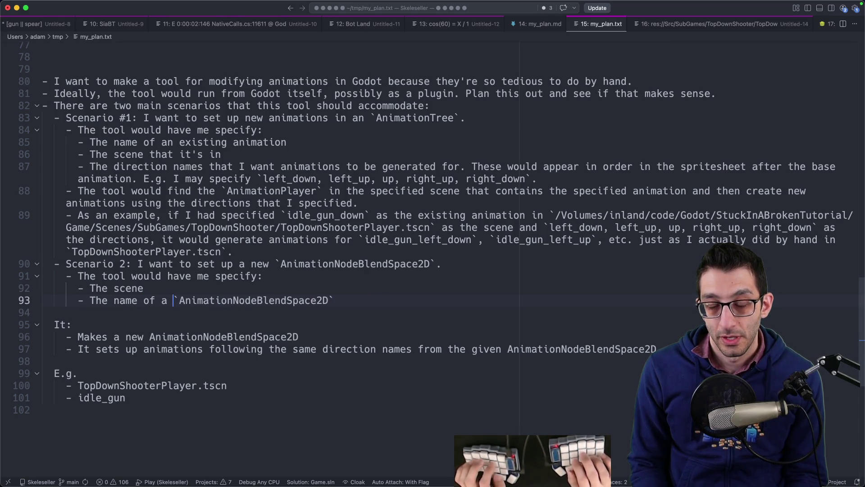
{"action": "type", "text": "base "}
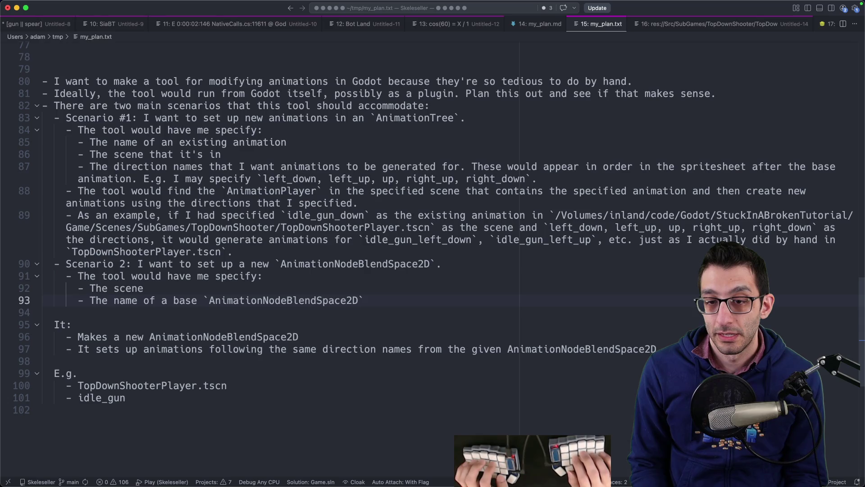
{"action": "type", "text": " to use"}
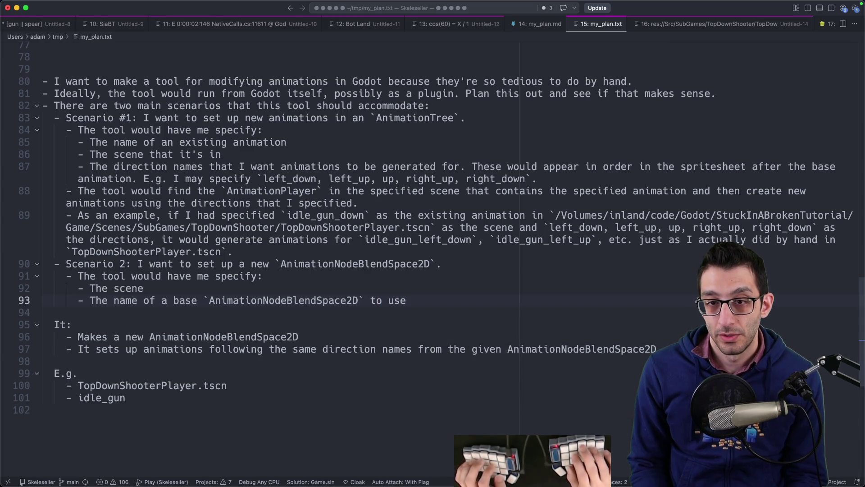
{"action": "key", "text": "Return"}
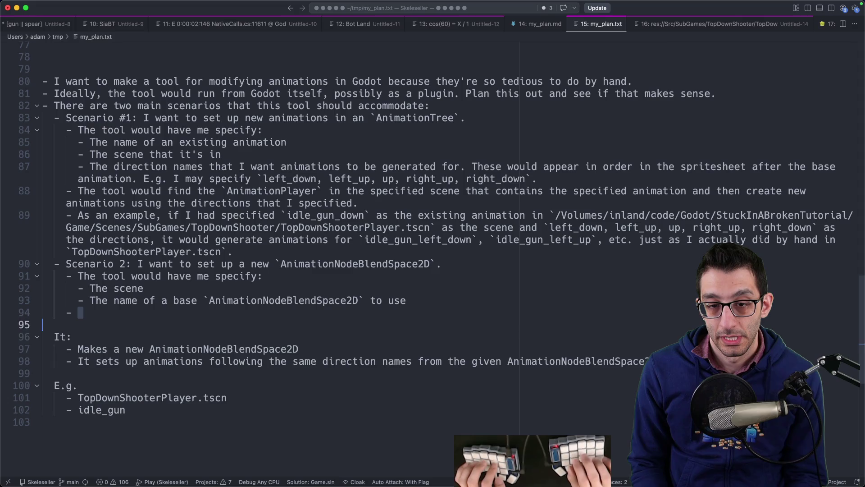
- Replace the It: heading with 'The tool would make … and then set …' and start an 'As an example, if I had specified' bullet
{"action": "type", "text": "The tool would"}
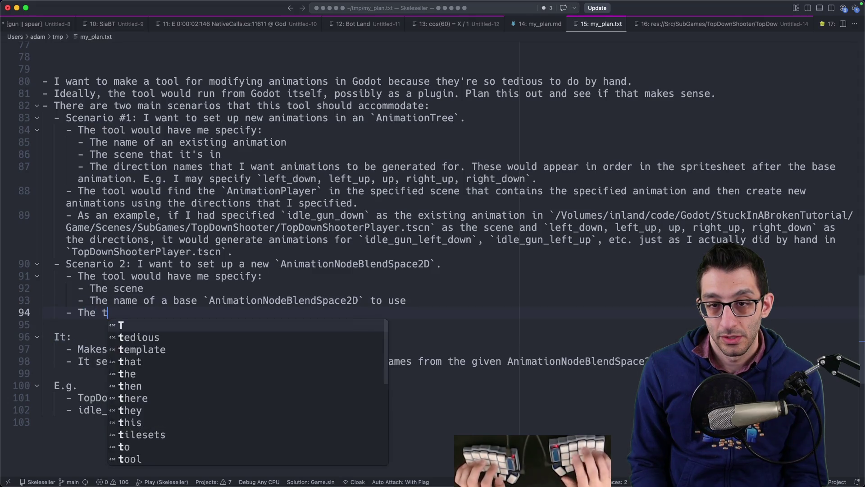
{"action": "key", "text": "shift+Down"}
{"action": "key", "text": "shift+Down"}
{"action": "key", "text": "BackSpace"}
{"action": "key", "text": "Delete"}
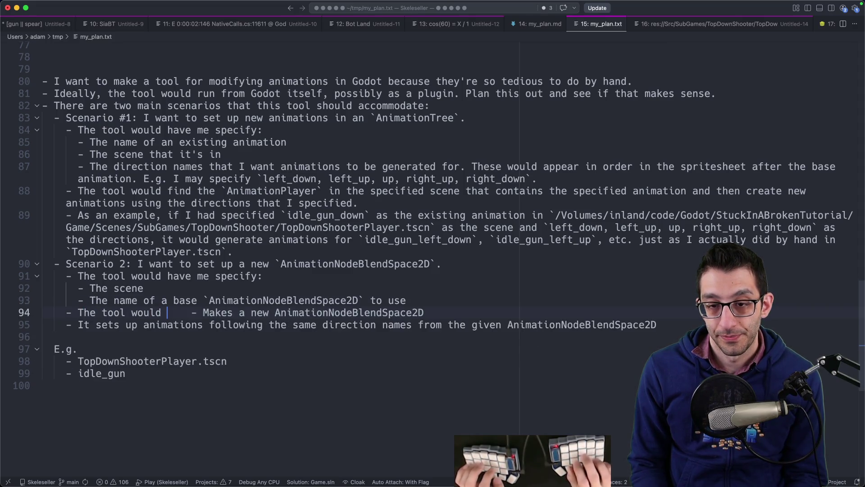
{"action": "key", "text": "Delete"}
{"action": "key", "text": "Delete"}
{"action": "key", "text": "Delete"}
{"action": "type", "text": "m"}
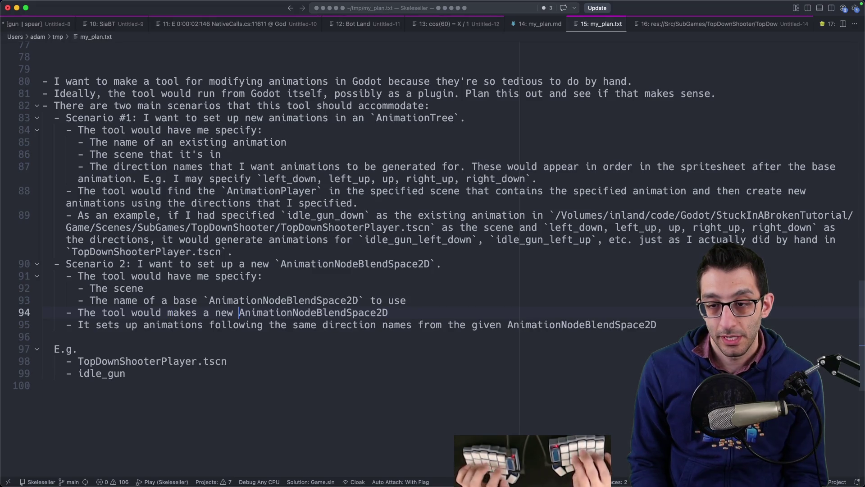
{"action": "type", "text": "`"}
{"action": "key", "text": "End"}
{"action": "type", "text": "` and then"}
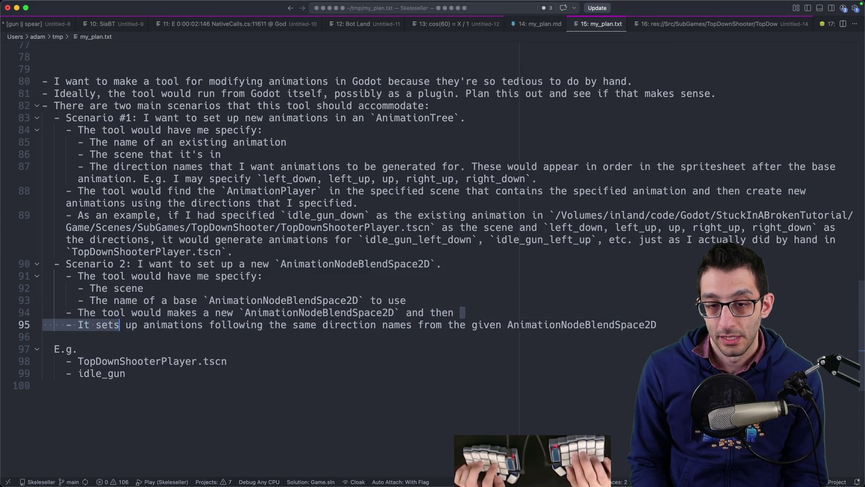
{"action": "key", "text": "BackSpace"}
{"action": "key", "text": "BackSpace"}
{"action": "type", "text": "set"}
{"action": "key", "text": "Escape"}
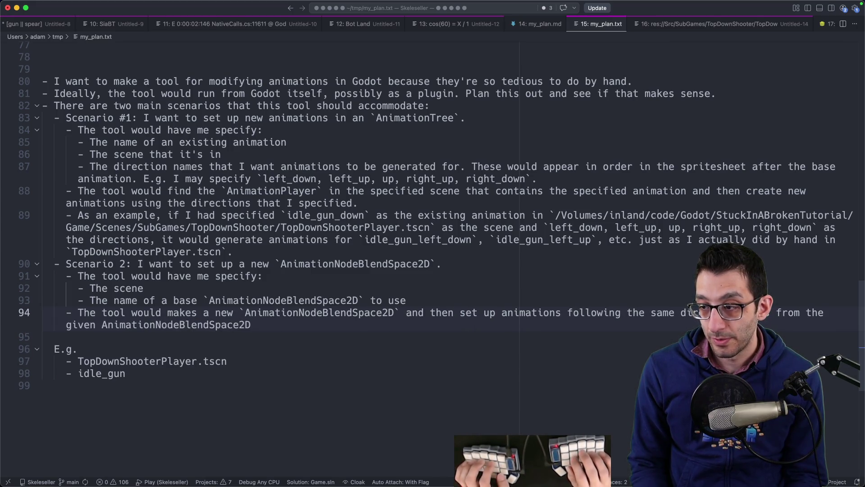
{"action": "key", "text": "alt+Left"}
{"action": "type", "text": "`"}
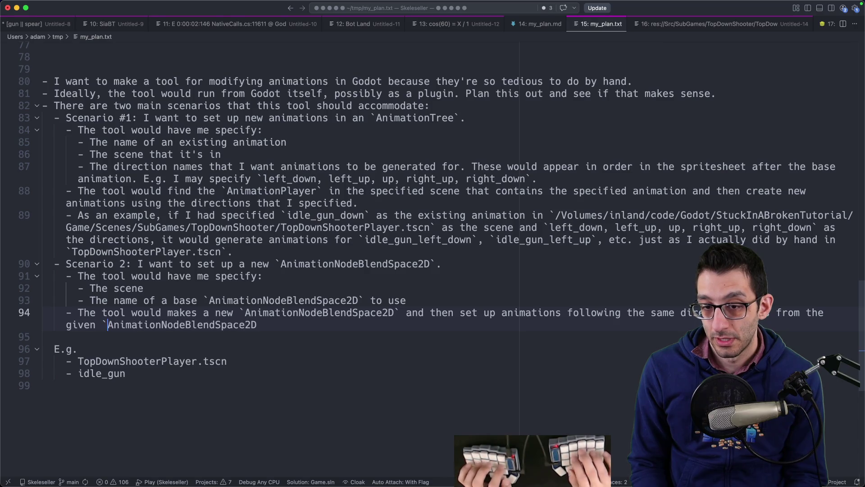
{"action": "key", "text": "Return"}
{"action": "type", "text": "- As a"}
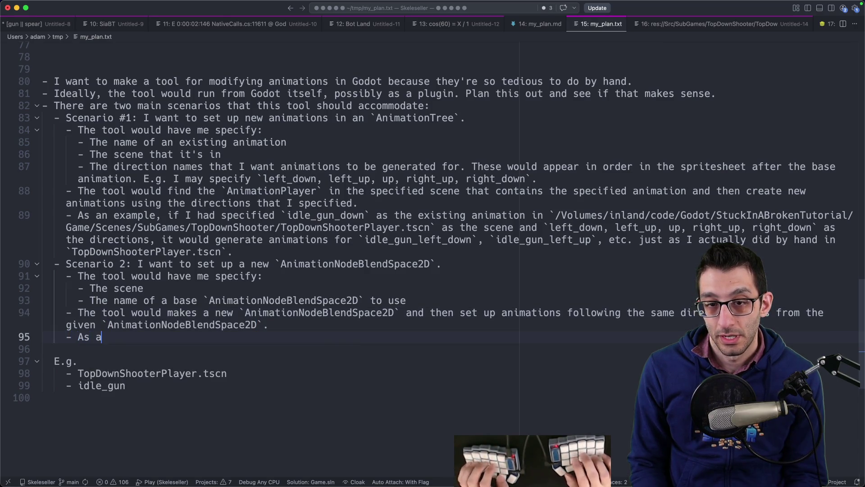
{"action": "type", "text": "n example, if I ha"}
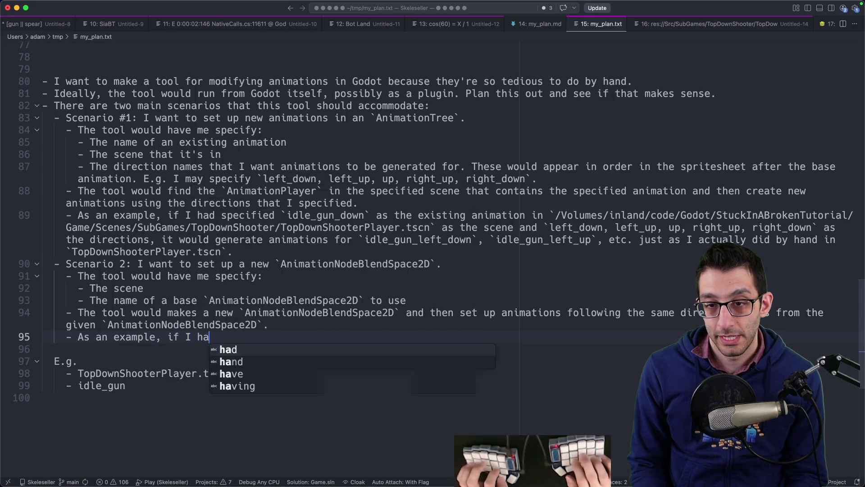
{"action": "type", "text": "d specified"}
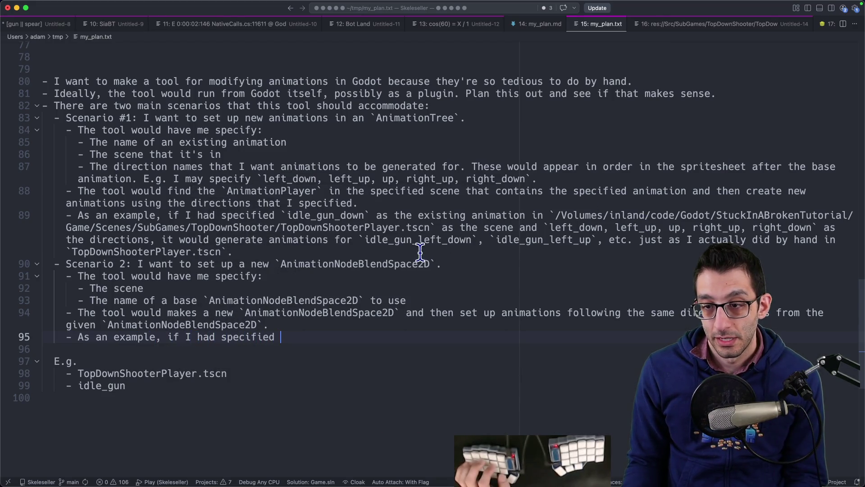
- Fill the example with the TopDownShooterPlayer.tscn path copied from Scenario 1, plus '`idle_gun` as the'
{"action": "mouse_move", "coordinate": [550, 215]}
{"action": "left_mouse_down"}
{"action": "mouse_move", "coordinate": [469, 228]}
{"action": "mouse_move", "coordinate": [508, 227]}
{"action": "left_mouse_up"}
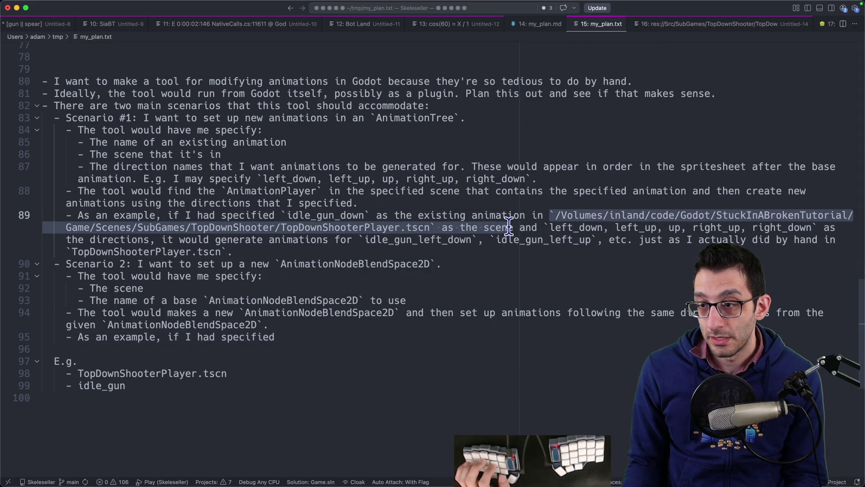
{"action": "left_click", "coordinate": [296, 339]}
{"action": "key", "text": "super+v"}
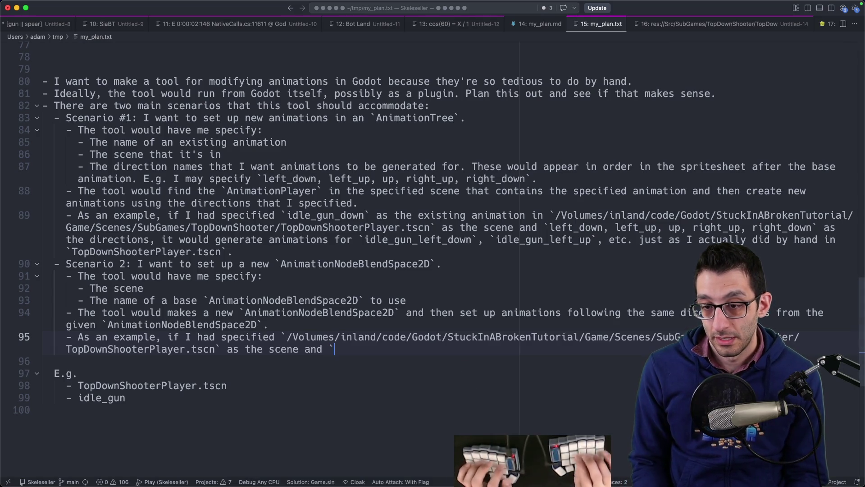
{"action": "type", "text": "`idle_gun` as the"}
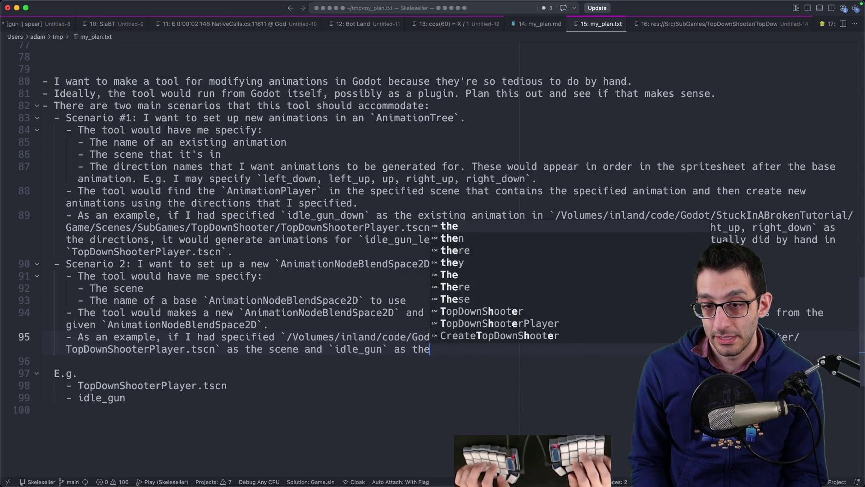
- Append 'base `AnimationNodeBlendSpace2D` would generate' and add a 'The name of the new node to make' input bullet
{"action": "left_click_drag", "start_coordinate": [173, 301], "coordinate": [355, 301]}
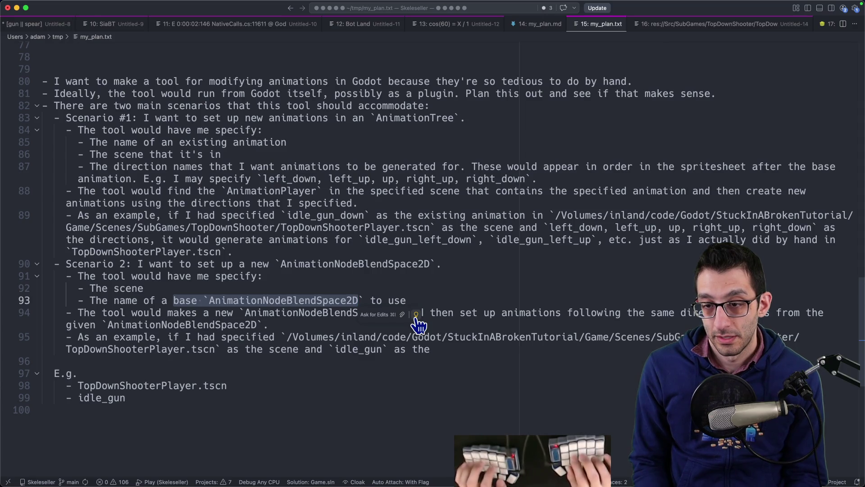
{"action": "key", "text": "shift+Right"}
{"action": "key", "text": "super+c"}
{"action": "key", "text": "Down"}
{"action": "key", "text": "Down"}
{"action": "key", "text": "super+Right"}
{"action": "key", "text": "super+v"}
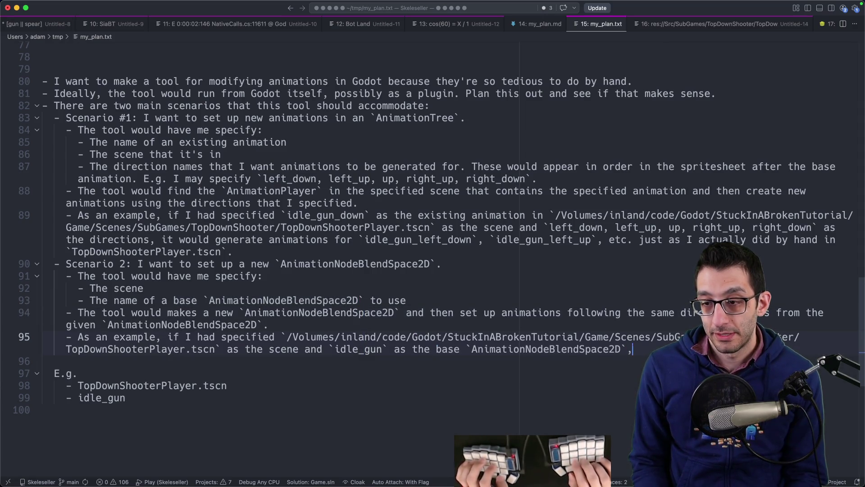
{"action": "type", "text": "would generate"}
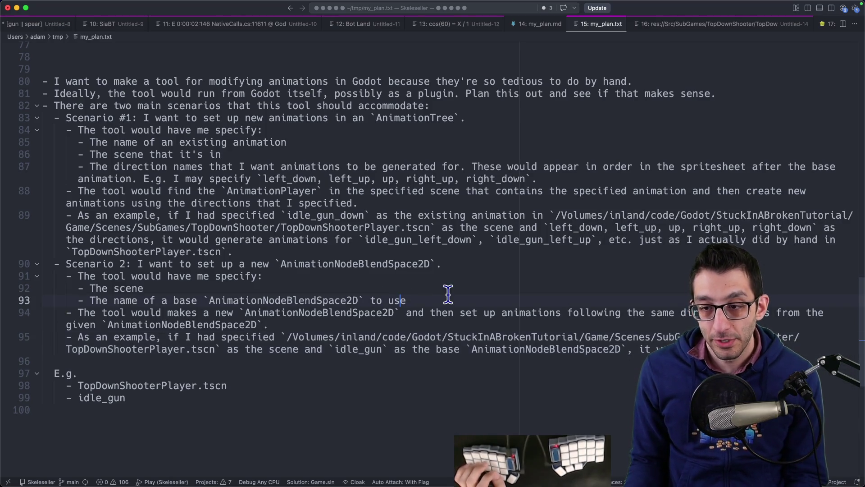
{"action": "key", "text": "Return"}
{"action": "type", "text": "- The name of"}
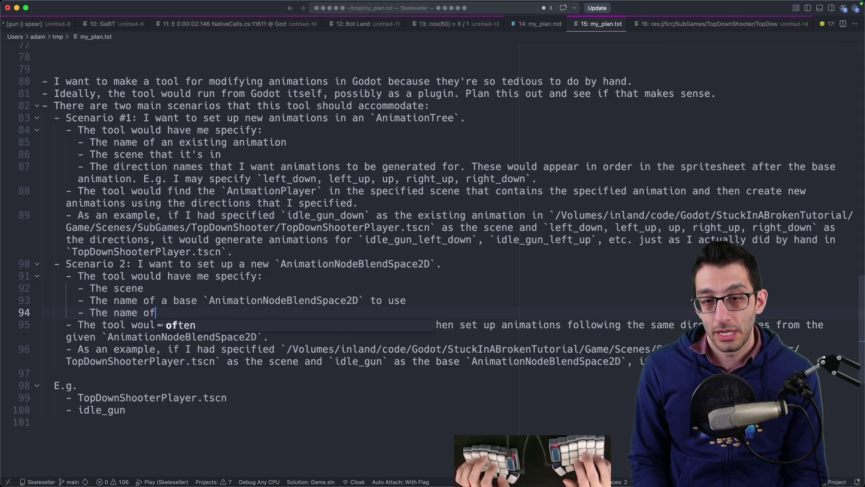
{"action": "type", "text": " the new node to make"}
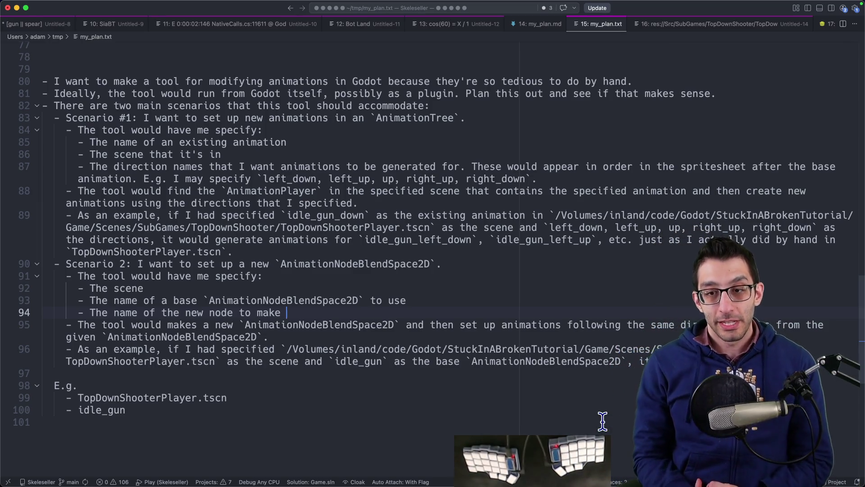
- Review the Scenario 2 passage listing the scene, base AnimationNodeBlendSpace2D and new node name inputs
{"action": "mouse_move", "coordinate": [43, 81]}
{"action": "left_mouse_down"}
{"action": "mouse_move", "coordinate": [203, 135]}
{"action": "mouse_move", "coordinate": [378, 396]}
{"action": "left_mouse_up"}
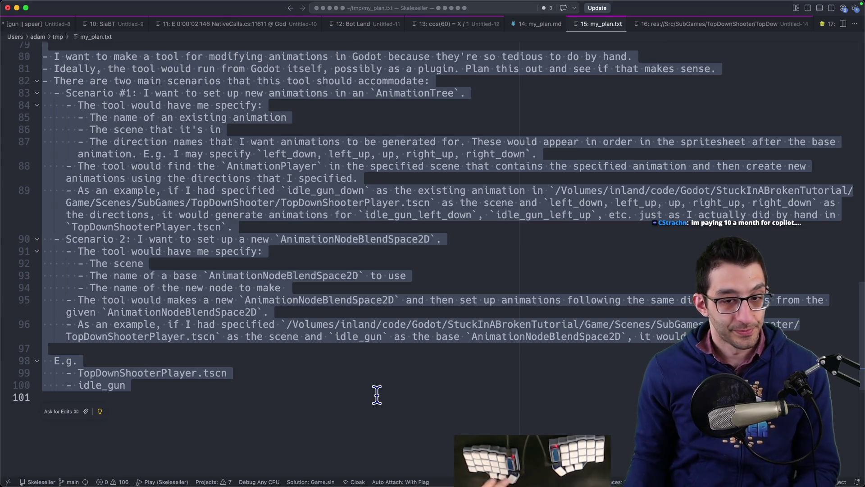
{"action": "left_click", "coordinate": [301, 288]}
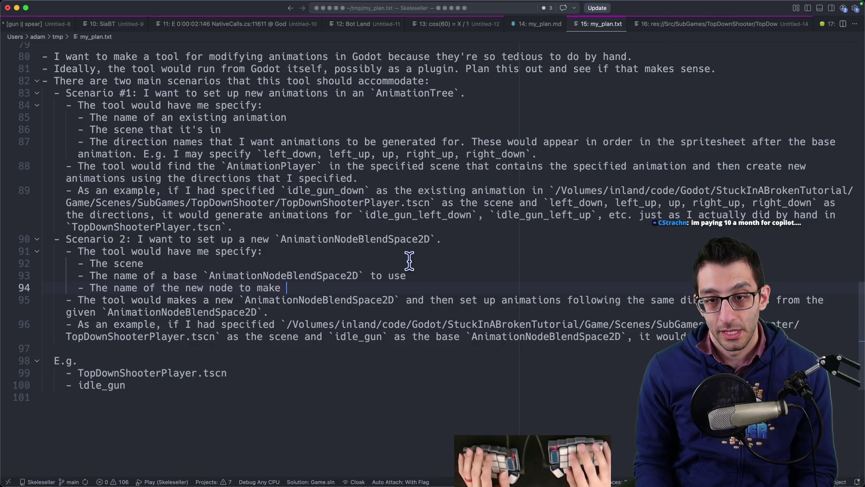
{"action": "left_click_drag", "start_coordinate": [113, 263], "coordinate": [128, 276]}
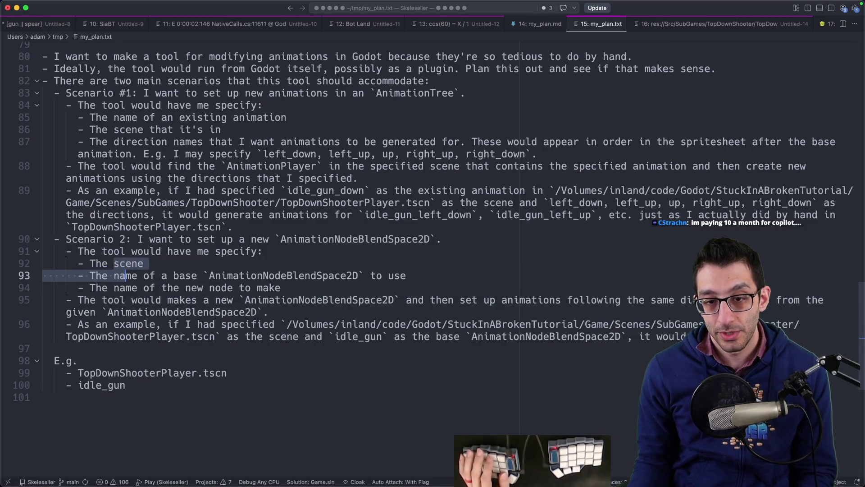
- Inspect the player's AnimationTree and idle_gun blend space in Godot, and the .tscn source in Rider
{"action": "mouse_move", "coordinate": [496, 484]}
{"action": "left_click", "coordinate": [478, 467]}
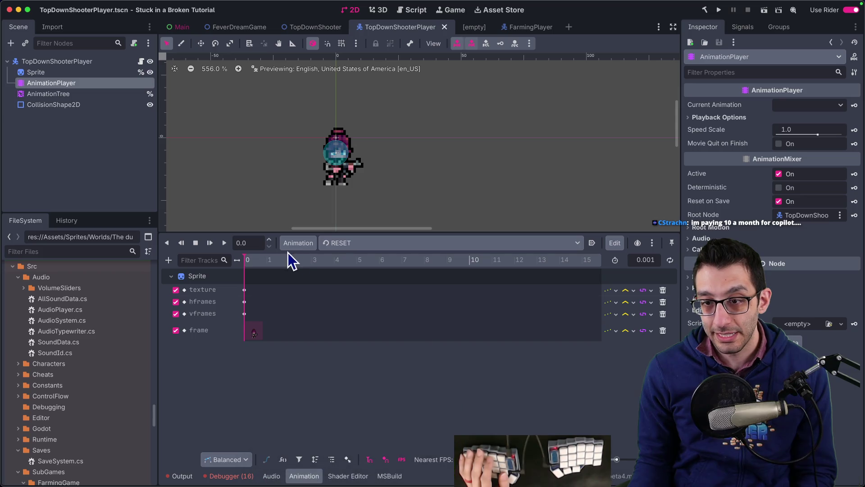
{"action": "left_click", "coordinate": [70, 93]}
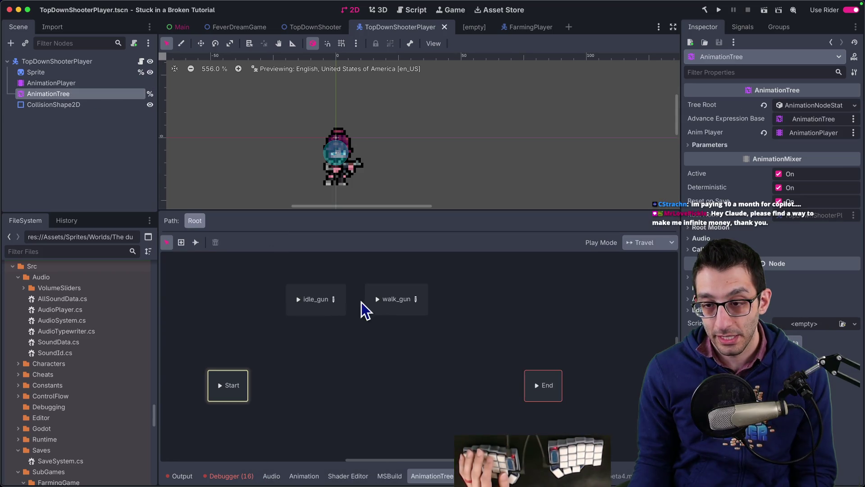
{"action": "left_click", "coordinate": [334, 299]}
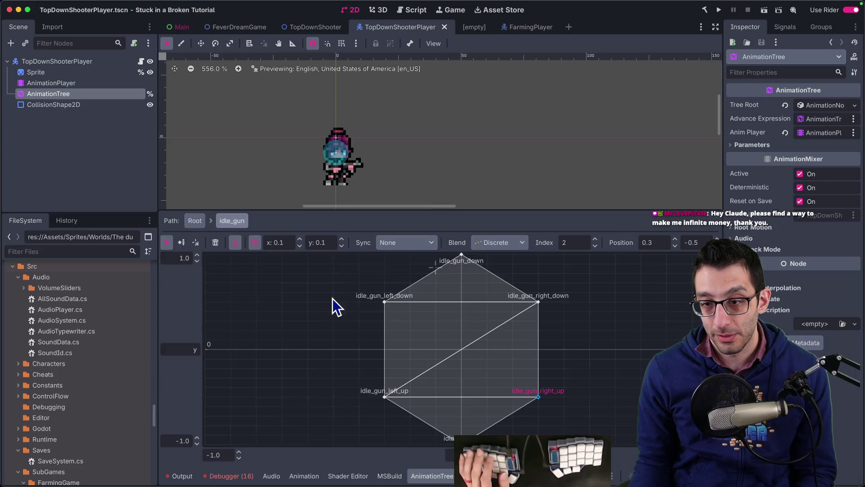
{"action": "key", "text": "super+Tab"}
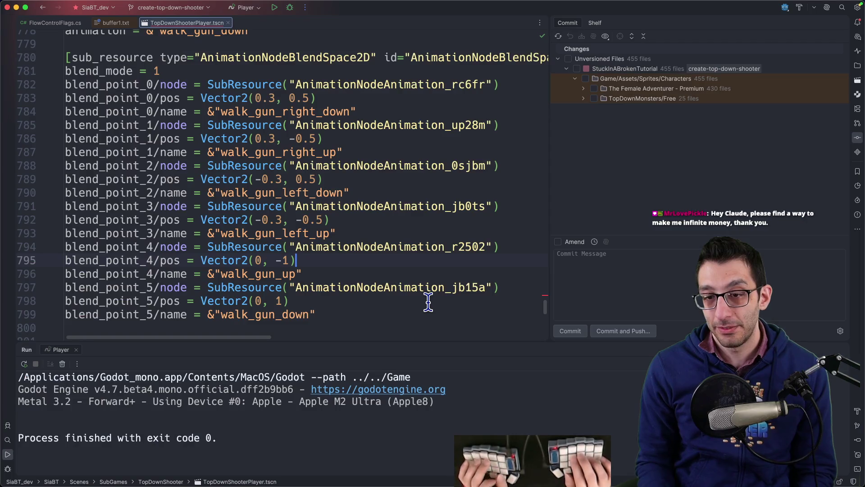
{"action": "key", "text": "super+Tab"}
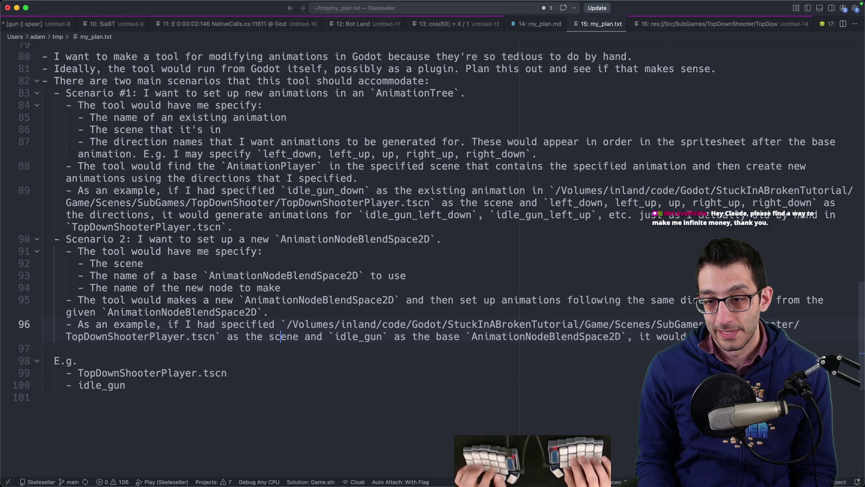
- Reword the example to 'the scene, `idle_gun` as the base `AnimationNodeBlendSpace2D`, and', then return Godot to the root state machine
{"action": "key", "text": "alt+Right"}
{"action": "type", "text": ","}
{"action": "key", "text": "alt+Delete"}
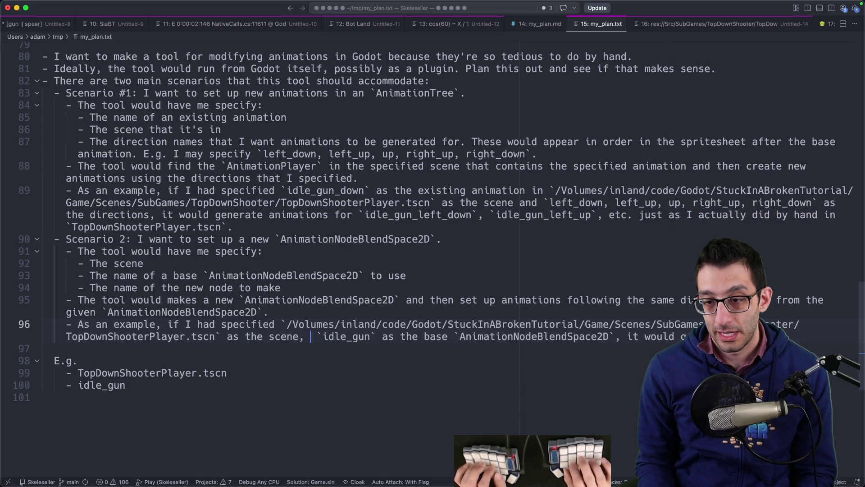
{"action": "key", "text": "alt+Right"}
{"action": "type", "text": "and"}
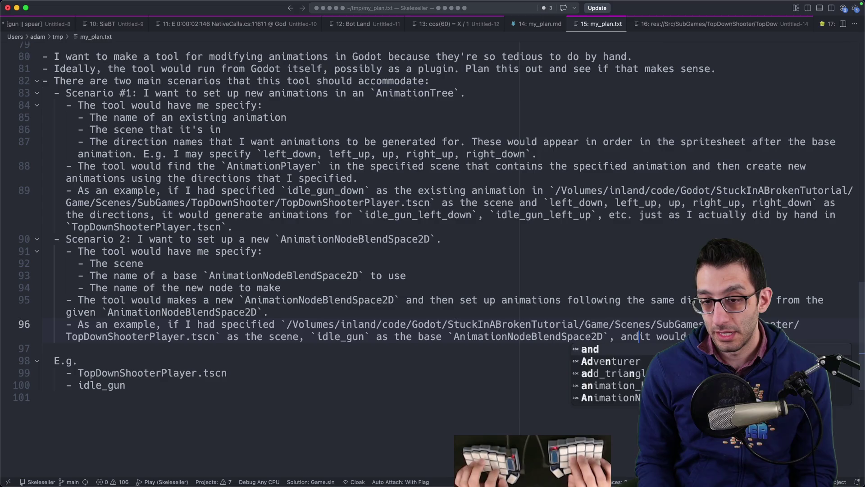
{"action": "key", "text": "super+Tab"}
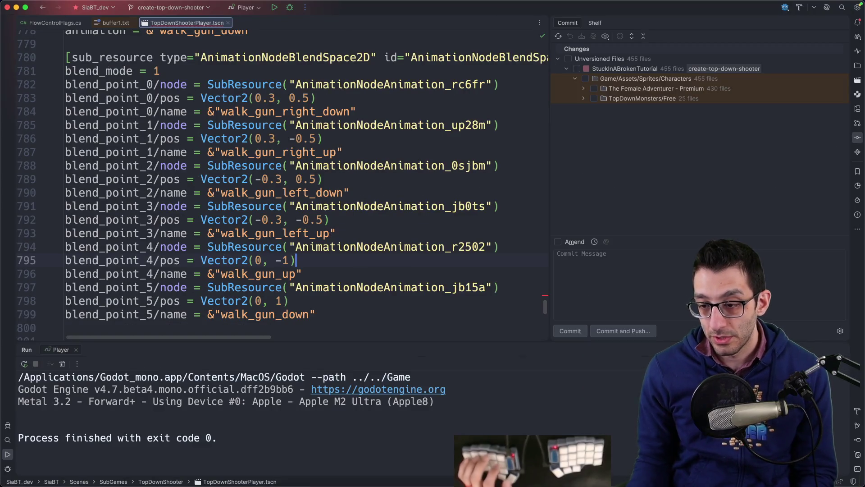
{"action": "key", "text": "super+Tab"}
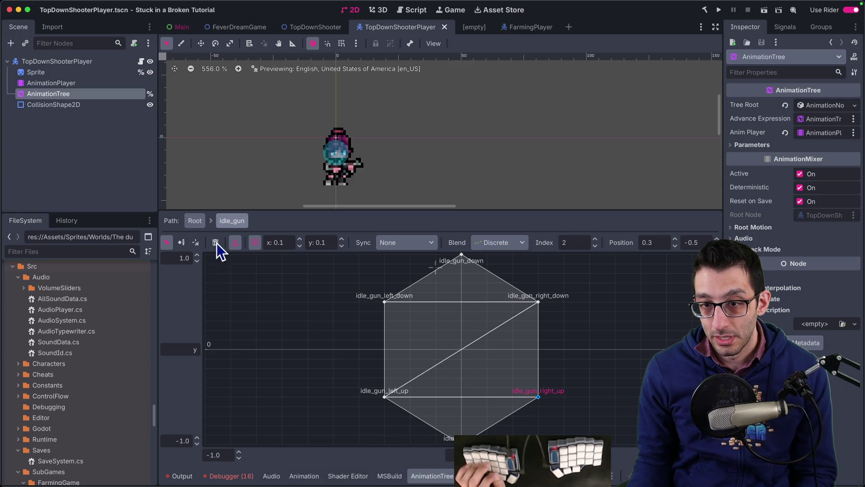
{"action": "left_click", "coordinate": [201, 222]}
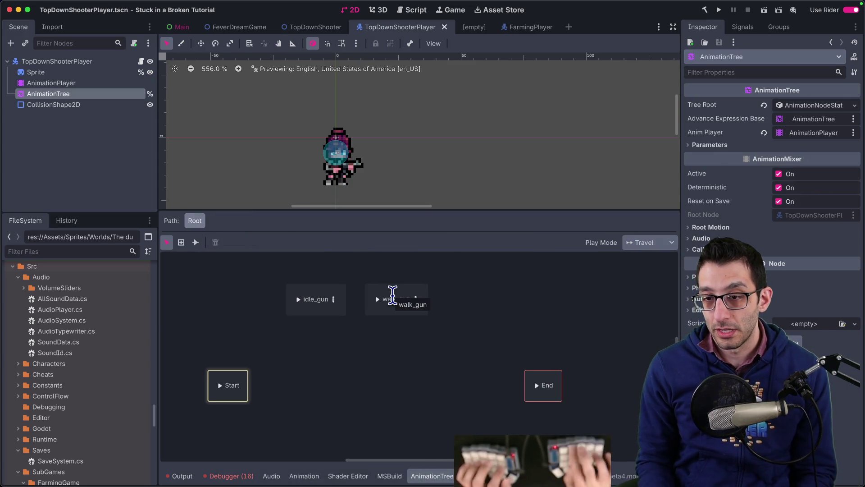
{"action": "key", "text": "super+Tab"}
{"action": "key", "text": "super+Tab"}
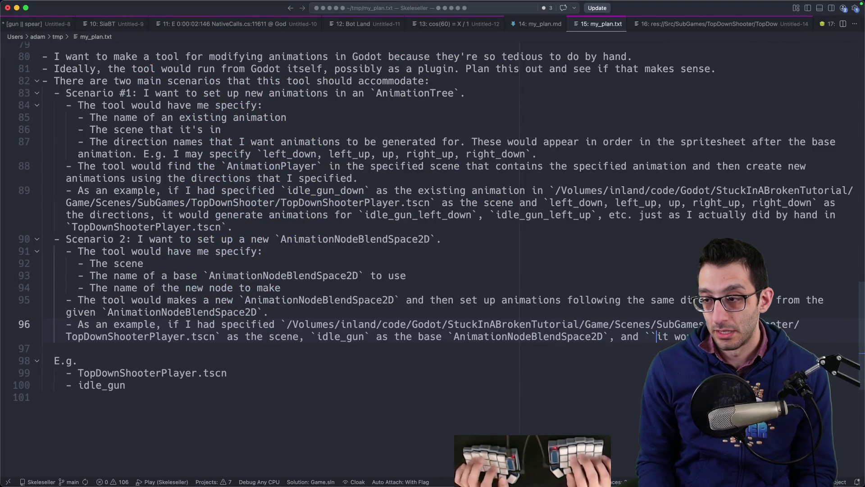
- Add '`walk_gun` as the new node' to the example and change 'node' to AnimationNodeBlendSpace2D on line 94
{"action": "type", "text": "walk"}
{"action": "key", "text": "BackSpace"}
{"action": "key", "text": "BackSpace"}
{"action": "type", "text": "walk_gun` as the "}
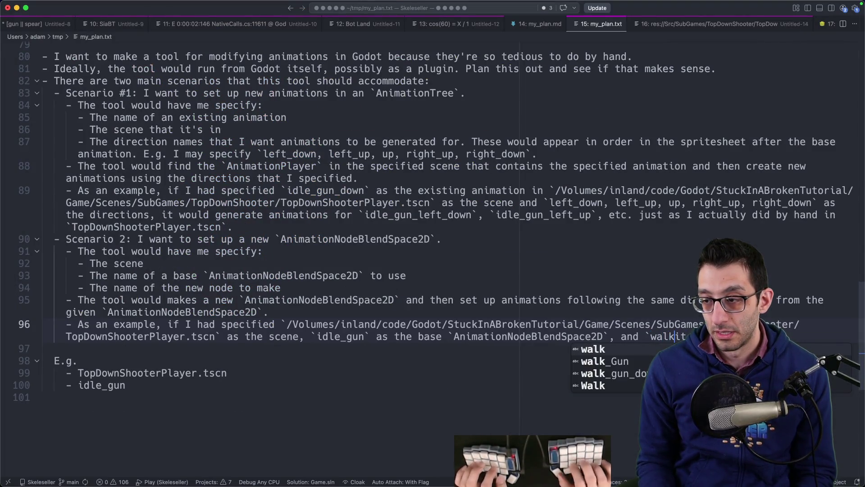
{"action": "type", "text": "new node, it would generate"}
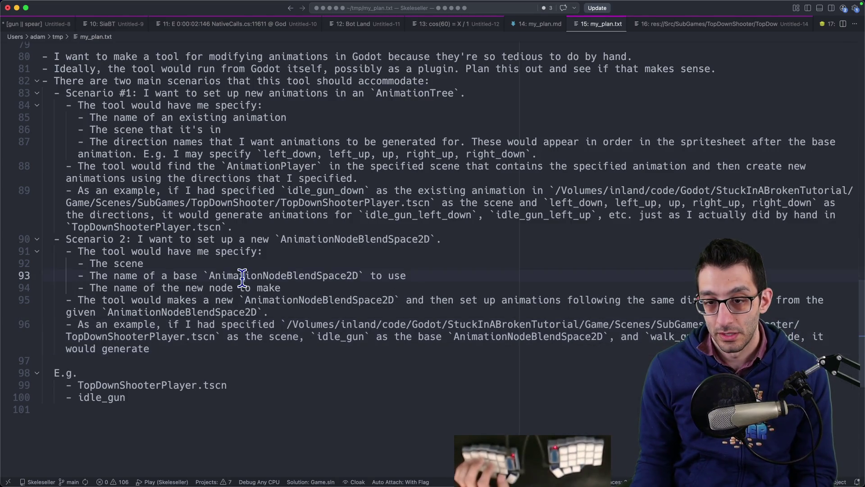
{"action": "key", "text": "Escape"}
{"action": "key", "text": "k"}
{"action": "key", "text": "k"}
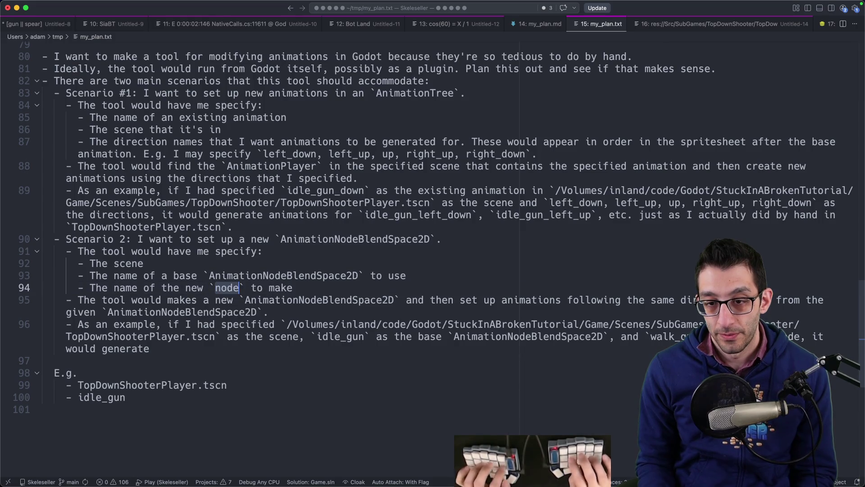
{"action": "key", "text": "p"}
{"action": "left_click", "coordinate": [815, 335]}
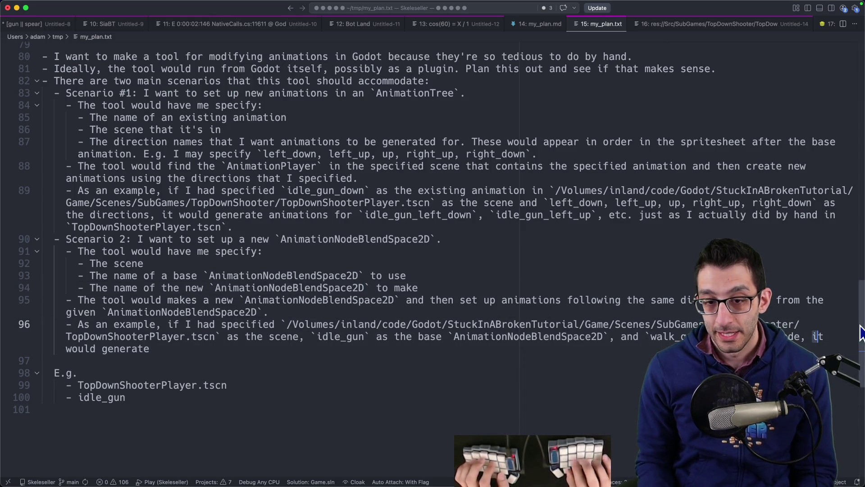
{"action": "left_click", "coordinate": [116, 349]}
{"action": "type", "text": "`walk_gun` jus"}
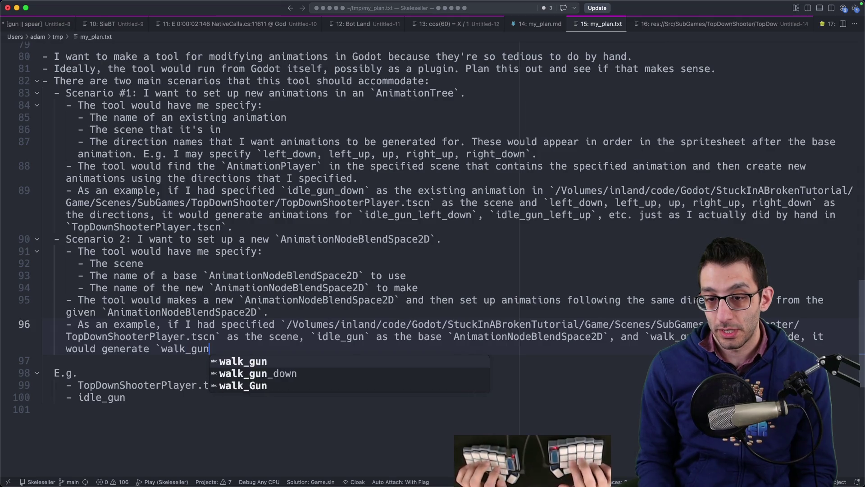
{"action": "type", "text": "t as I've done"}
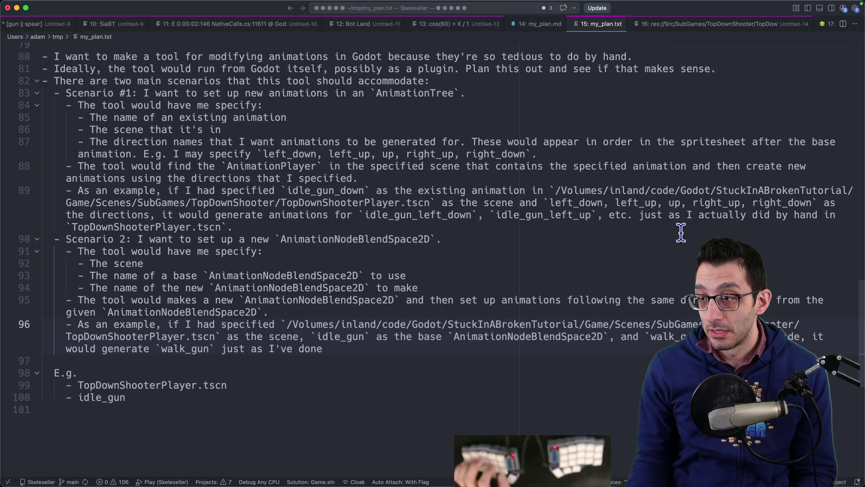
- Swap 'just as I've done' for the by-hand phrase from line 89 and delete the leftover E.g. notes
{"action": "left_click", "coordinate": [643, 215], "text": "shift"}
{"action": "key", "text": "cmd+c"}
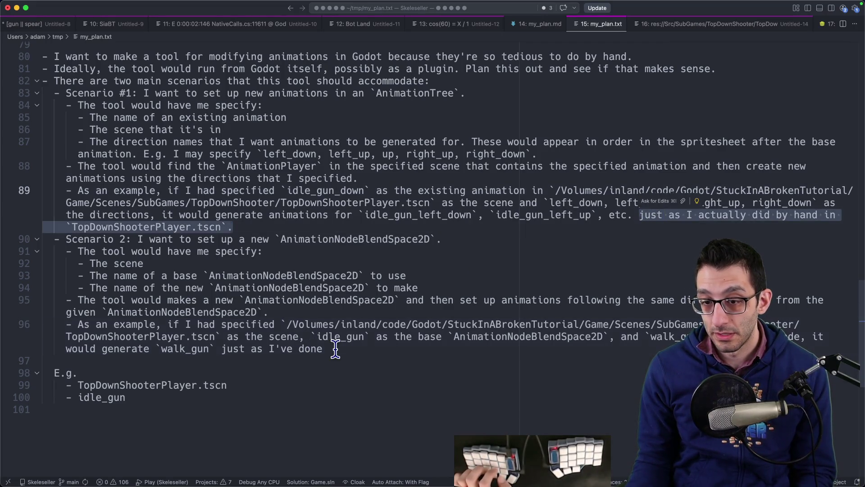
{"action": "left_click_drag", "start_coordinate": [323, 348], "coordinate": [221, 348]}
{"action": "key", "text": "cmd+v"}
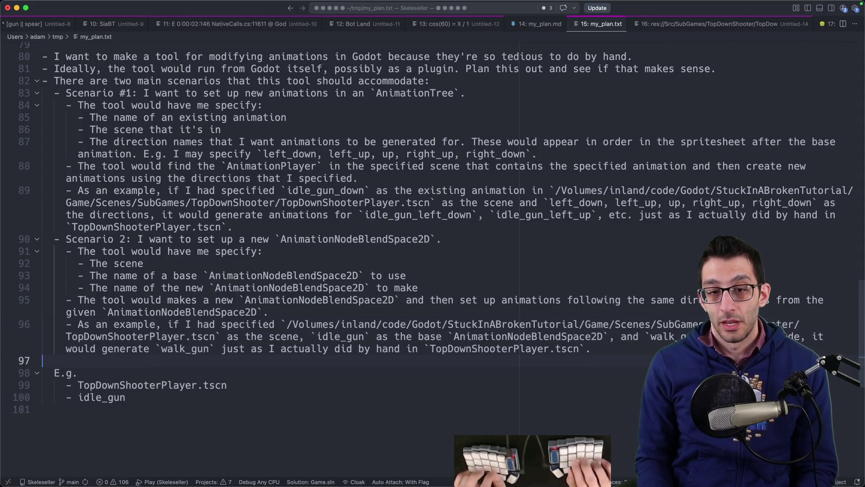
{"action": "key", "text": "super+shift+k"}
{"action": "key", "text": "super+shift+k"}
{"action": "key", "text": "super+shift+k"}
- Select the whole AI instructions block, lines 80–96, and head over to Codex
{"action": "scroll", "coordinate": [392, 314], "scroll_direction": "up", "scroll_amount": 3}
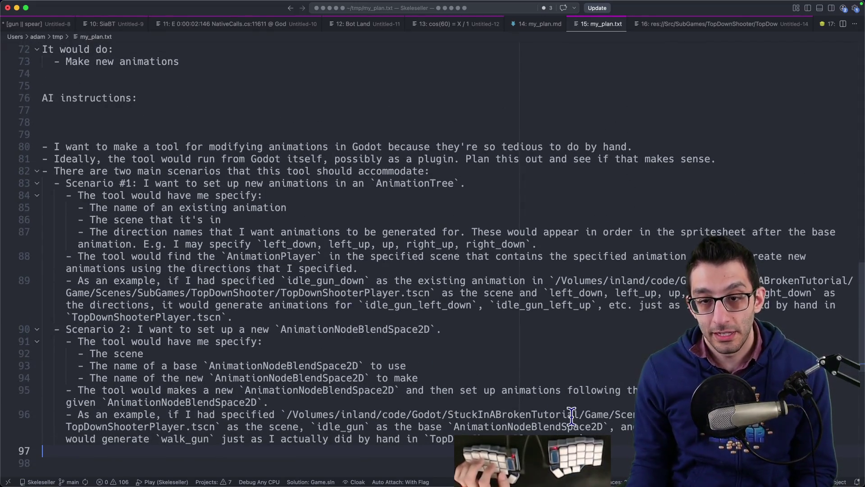
{"action": "left_click", "coordinate": [1, 144], "text": "shift"}
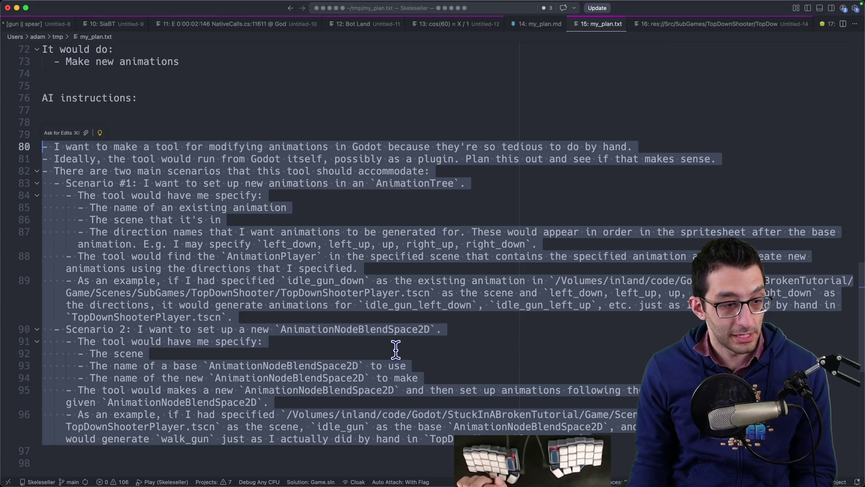
{"action": "mouse_move", "coordinate": [397, 486]}
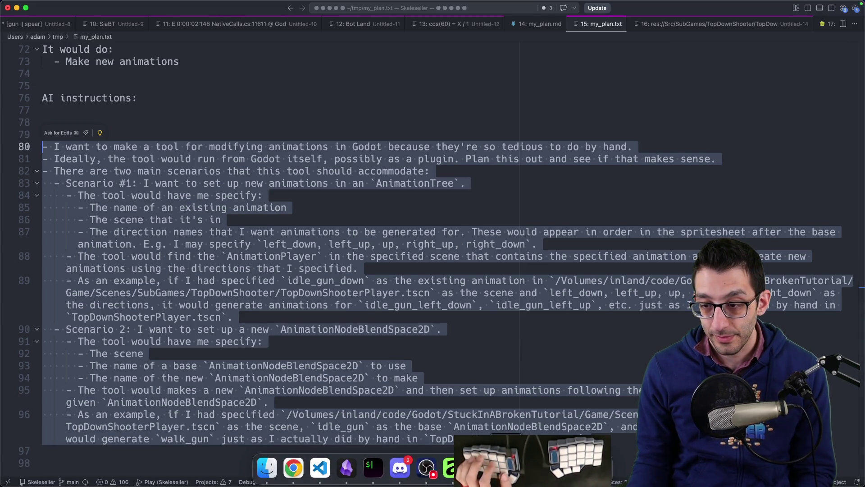
{"action": "left_click", "coordinate": [479, 467]}
- Paste the AI instructions into a new StuckInABrokenTutorial chat, enable Plan mode with High reasoning, and send it
{"action": "left_click", "coordinate": [115, 247]}
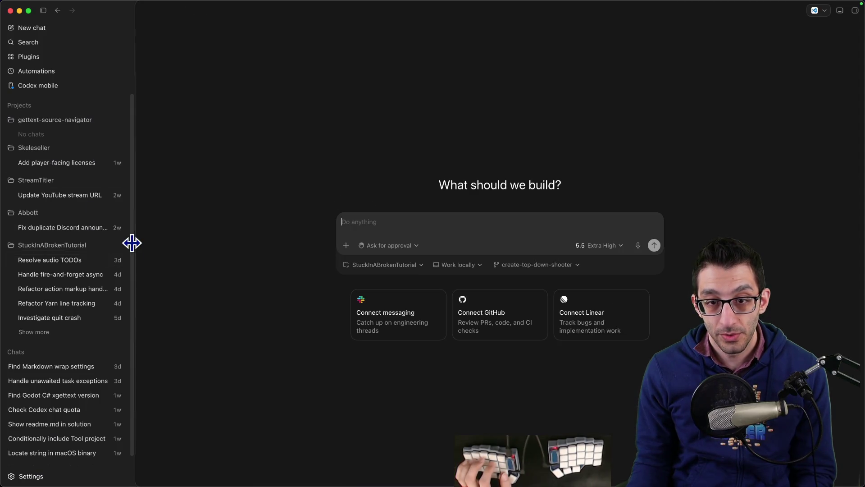
{"action": "key", "text": "super+v"}
{"action": "left_click", "coordinate": [346, 347]}
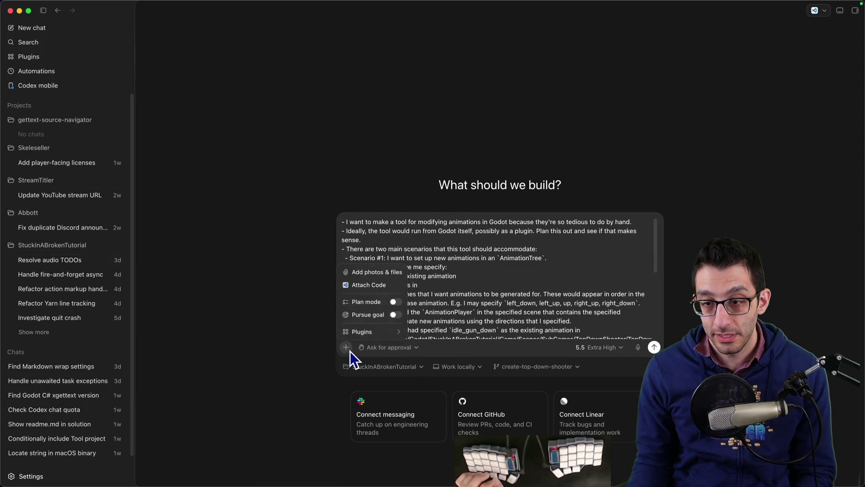
{"action": "left_click", "coordinate": [395, 301]}
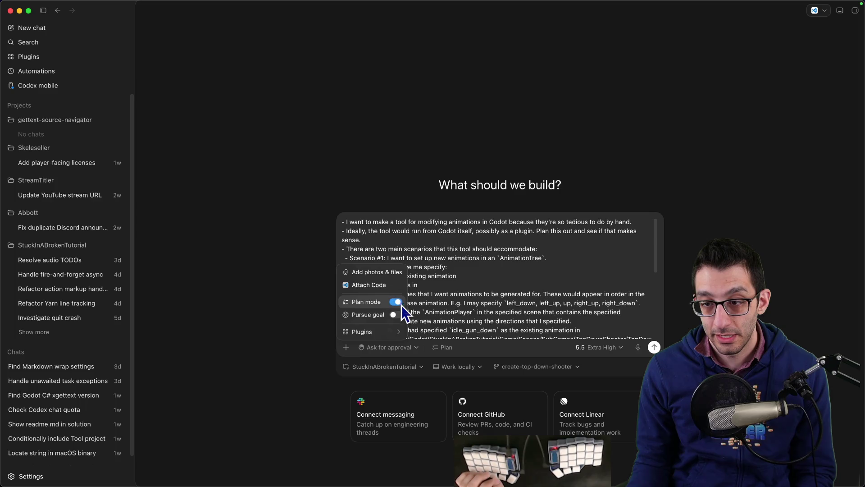
{"action": "left_click", "coordinate": [620, 349]}
{"action": "left_click", "coordinate": [601, 401]}
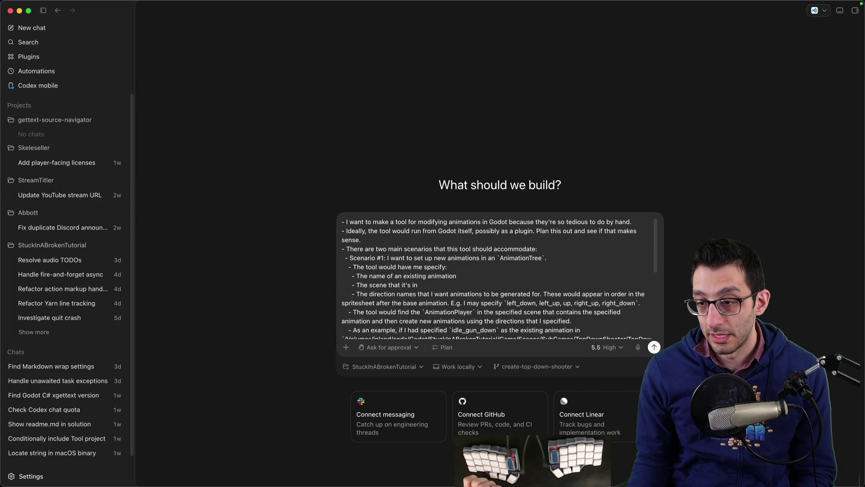
{"action": "left_click", "coordinate": [654, 347]}
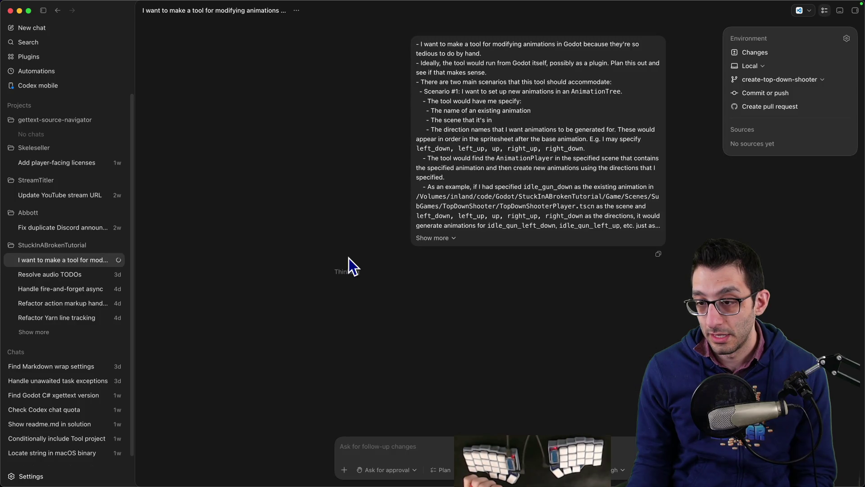
{"action": "key", "text": "super+Tab"}
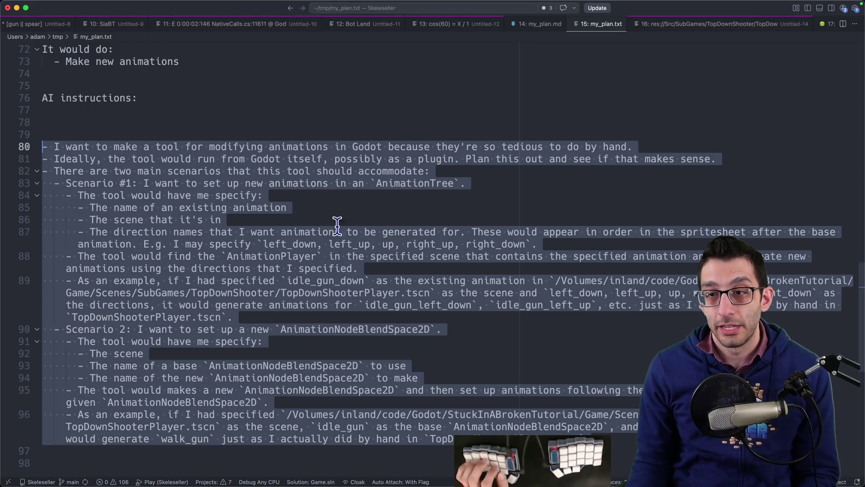
{"action": "left_click_drag", "start_coordinate": [54, 159], "coordinate": [741, 162]}
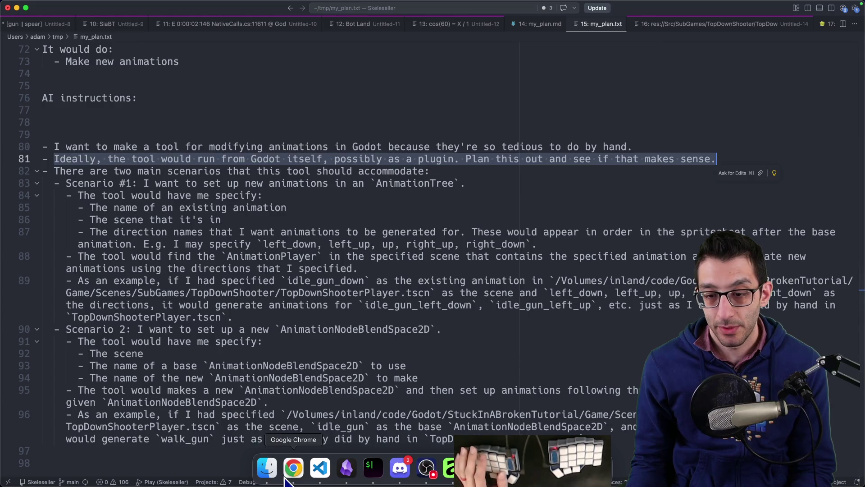
{"action": "left_click", "coordinate": [279, 471]}
- Delete the 'I will likely just use AI…' and 'I may not even want a tool.' sub-bullets and the empty line left behind
{"action": "left_click", "coordinate": [109, 12]}
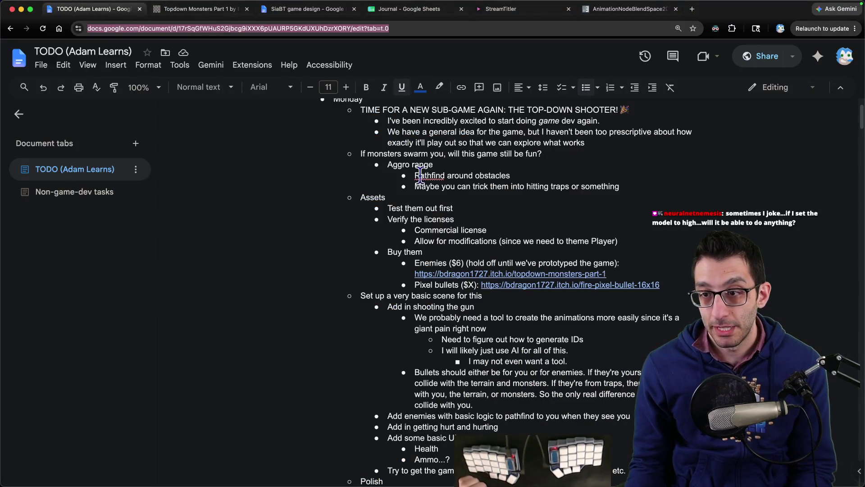
{"action": "scroll", "coordinate": [504, 220], "scroll_direction": "up", "scroll_amount": 2}
{"action": "scroll", "coordinate": [495, 220], "scroll_direction": "down", "scroll_amount": 4}
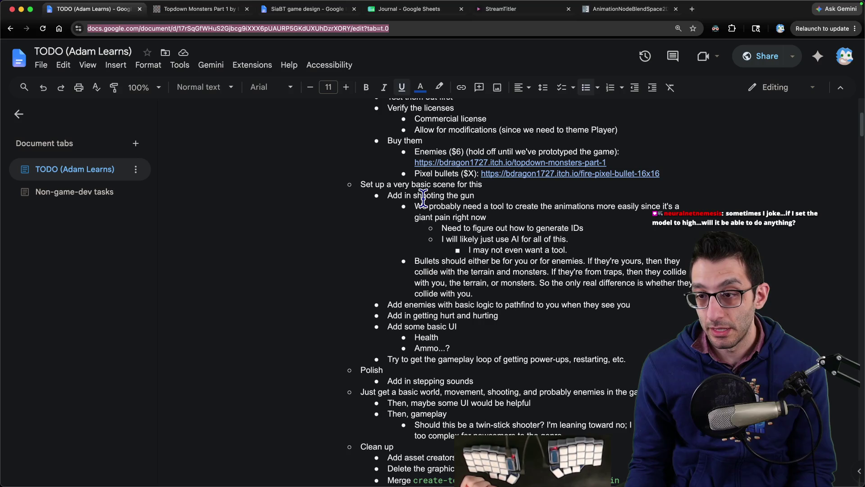
{"action": "left_click_drag", "start_coordinate": [414, 206], "coordinate": [570, 248]}
{"action": "left_click", "coordinate": [570, 248]}
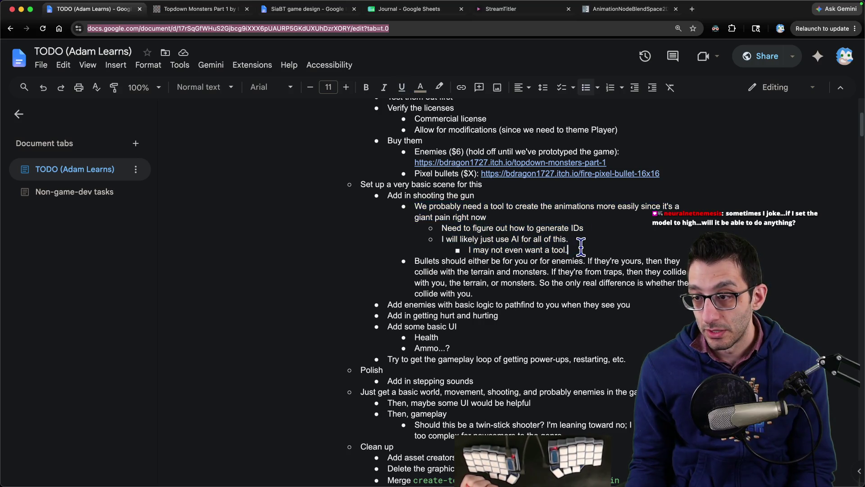
{"action": "key", "text": "shift+Up"}
{"action": "key", "text": "super+shift+Left"}
{"action": "key", "text": "BackSpace"}
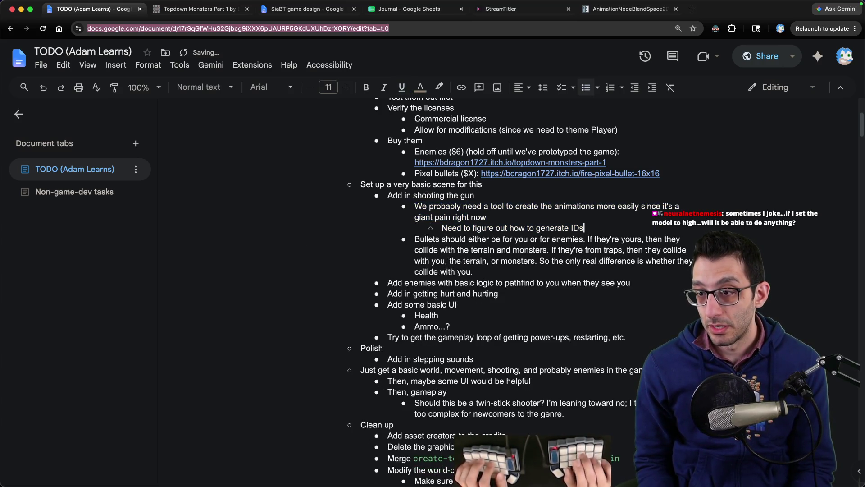
{"action": "key", "text": "super+shift+Left"}
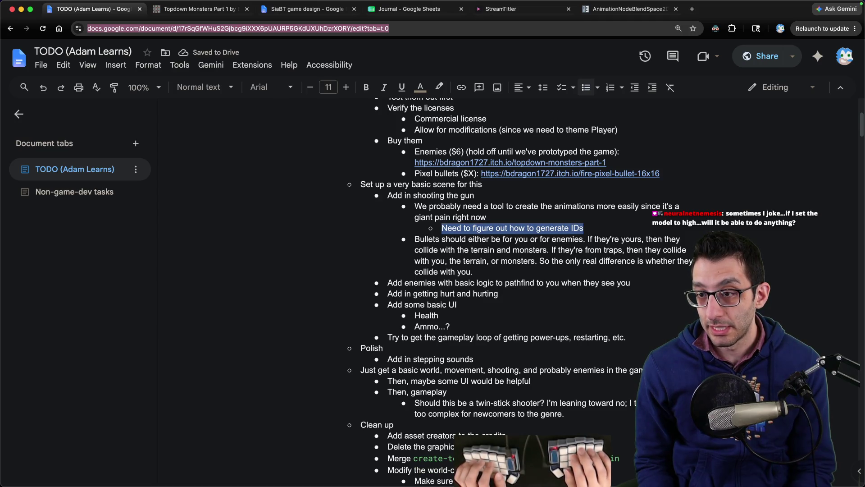
- Check the 'Need to figure out how to generate IDs' and animation-tool bullets, then move to the untitled note
{"action": "key", "text": "Up"}
{"action": "key", "text": "Up"}
{"action": "key", "text": "super+Left"}
{"action": "key", "text": "shift+Down"}
{"action": "key", "text": "super+shift+Right"}
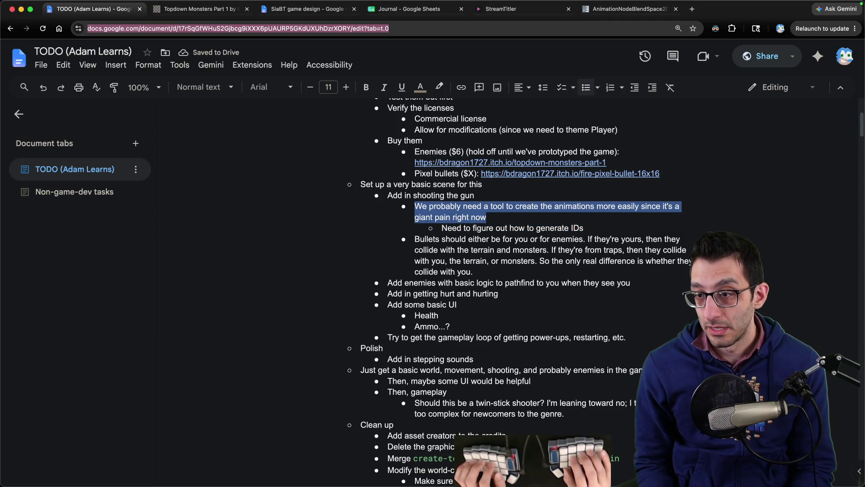
{"action": "key", "text": "Down"}
{"action": "key", "text": "super+Right"}
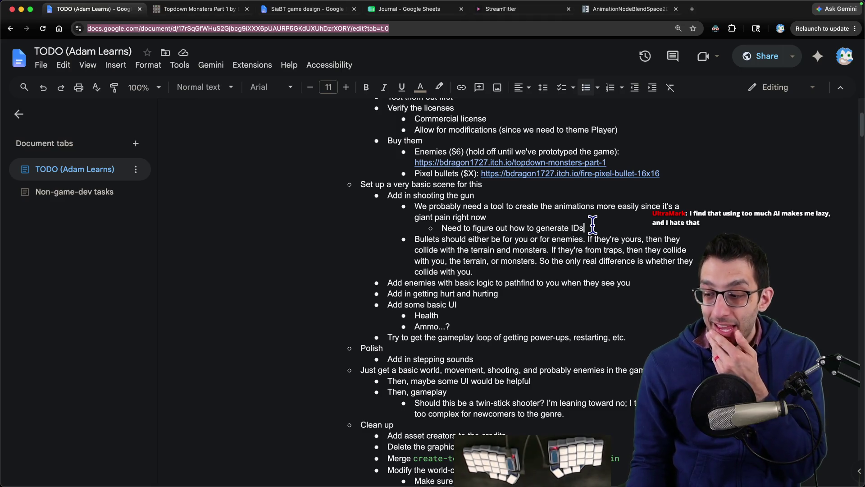
{"action": "key", "text": "super+Tab"}
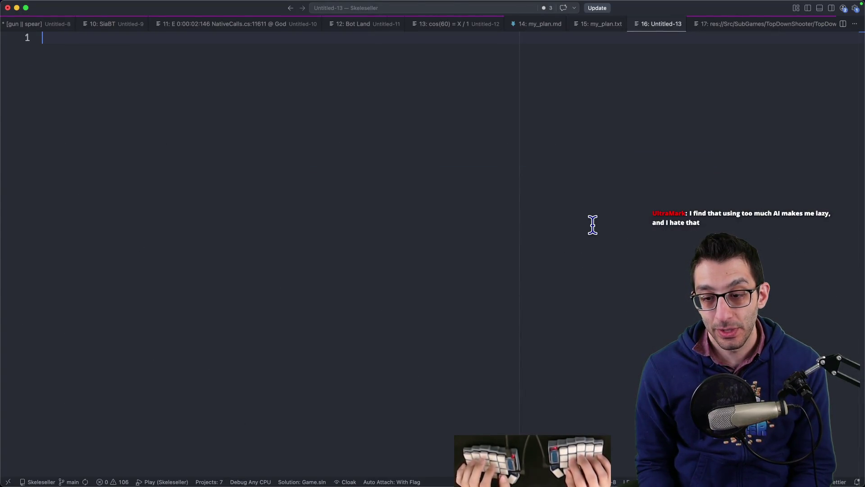
- Type a nested outline: free resource › electricity + compute › Bitcoin mining
{"action": "type", "text": "free resource"}
{"action": "key", "text": "Return"}
{"action": "key", "text": "Tab"}
{"action": "type", "text": "e"}
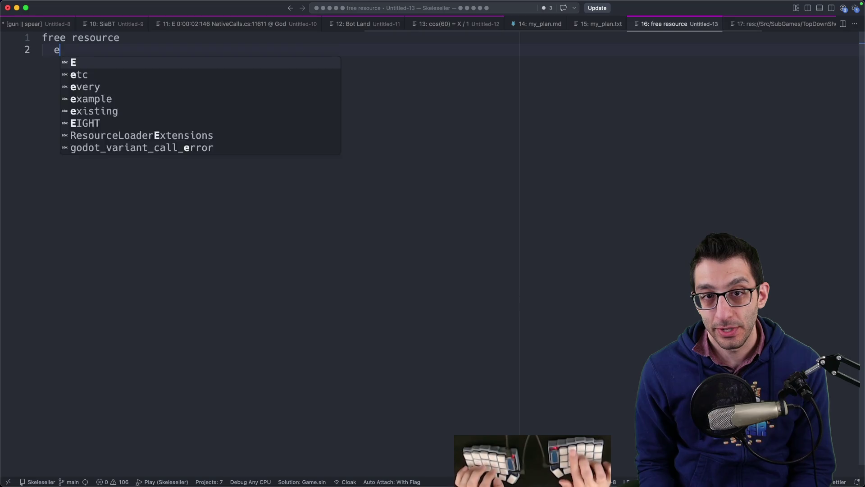
{"action": "type", "text": "lectricity "}
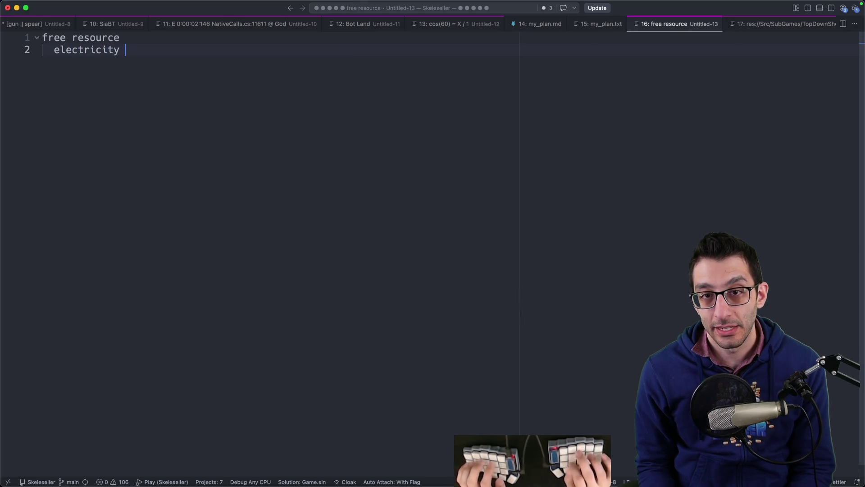
{"action": "type", "text": "+ compute"}
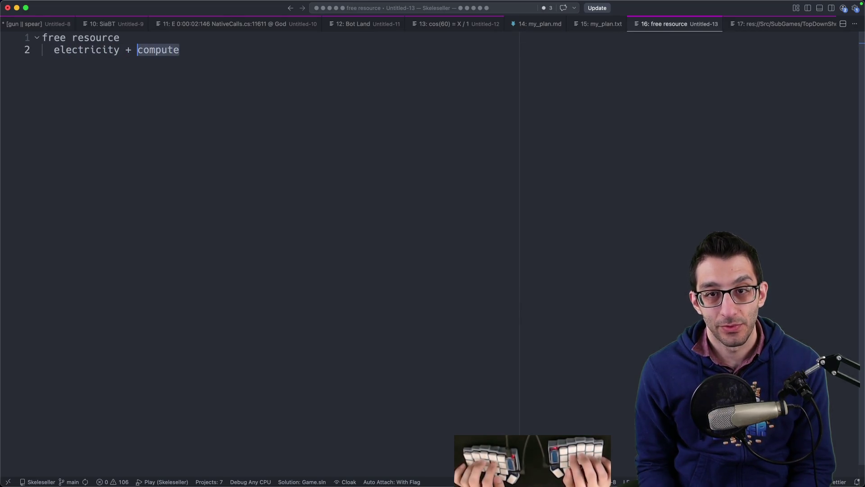
{"action": "key", "text": "Return"}
{"action": "key", "text": "Tab"}
{"action": "type", "text": "Bit"}
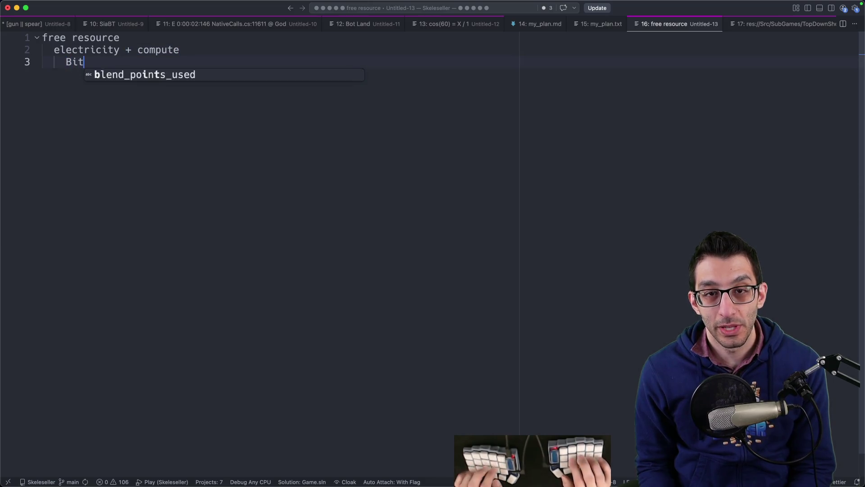
{"action": "type", "text": "coin mining"}
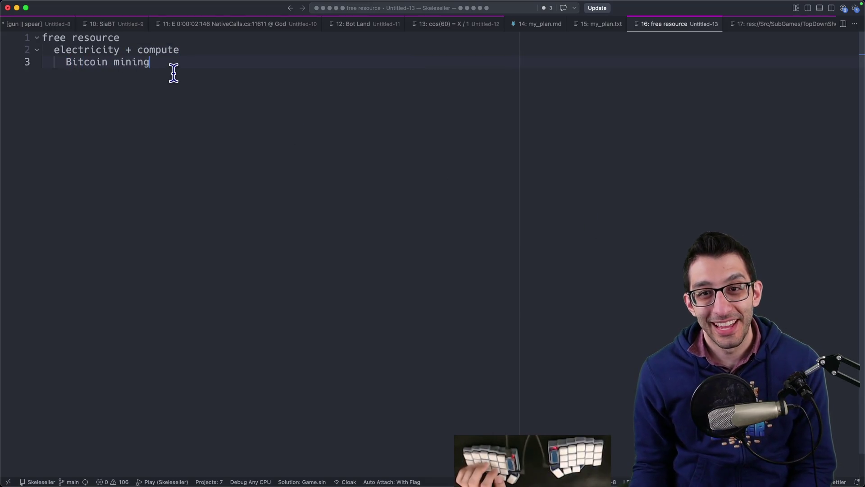
{"action": "key", "text": "super+a"}
{"action": "left_click", "coordinate": [298, 114]}
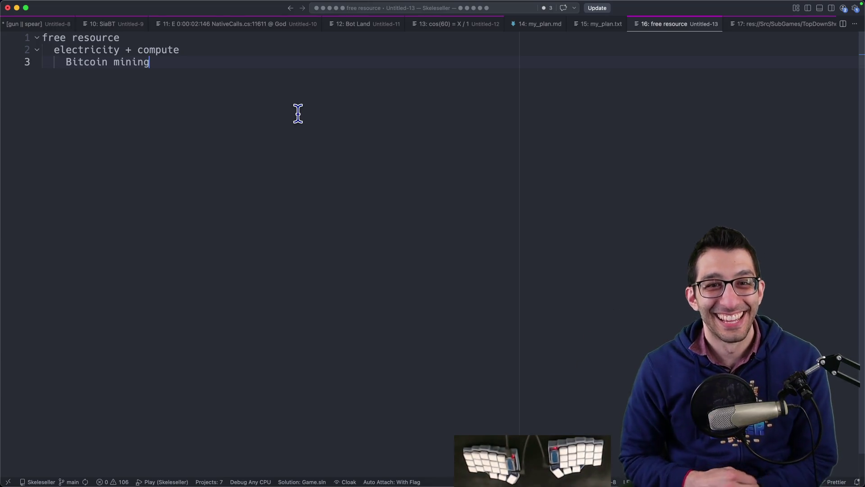
- Add an unindented 'free AI' line with a new indented line beneath it
{"action": "key", "text": "Return"}
{"action": "key", "text": "Return"}
{"action": "key", "text": "shift+Tab"}
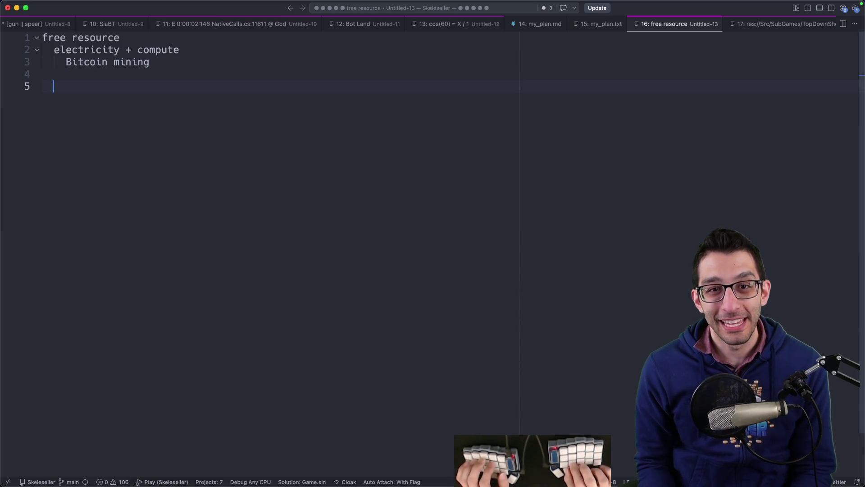
{"action": "key", "text": "shift+Tab"}
{"action": "type", "text": "free AI"}
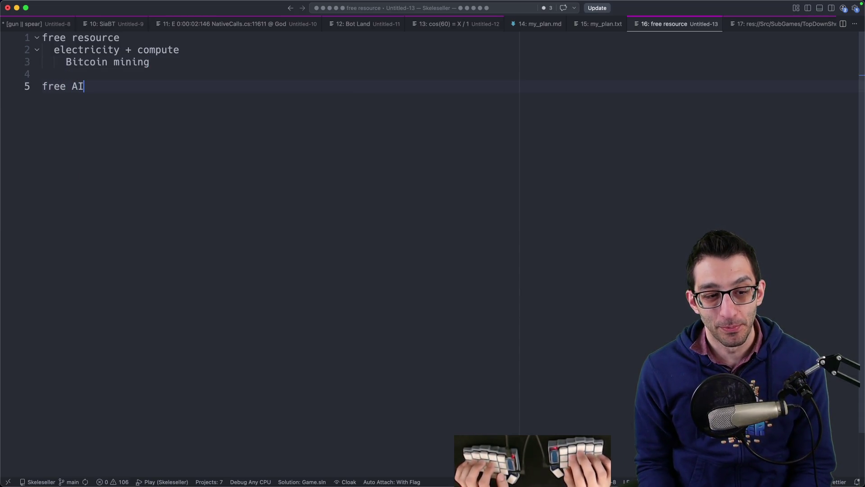
{"action": "key", "text": "shift+Home"}
{"action": "left_click", "coordinate": [85, 86]}
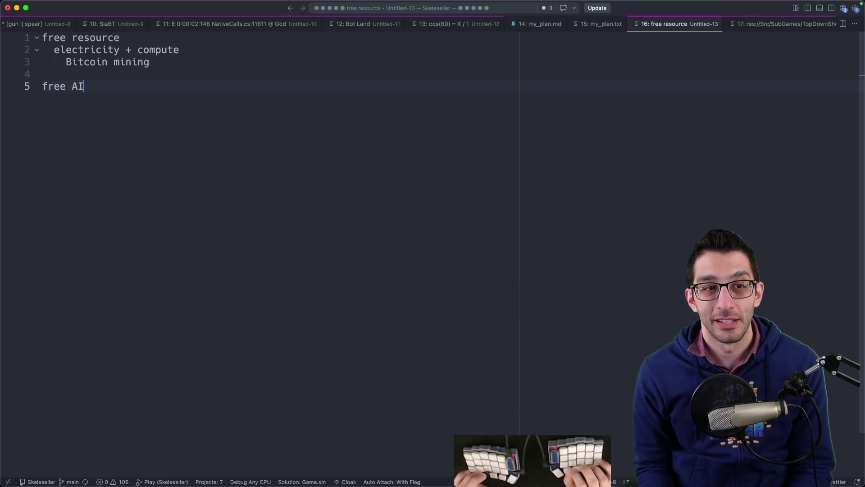
{"action": "key", "text": "Return"}
{"action": "key", "text": "Return"}
{"action": "key", "text": "Tab"}
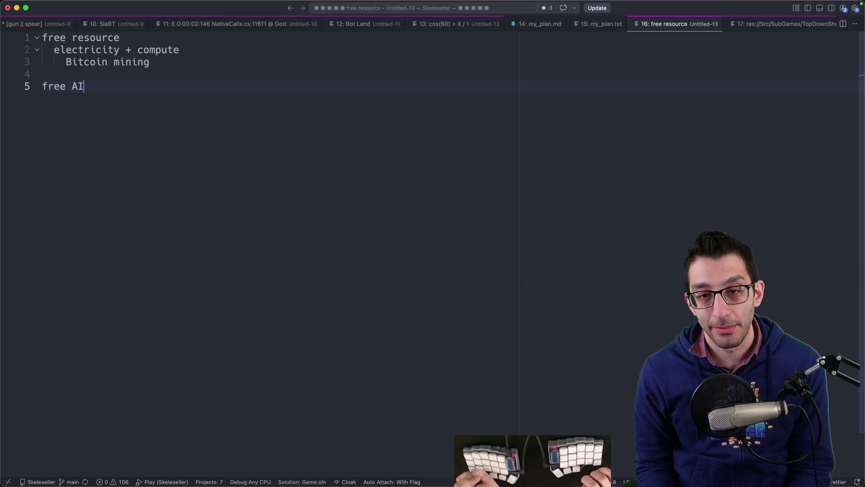
{"action": "mouse_move", "coordinate": [427, 475]}
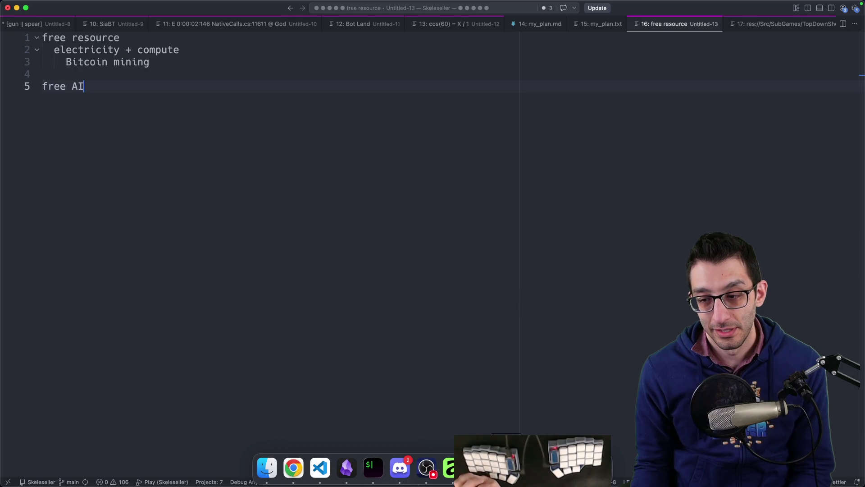
- Switch through Rider's TopDownShooterPlayer.tscn to the Codex 'Plan Godot animation tool' chat
{"action": "key", "text": "super+Tab"}
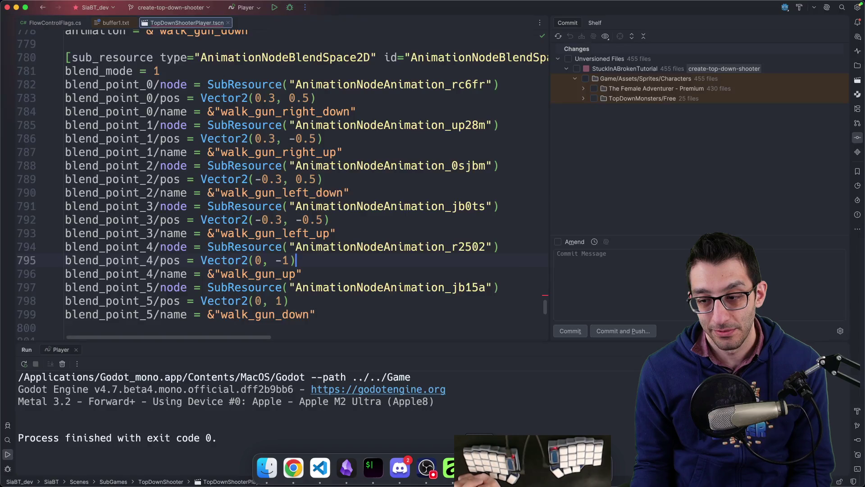
{"action": "key", "text": "super+Tab"}
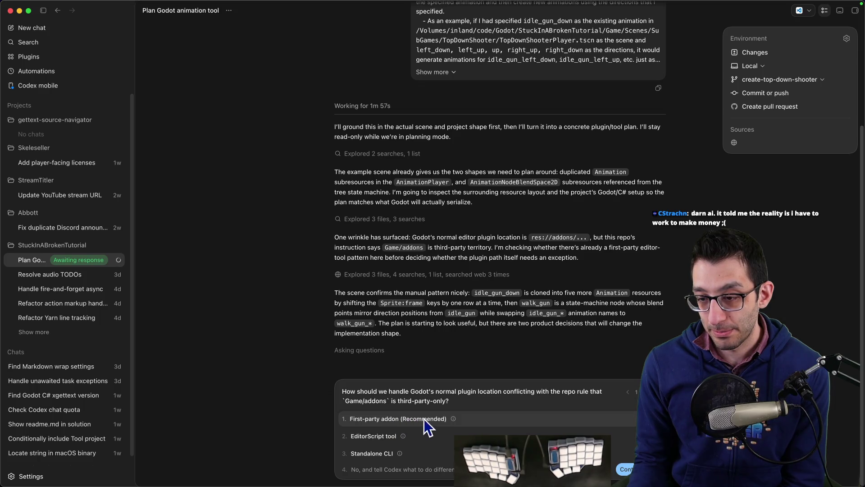
- Answer Codex's questions with First-party addon, C#, and Fail by default if the animation exists
{"action": "mouse_move", "coordinate": [453, 418]}
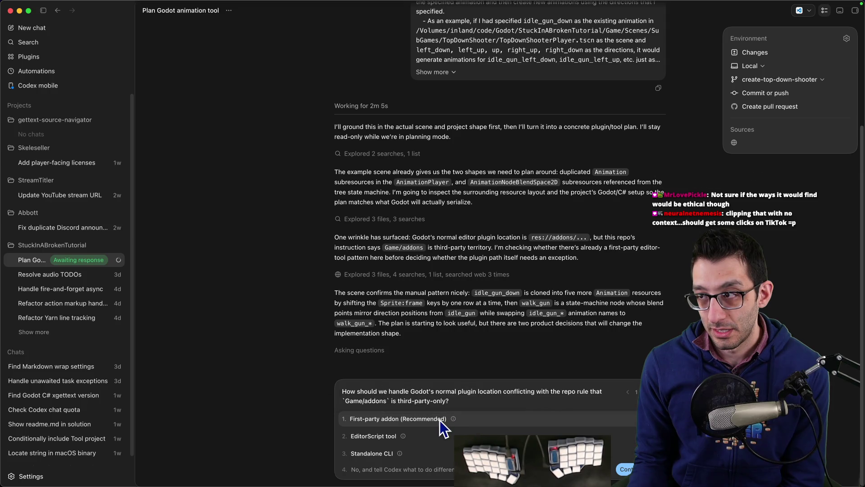
{"action": "left_click", "coordinate": [440, 420]}
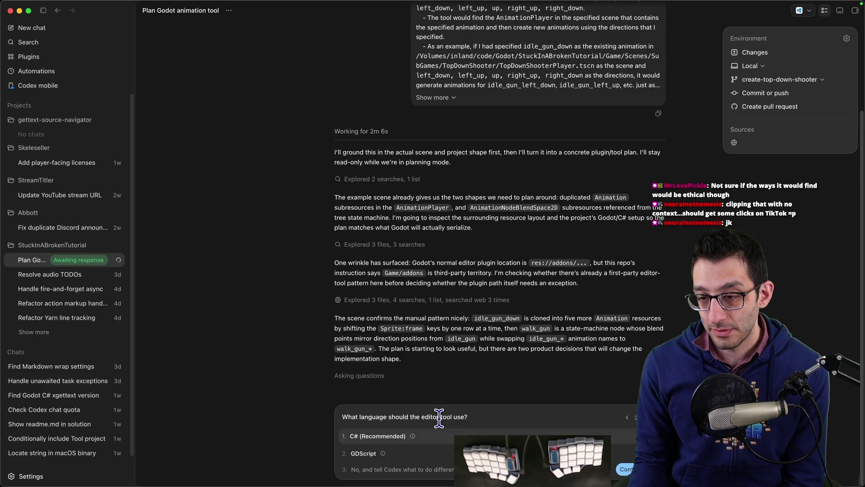
{"action": "left_click", "coordinate": [394, 432]}
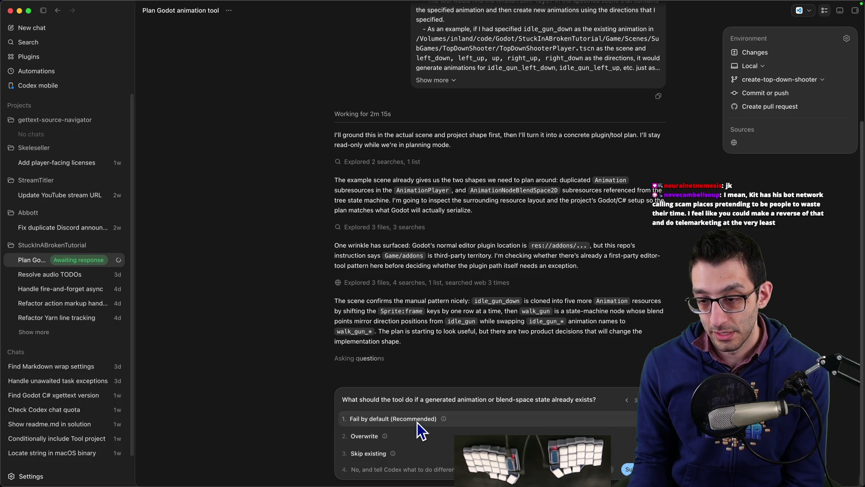
{"action": "left_click", "coordinate": [417, 423]}
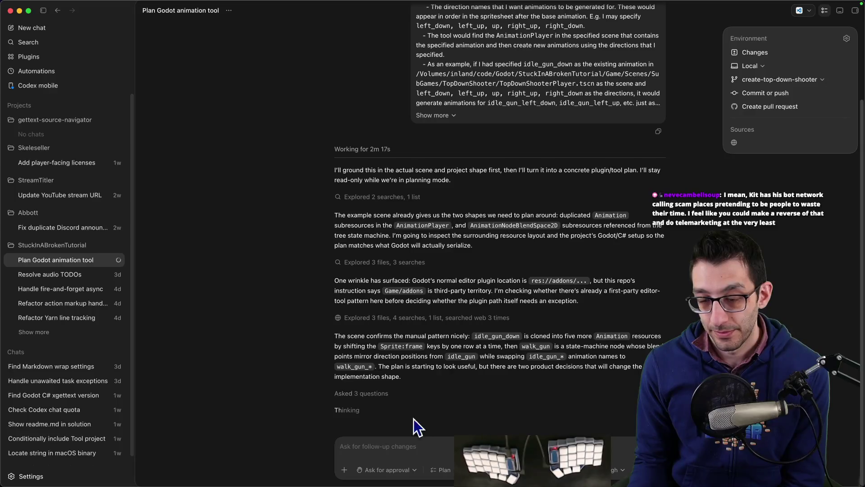
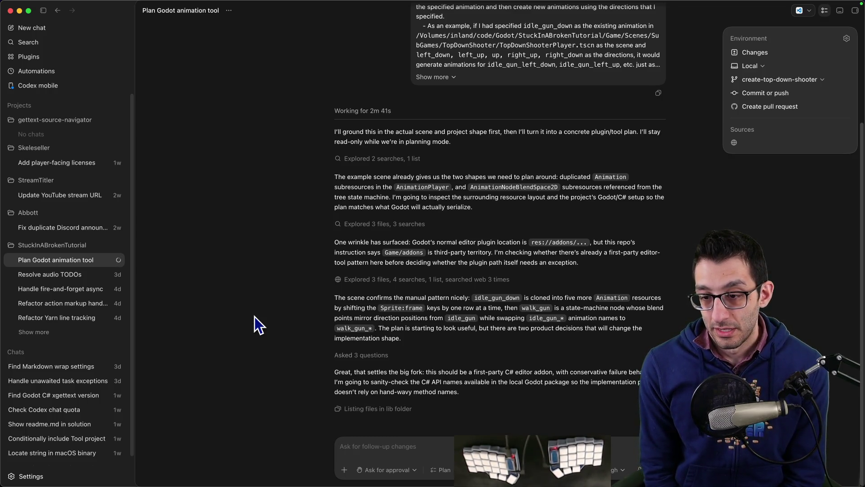
- Check Codex's animation-tool plan progress, then bring up TopDownShooterPlayer.tscn in Rider
{"action": "mouse_move", "coordinate": [293, 482]}
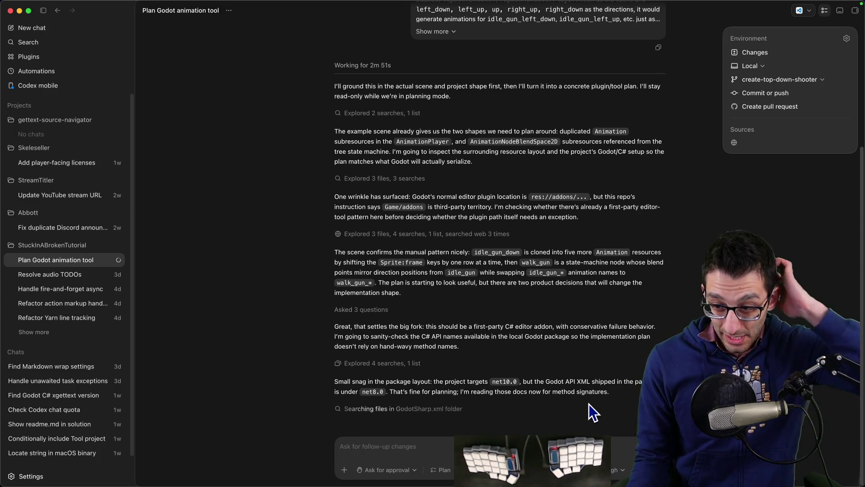
{"action": "left_click", "coordinate": [583, 471]}
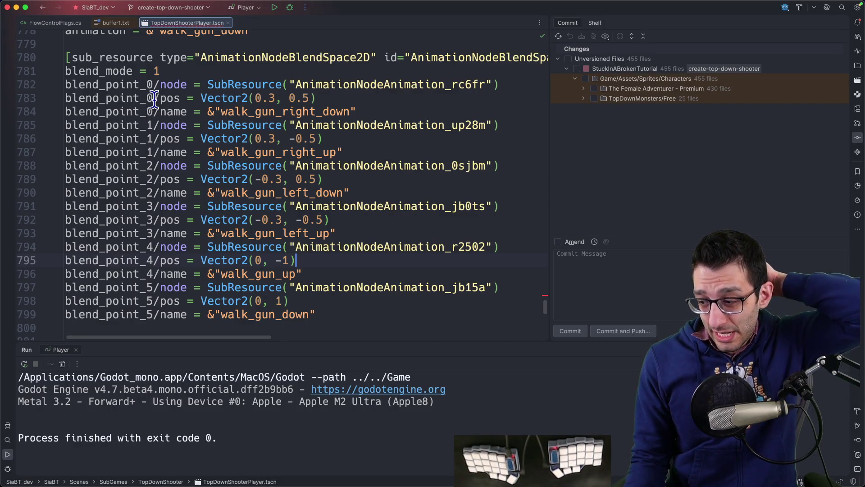
- Put the caret on line 785 and search Rider files for 'topdown', then 'linepresenter', before returning to the browser
{"action": "left_click", "coordinate": [372, 123]}
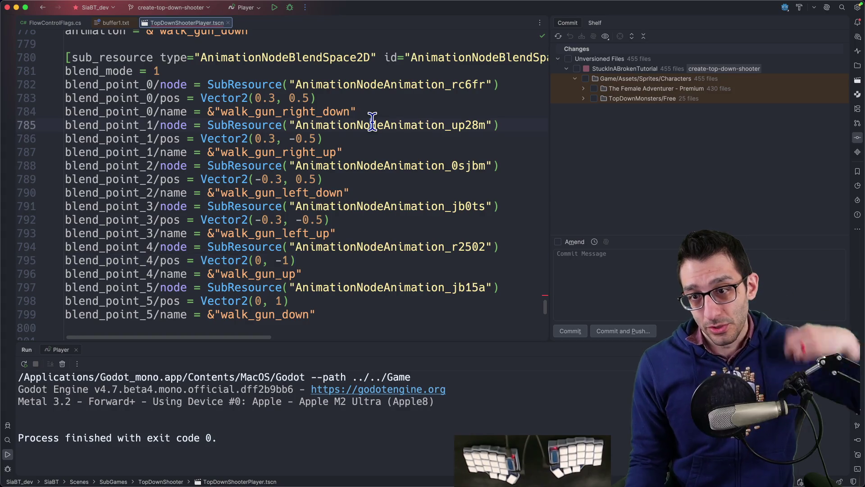
{"action": "key", "text": "super+shift+o"}
{"action": "type", "text": "topdown"}
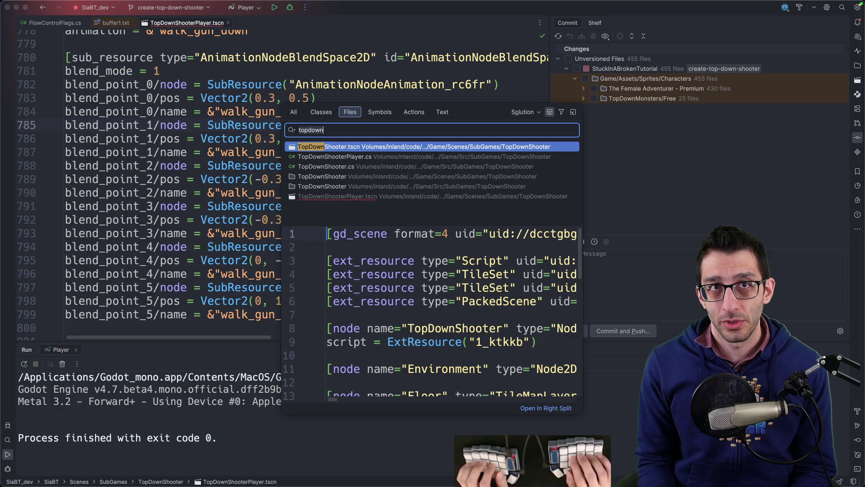
{"action": "key", "text": "alt+BackSpace"}
{"action": "type", "text": "linepresenter"}
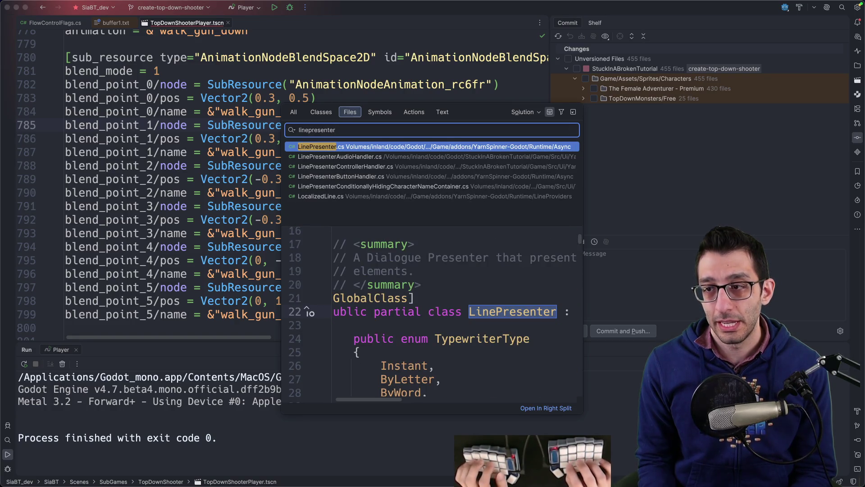
{"action": "key", "text": "super+Tab"}
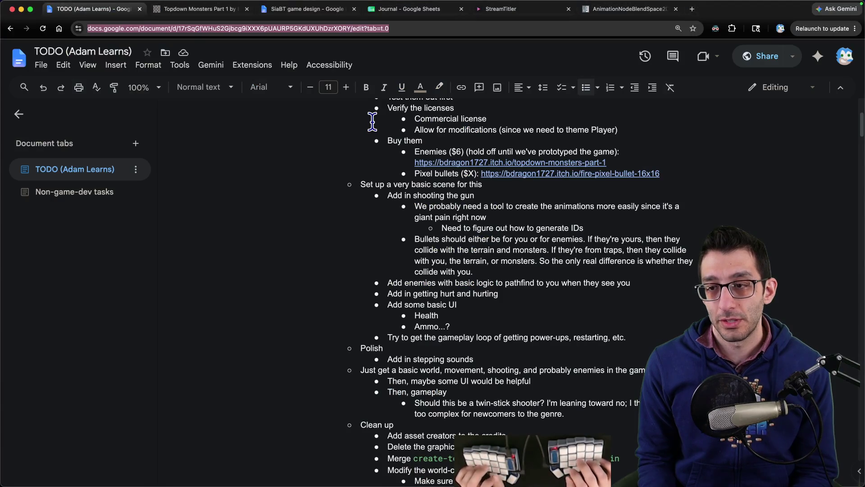
- Check Codex usage analytics: 91% of the 5-hour limit and 66% weekly remaining
{"action": "key", "text": "super+t"}
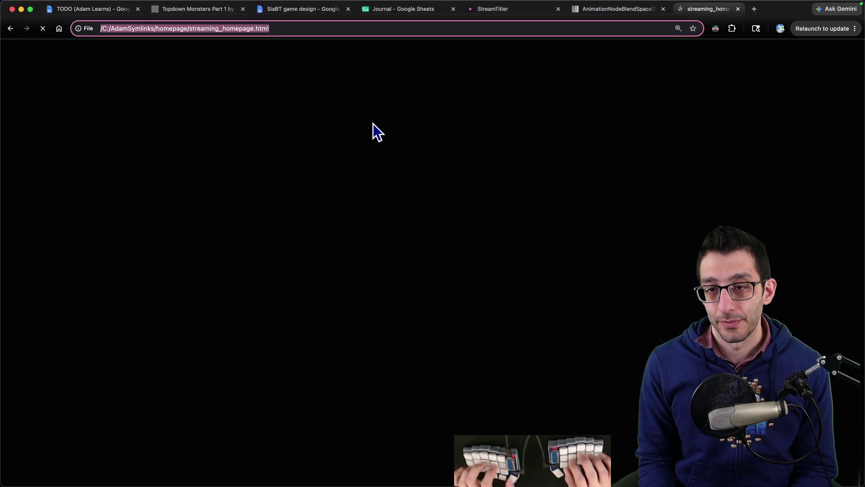
{"action": "type", "text": "chatgpt.com/codex/cloud/settings/analytics#usage"}
{"action": "key", "text": "Return"}
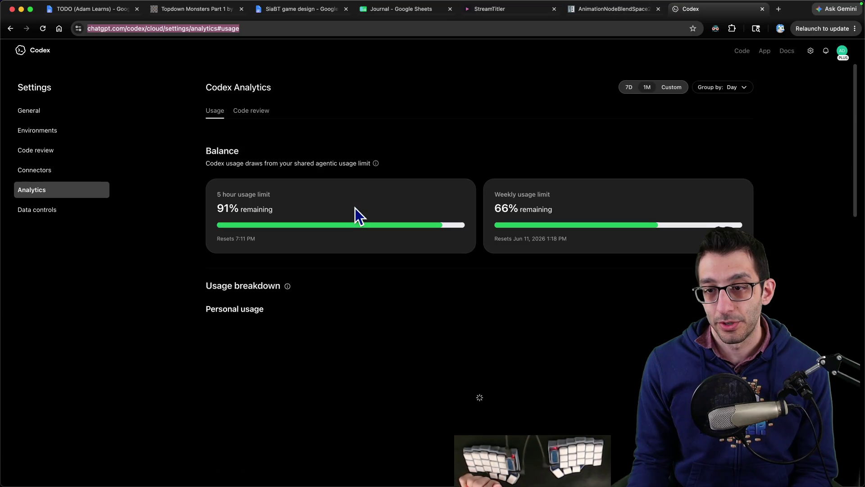
{"action": "left_click_drag", "start_coordinate": [218, 209], "coordinate": [439, 223]}
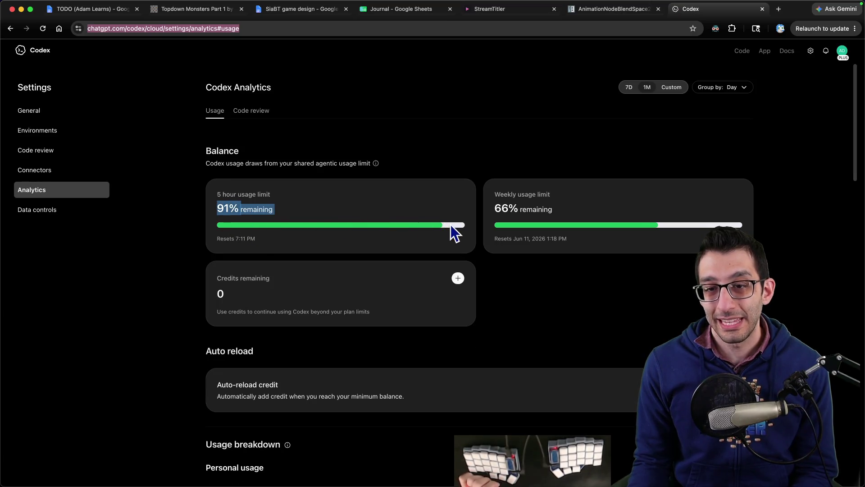
{"action": "left_click", "coordinate": [435, 123]}
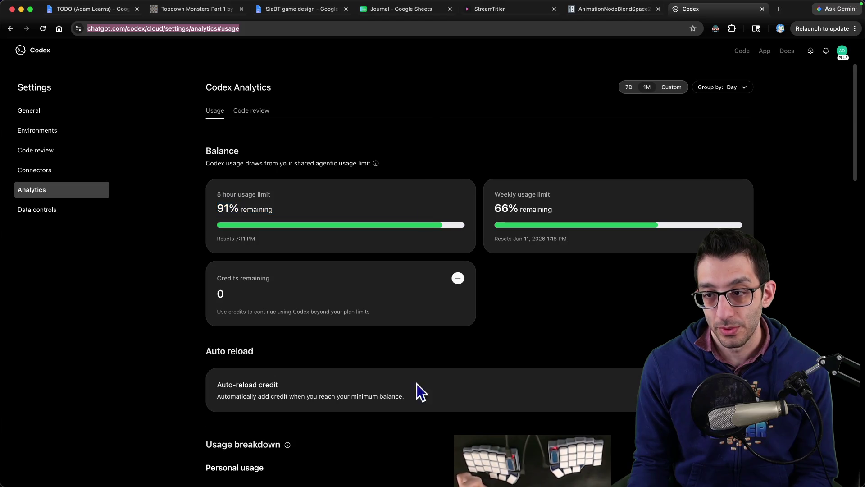
- Cycle back to the TODO (Adam Learns) doc and select the animation-tool and generate-IDs items
{"action": "mouse_move", "coordinate": [421, 484]}
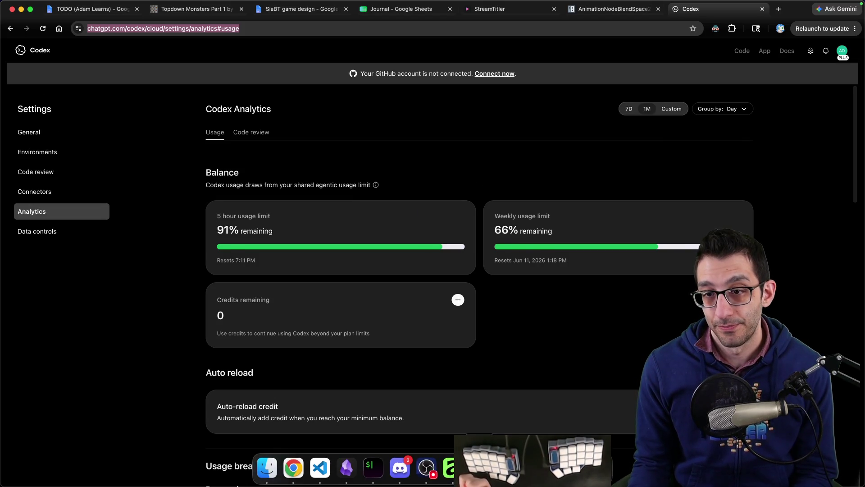
{"action": "left_click", "coordinate": [479, 468]}
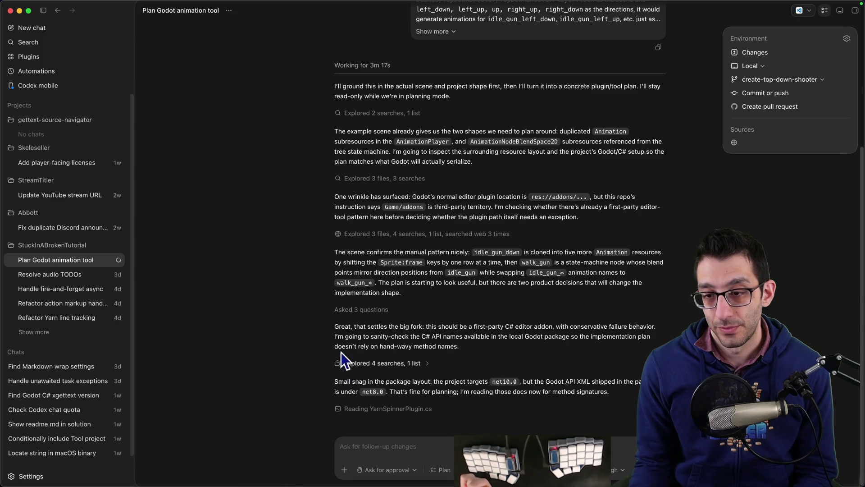
{"action": "key", "text": "super+Tab"}
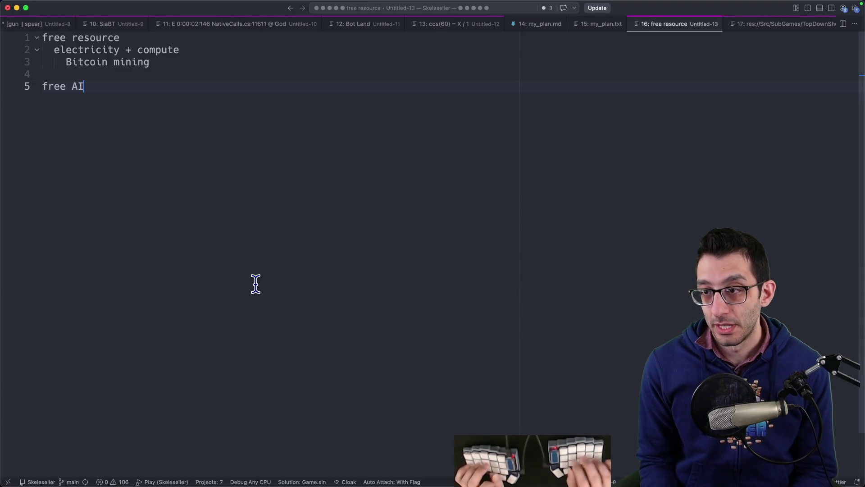
{"action": "key", "text": "super+Tab"}
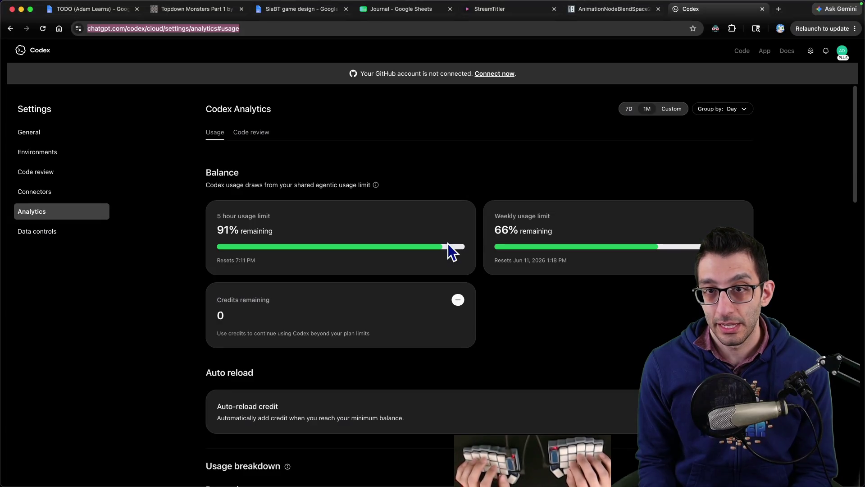
{"action": "key", "text": "super+1"}
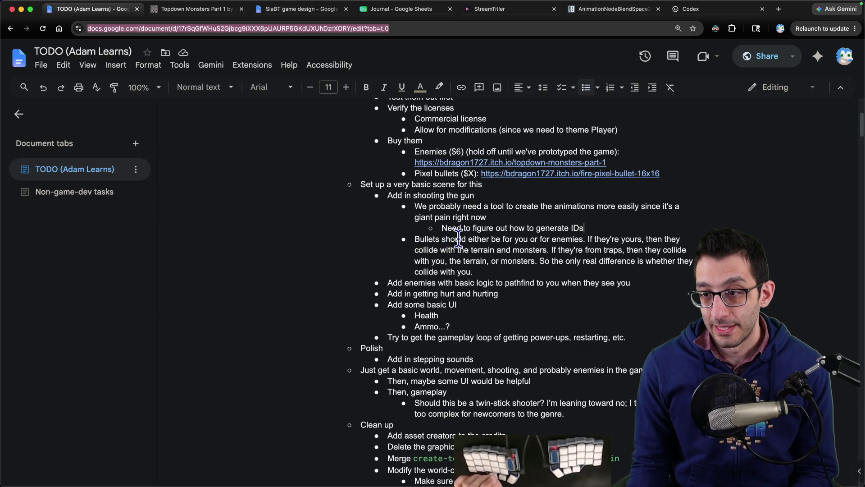
{"action": "left_click_drag", "start_coordinate": [415, 208], "coordinate": [619, 228]}
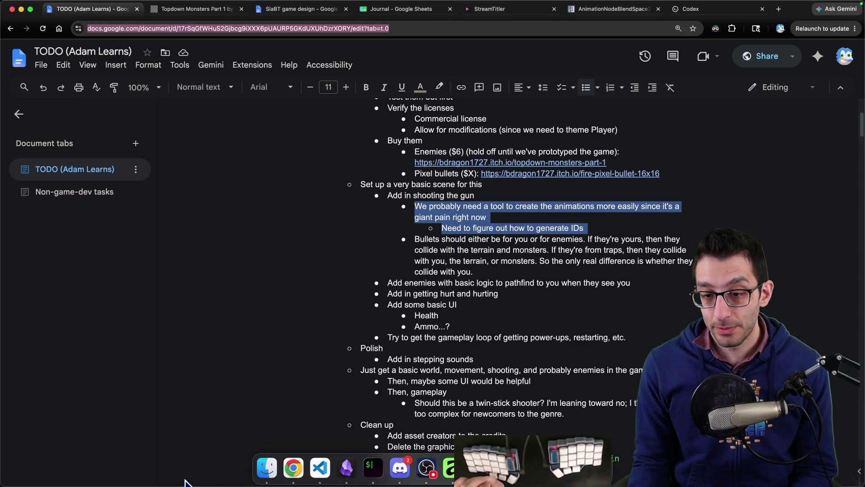
- In Finder, move from the Gun folder up to The Female Adventurer - Premium and browse its sprite folders
{"action": "left_click", "coordinate": [267, 467]}
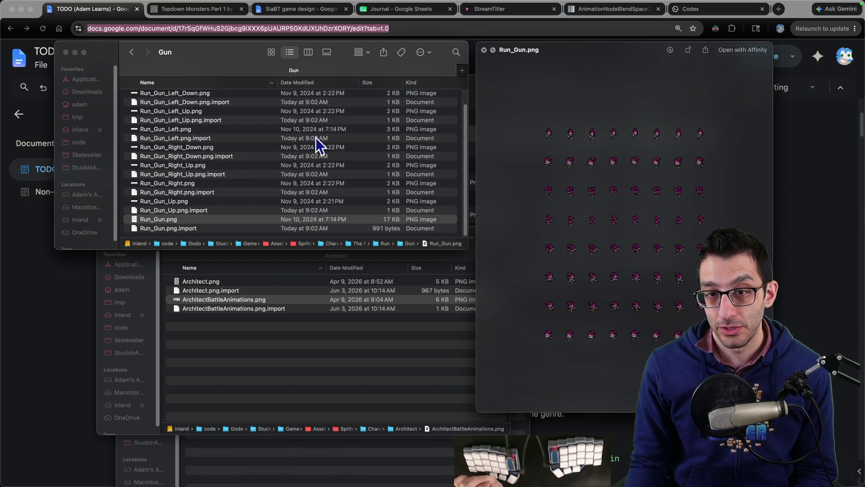
{"action": "scroll", "coordinate": [271, 158], "scroll_direction": "up", "scroll_amount": 2}
{"action": "key", "text": "super+Up"}
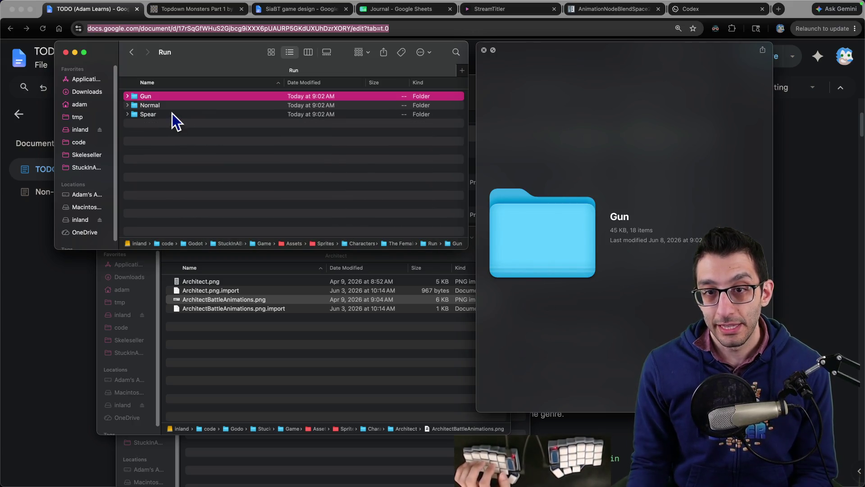
{"action": "key", "text": "super+Down"}
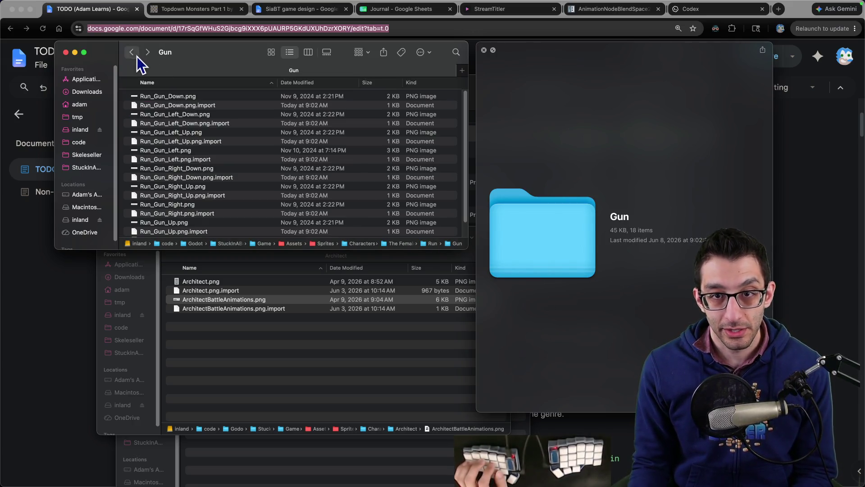
{"action": "key", "text": "super+Up"}
{"action": "key", "text": "super+Up"}
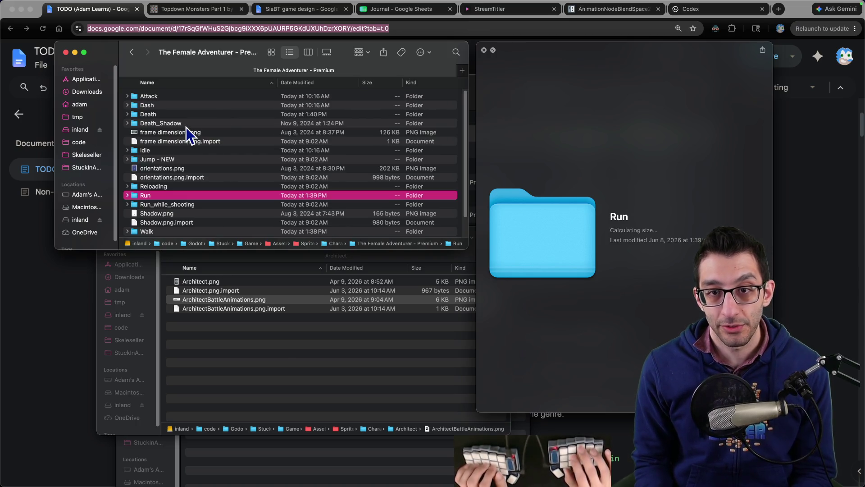
{"action": "key", "text": "Up"}
{"action": "key", "text": "Up"}
{"action": "key", "text": "Up"}
{"action": "key", "text": "Up"}
{"action": "key", "text": "Up"}
{"action": "key", "text": "Up"}
{"action": "key", "text": "Down"}
{"action": "key", "text": "Down"}
{"action": "key", "text": "Down"}
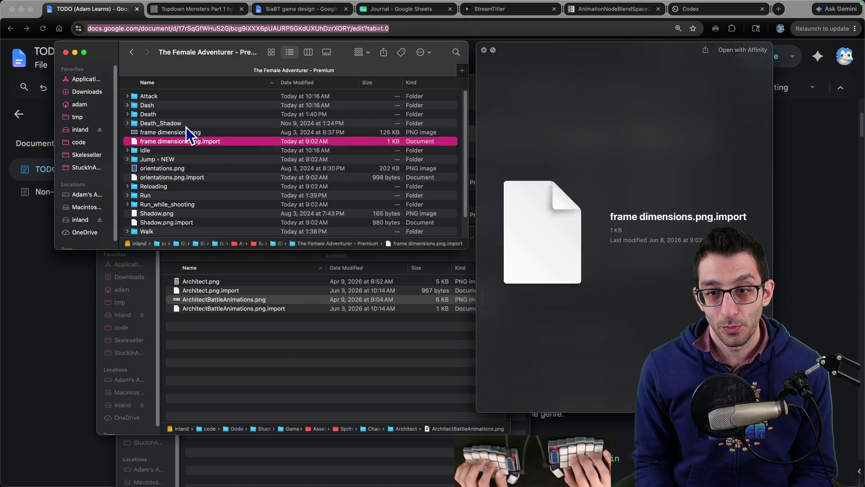
{"action": "key", "text": "Up"}
{"action": "key", "text": "Up"}
{"action": "key", "text": "Up"}
{"action": "key", "text": "Up"}
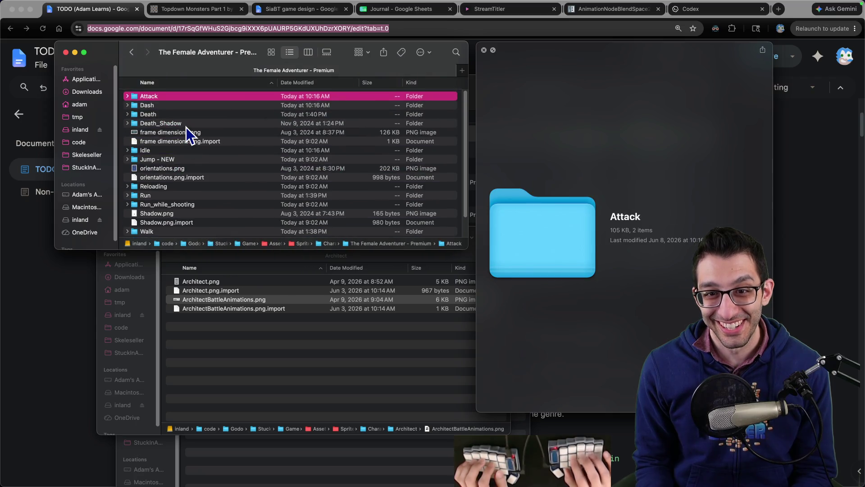
{"action": "key", "text": "Down"}
{"action": "key", "text": "Down"}
{"action": "key", "text": "Down"}
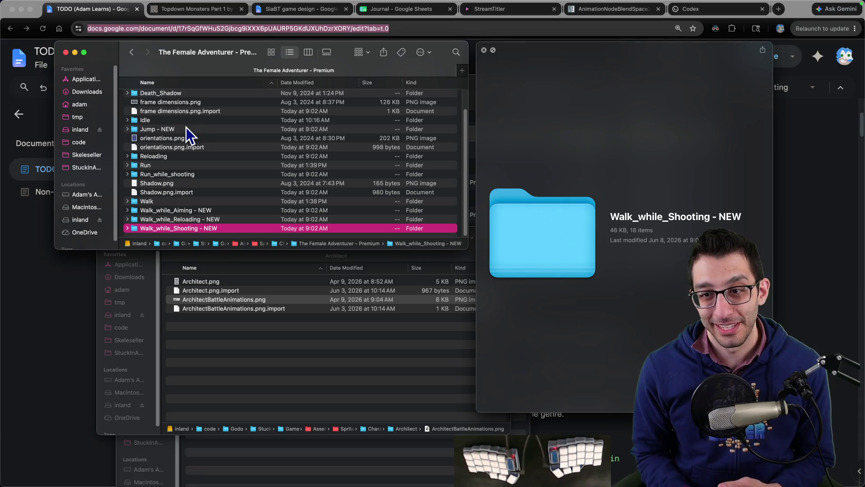
- Quick Look Shadow.png, then return to the TODO doc
{"action": "left_click", "coordinate": [166, 190]}
{"action": "left_click", "coordinate": [168, 184]}
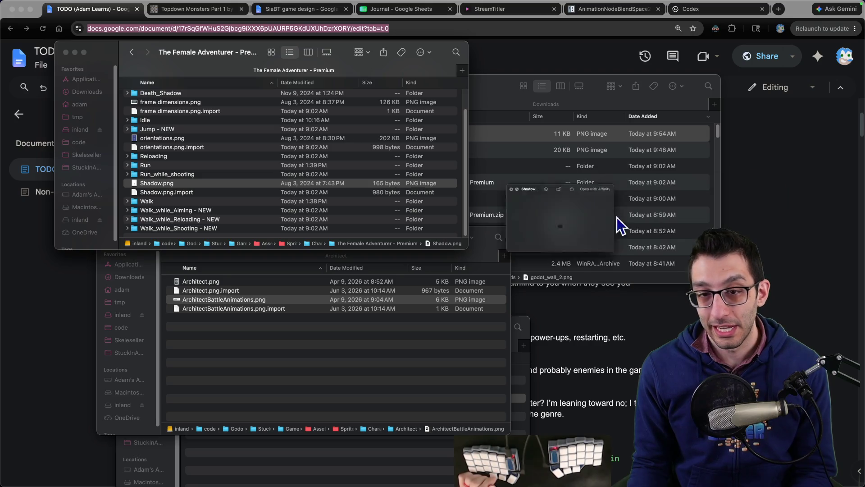
{"action": "key", "text": "space"}
{"action": "key", "text": "super+Tab"}
{"action": "scroll", "coordinate": [482, 338], "scroll_direction": "down", "scroll_amount": 1}
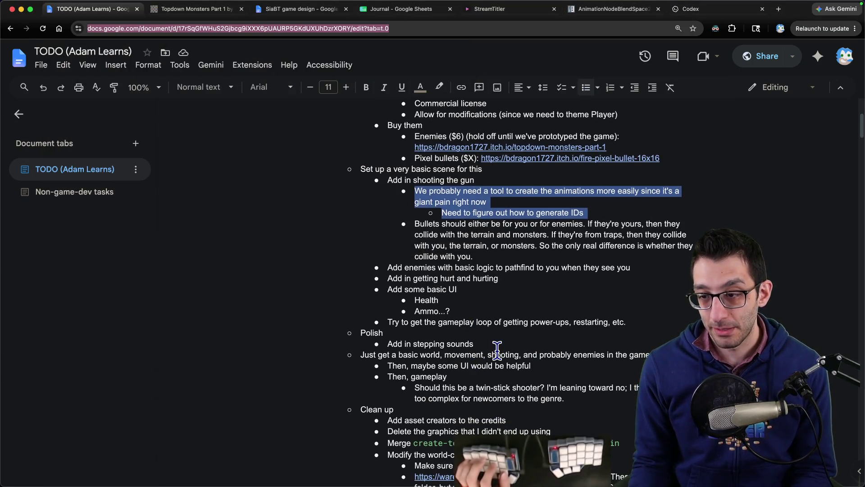
- Add an 'Add the shadow graphic' Polish bullet and copy Shadow.png's pathname in Finder
{"action": "left_click", "coordinate": [496, 353]}
{"action": "key", "text": "Return"}
{"action": "type", "text": "Add th"}
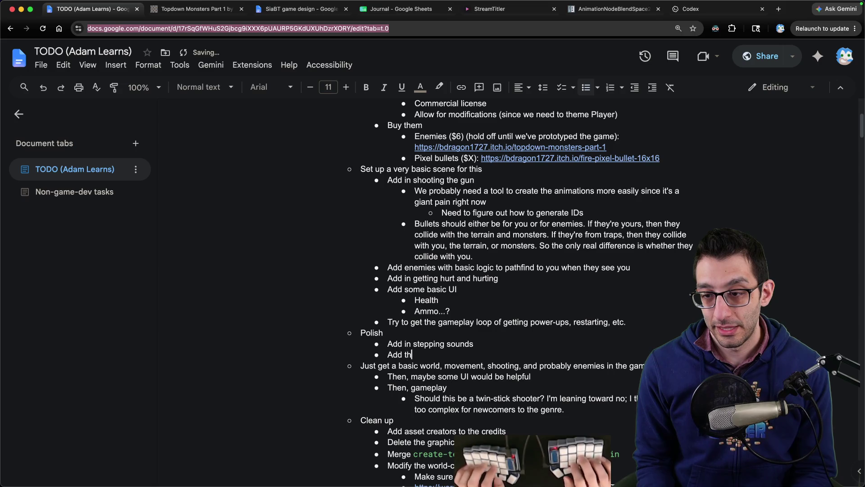
{"action": "type", "text": "e shadow graphic"}
{"action": "key", "text": "super+Tab"}
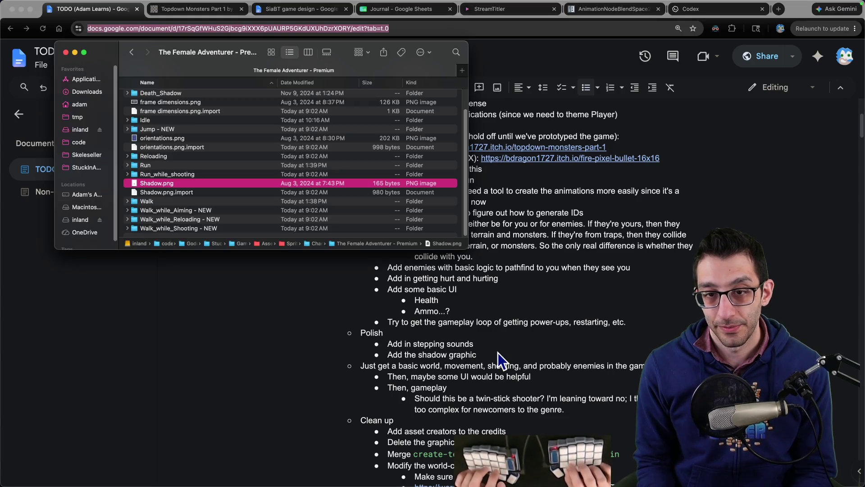
{"action": "scroll", "coordinate": [299, 178], "scroll_direction": "up", "scroll_amount": 1}
{"action": "scroll", "coordinate": [224, 187], "scroll_direction": "down", "scroll_amount": 1}
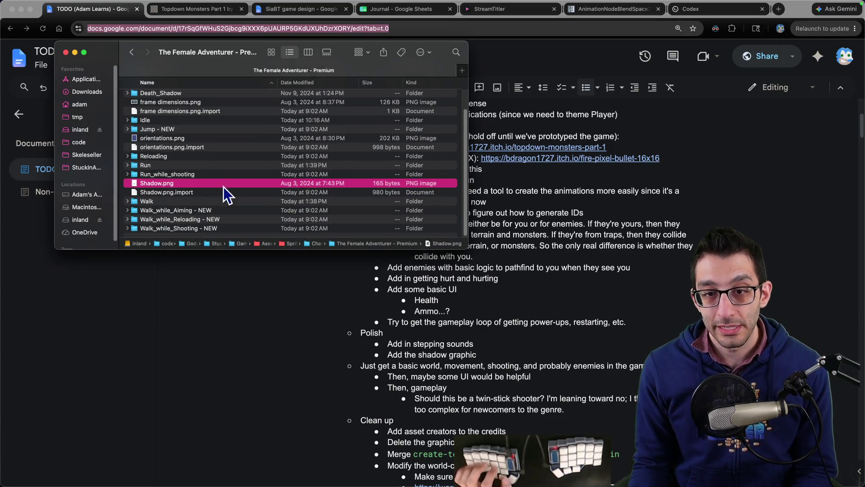
{"action": "right_click", "coordinate": [167, 183]}
{"action": "left_click", "coordinate": [219, 293]}
- Append '(the path will probably move, but it's here for now: <path>)' with Shadow.png's pasted path
{"action": "key", "text": "super+Tab"}
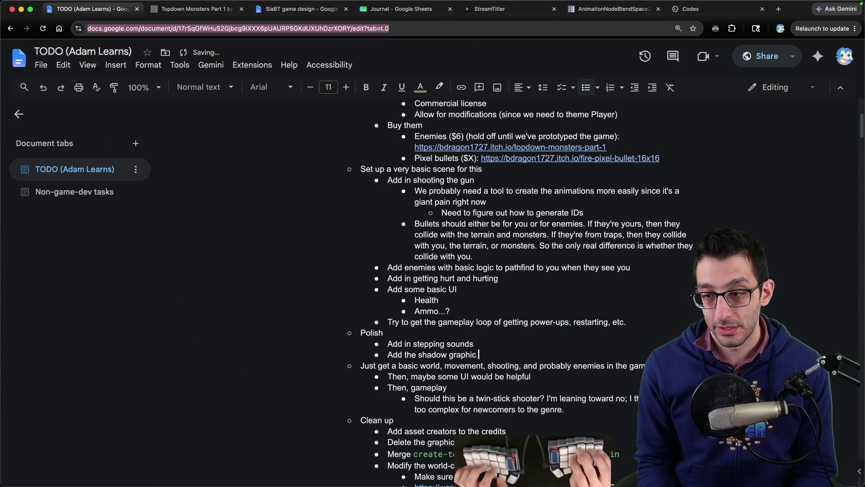
{"action": "type", "text": "(the path will probably move, but it's here"}
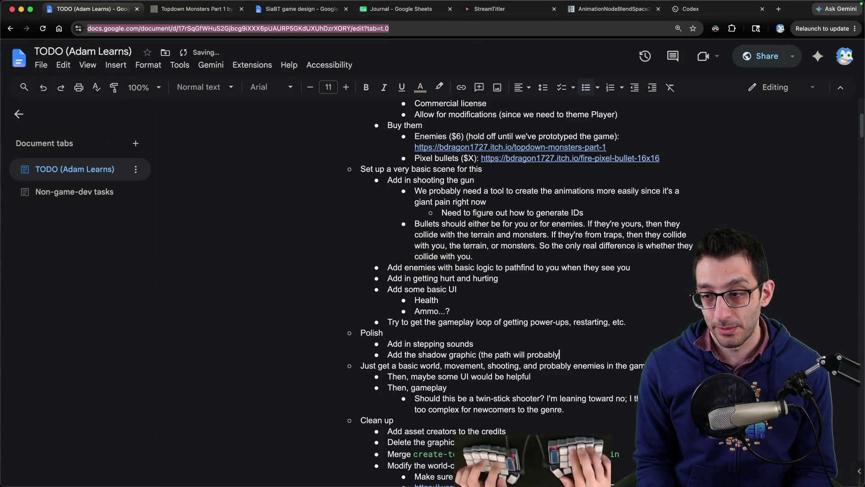
{"action": "type", "text": " for now:"}
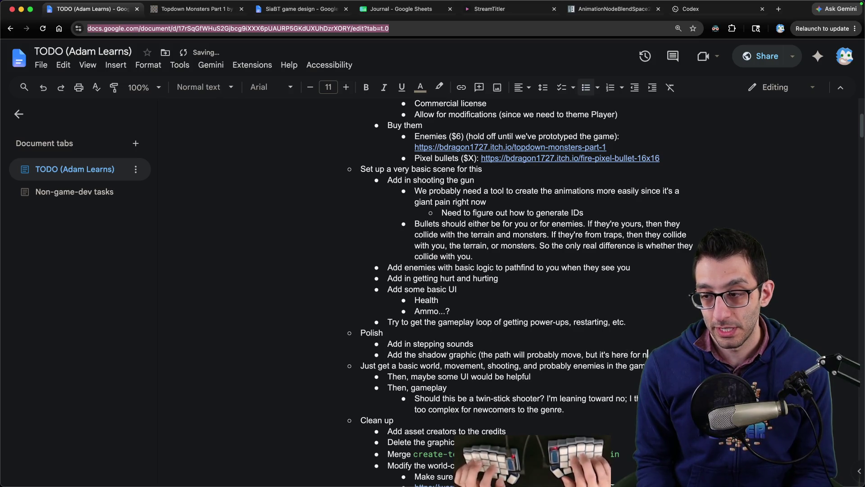
{"action": "key", "text": "super+v"}
{"action": "type", "text": ")"}
{"action": "key", "text": "super+Tab"}
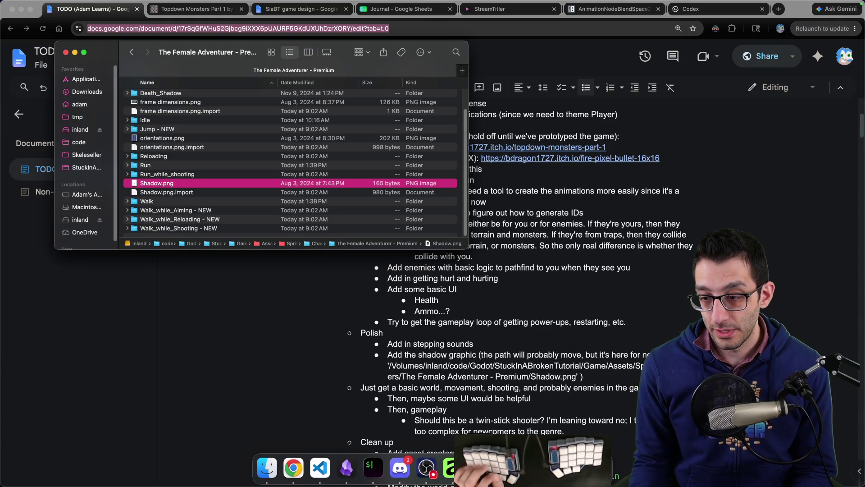
{"action": "key", "text": "super+Tab"}
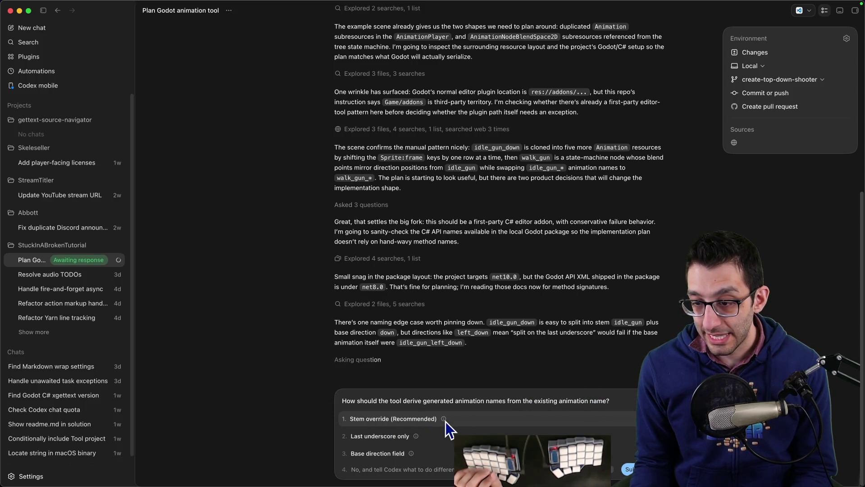
- Answer Codex's animation naming question with Stem override (Recommended), then open a new browser tab
{"action": "mouse_move", "coordinate": [445, 421]}
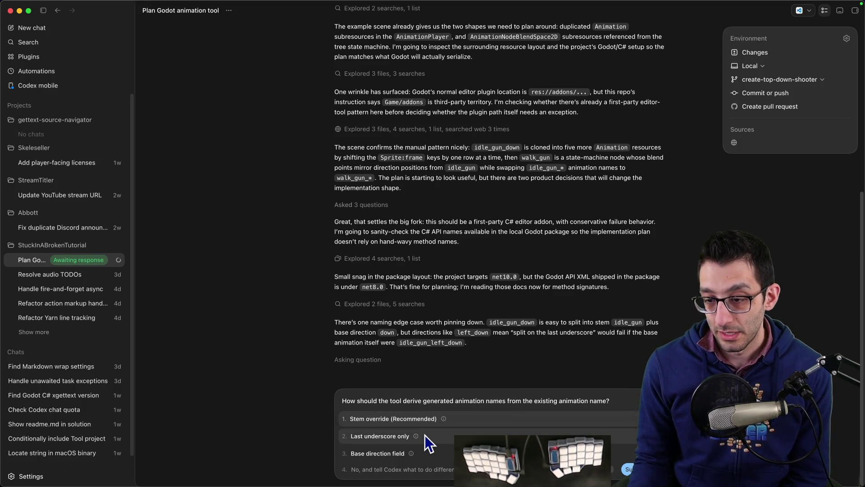
{"action": "mouse_move", "coordinate": [418, 436]}
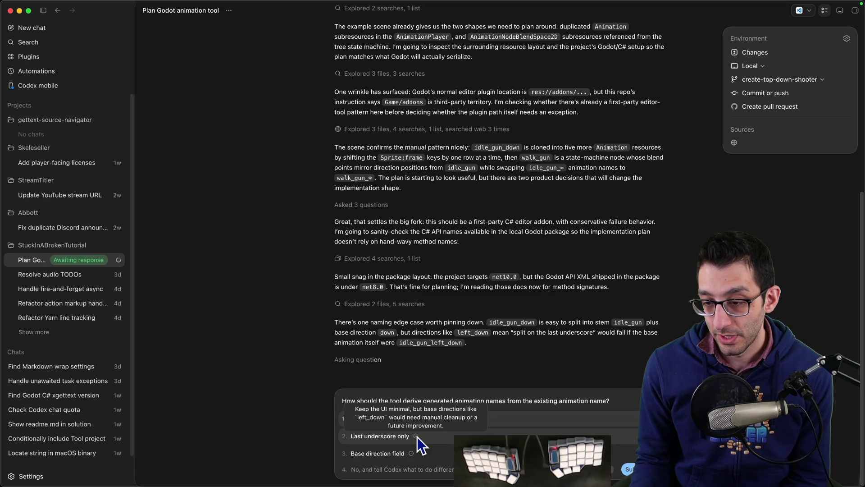
{"action": "mouse_move", "coordinate": [413, 453]}
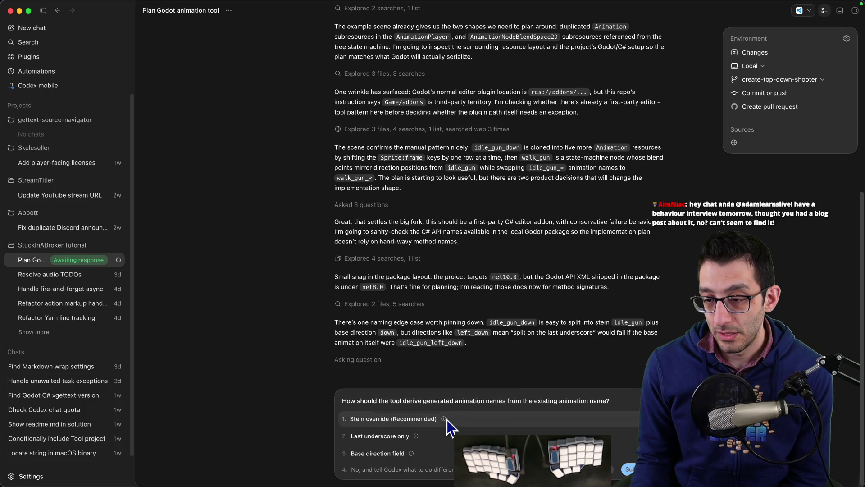
{"action": "left_click", "coordinate": [447, 420]}
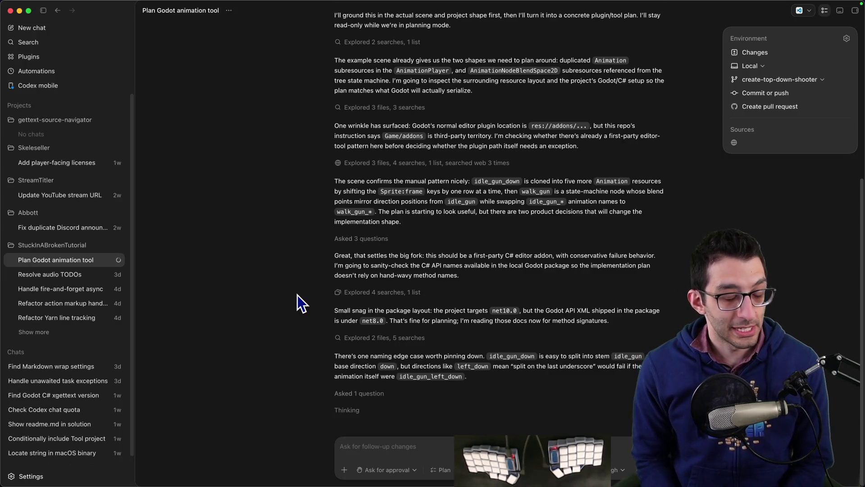
{"action": "key", "text": "super+Tab"}
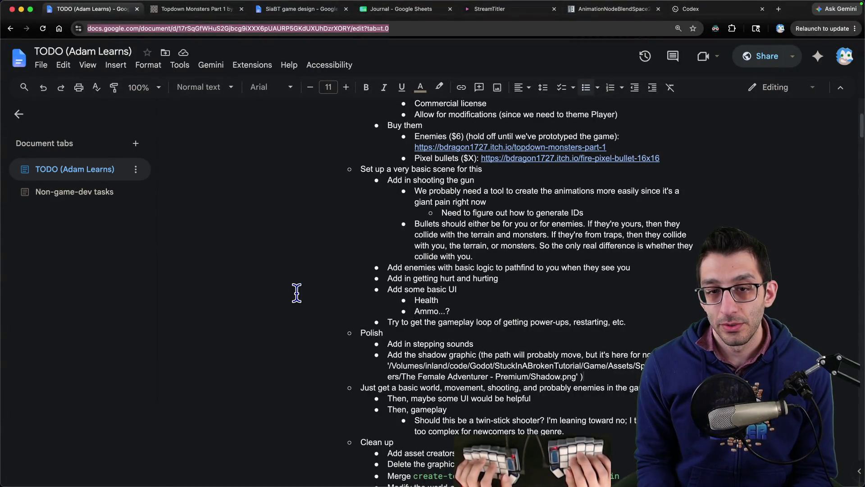
{"action": "key", "text": "super+t"}
- Search Adam Learns notes for 'interview', open Engineering interview prep, and find 'behavior' on the page
{"action": "key", "text": "n"}
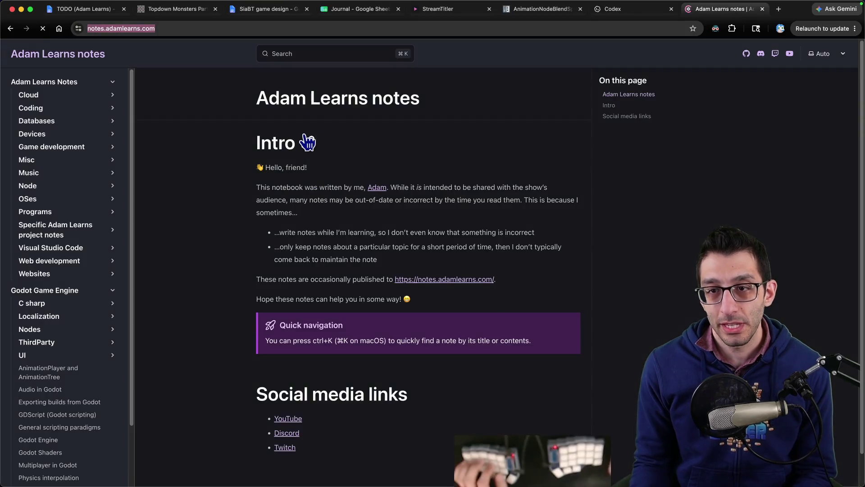
{"action": "left_click", "coordinate": [322, 57]}
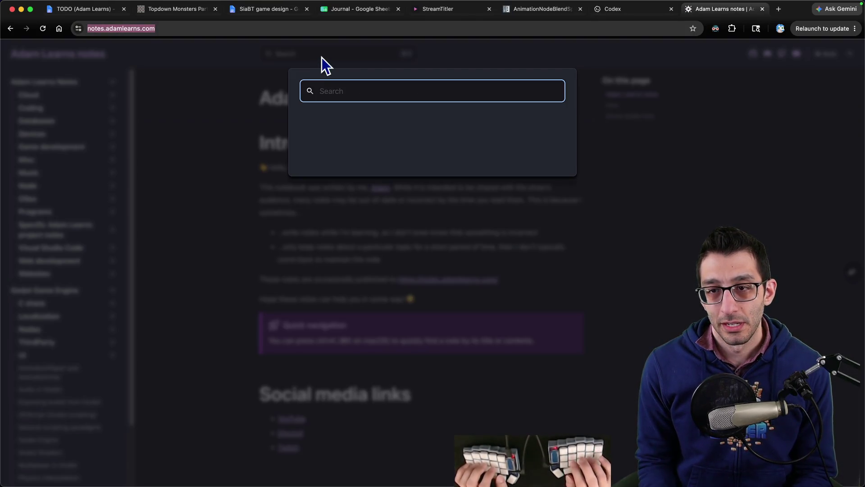
{"action": "type", "text": "interview"}
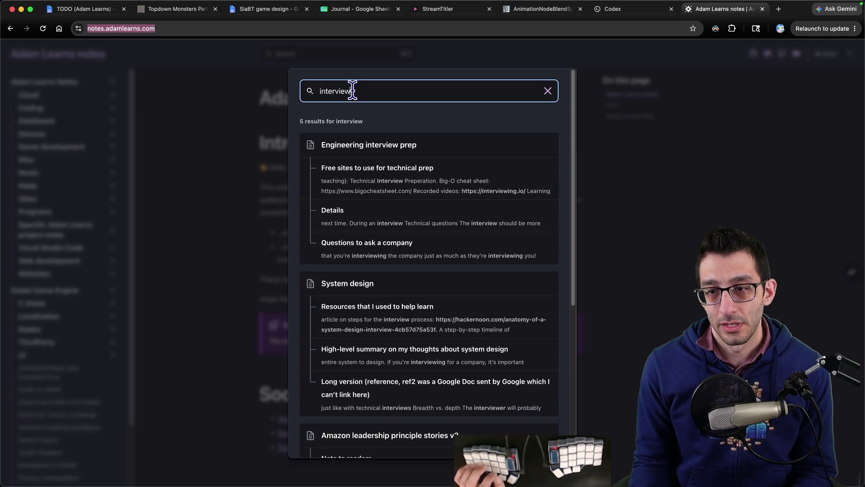
{"action": "left_click", "coordinate": [384, 153]}
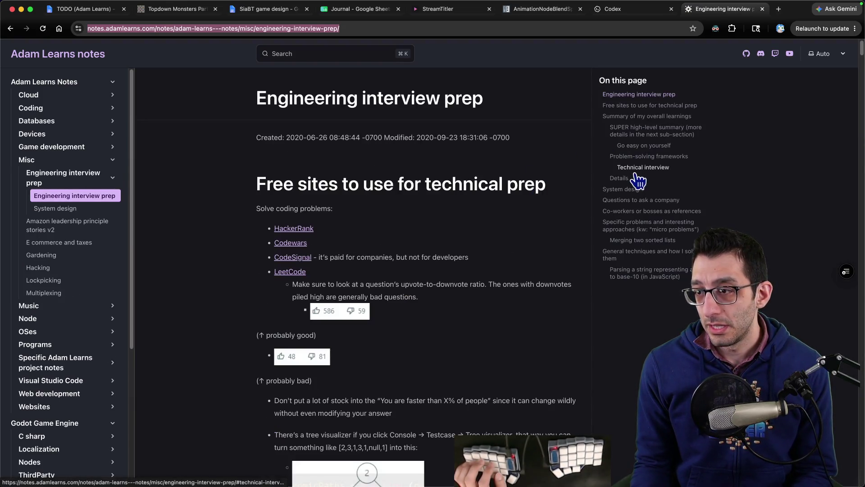
{"action": "key", "text": "super+f"}
{"action": "type", "text": "beha"}
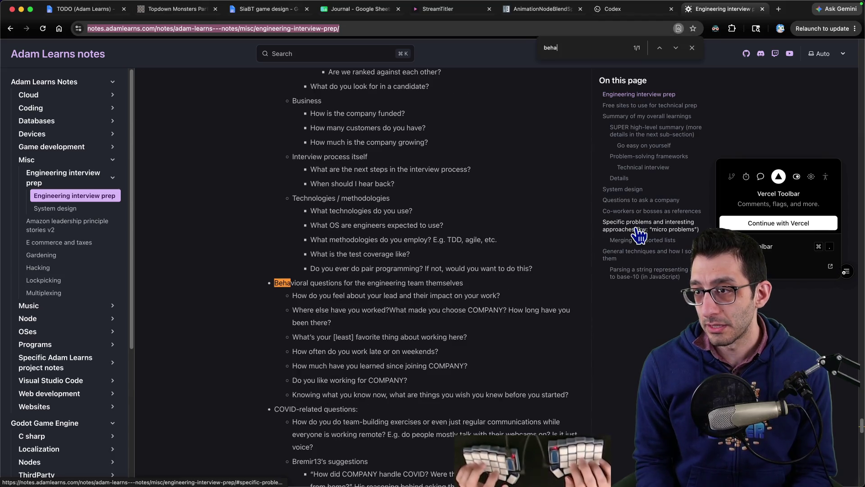
{"action": "type", "text": "vior"}
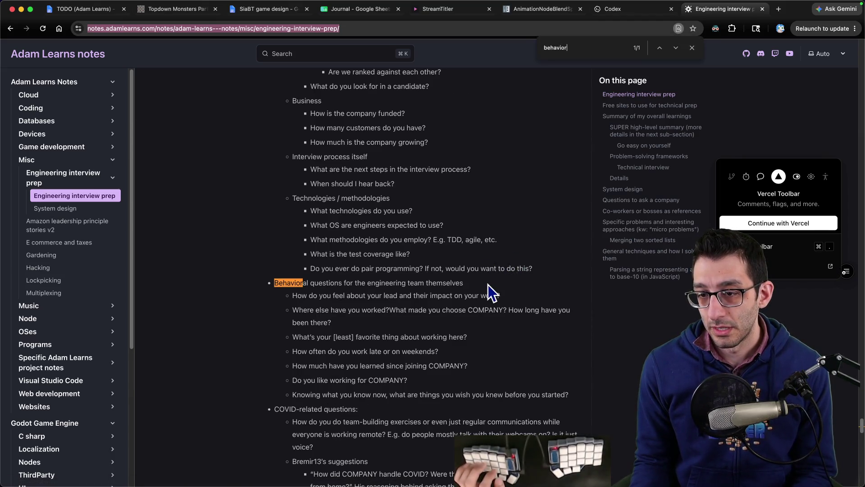
{"action": "scroll", "coordinate": [474, 265], "scroll_direction": "down", "scroll_amount": 7}
{"action": "scroll", "coordinate": [469, 265], "scroll_direction": "up", "scroll_amount": 13}
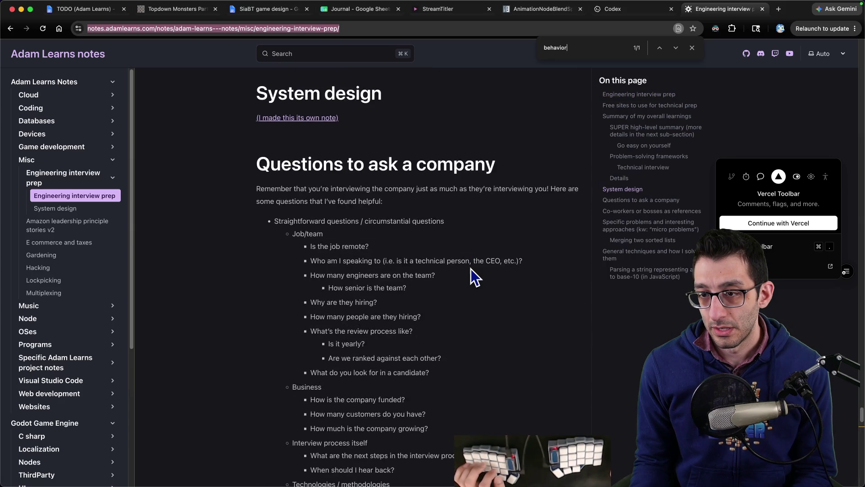
{"action": "scroll", "coordinate": [472, 268], "scroll_direction": "down", "scroll_amount": 10}
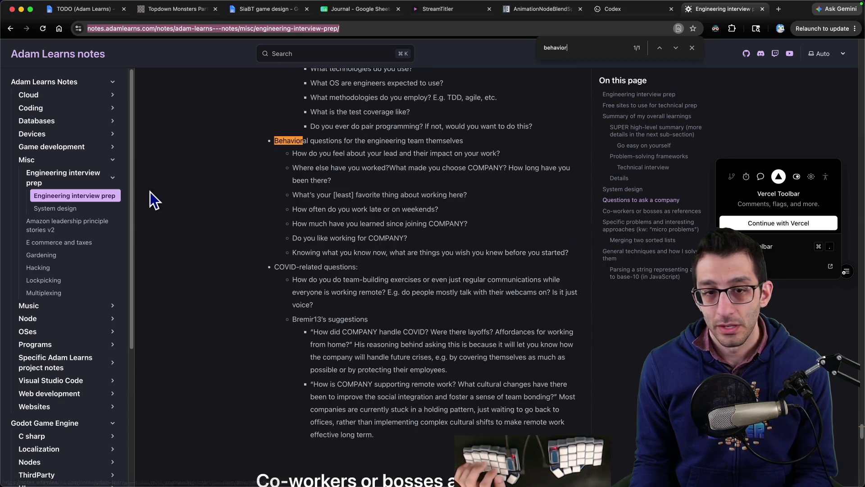
- Read the Amazon leadership principle stories v2 note, then return to the TODO doc
{"action": "left_click", "coordinate": [82, 183]}
{"action": "left_click", "coordinate": [84, 185]}
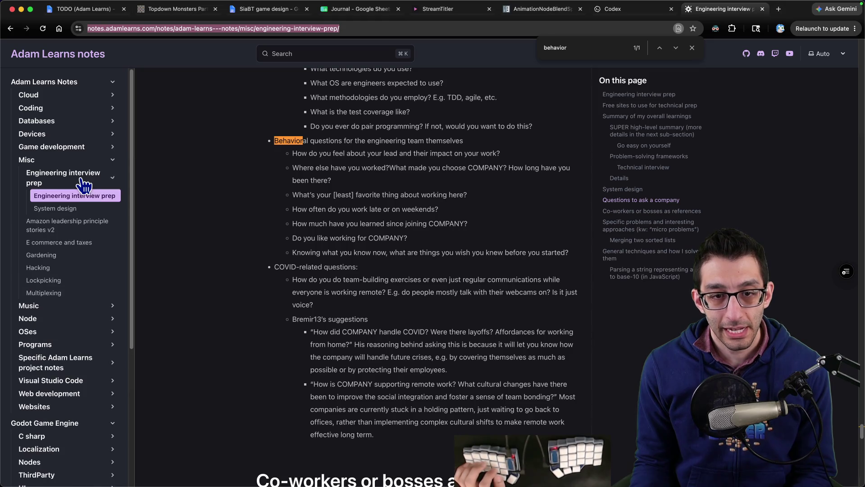
{"action": "left_click", "coordinate": [86, 225]}
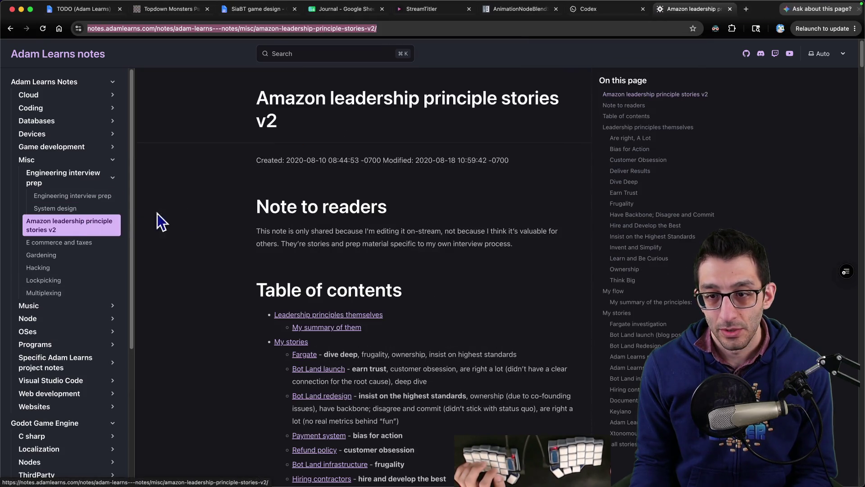
{"action": "scroll", "coordinate": [504, 220], "scroll_direction": "down", "scroll_amount": 3}
{"action": "scroll", "coordinate": [503, 213], "scroll_direction": "down", "scroll_amount": 6}
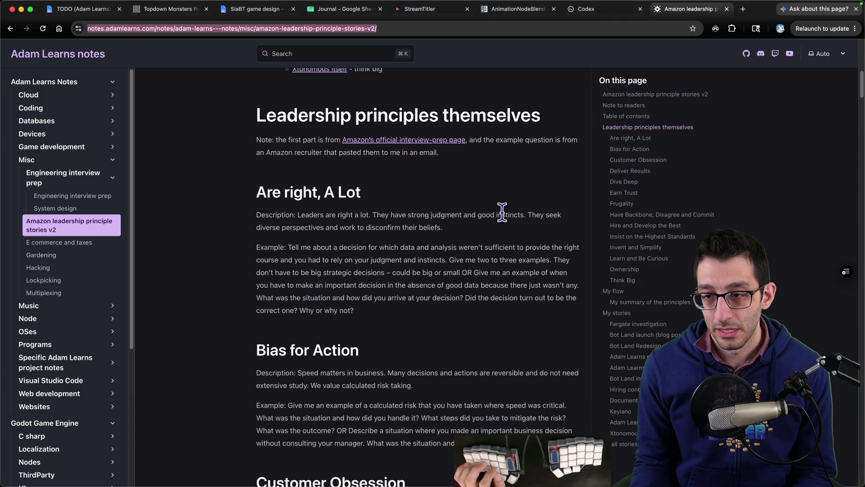
{"action": "scroll", "coordinate": [501, 211], "scroll_direction": "down", "scroll_amount": 20}
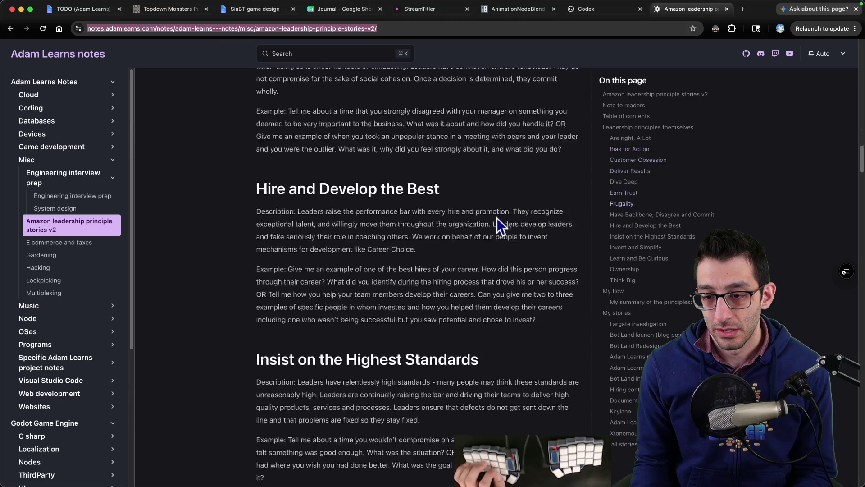
{"action": "scroll", "coordinate": [488, 226], "scroll_direction": "down", "scroll_amount": 20}
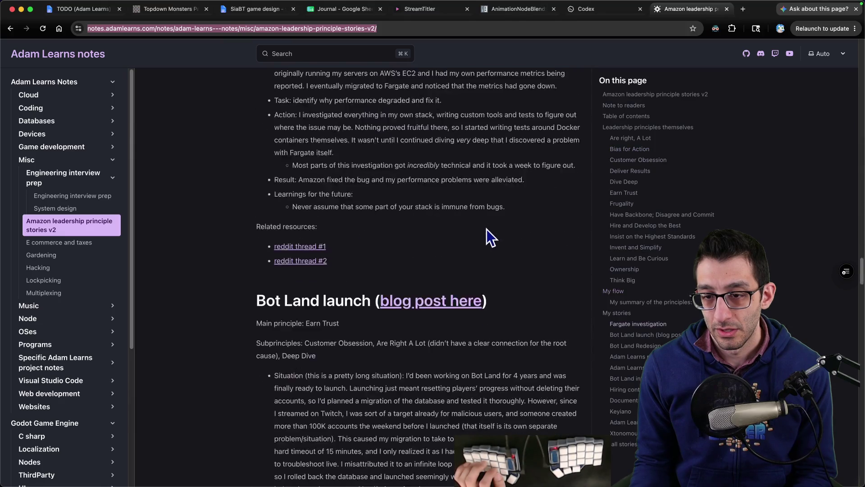
{"action": "scroll", "coordinate": [485, 229], "scroll_direction": "down", "scroll_amount": 10}
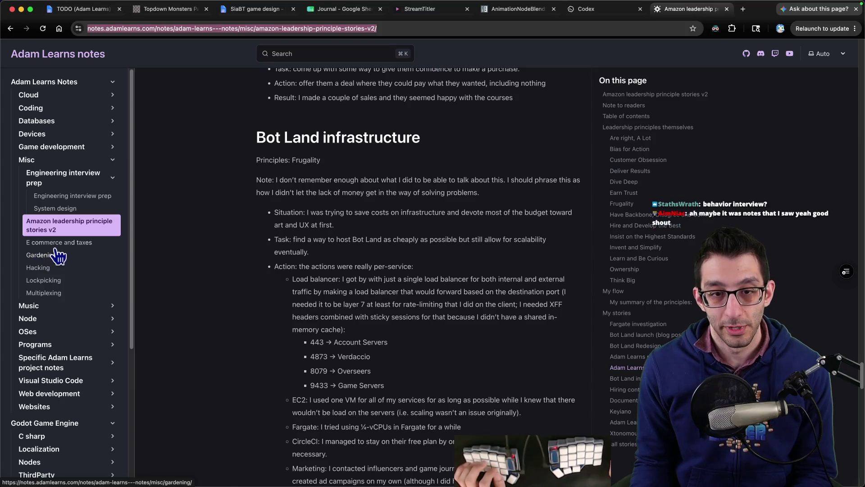
{"action": "left_click", "coordinate": [97, 11]}
{"action": "scroll", "coordinate": [496, 139], "scroll_direction": "down", "scroll_amount": 12}
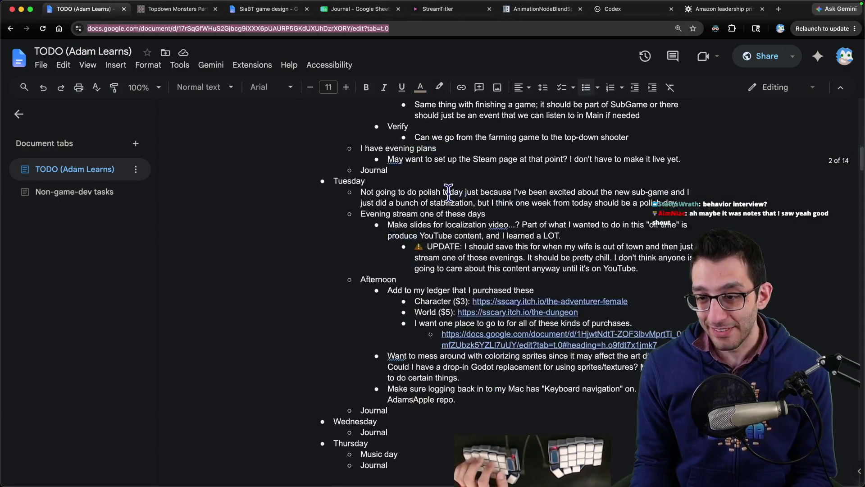
- Add a 'Probably delete this:' bullet under Afternoon with the Shadow.png path pasted after it
{"action": "left_click", "coordinate": [421, 290]}
{"action": "key", "text": "super+Left"}
{"action": "key", "text": "Return"}
{"action": "key", "text": "Up"}
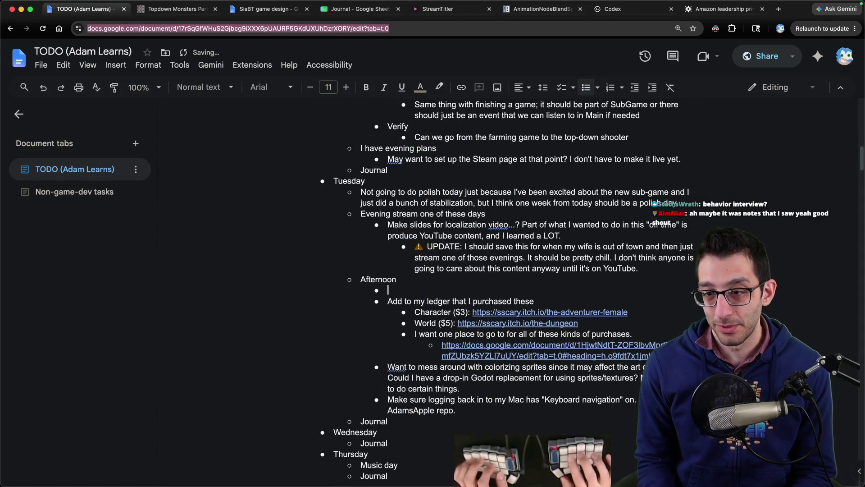
{"action": "type", "text": "Probably delete this:"}
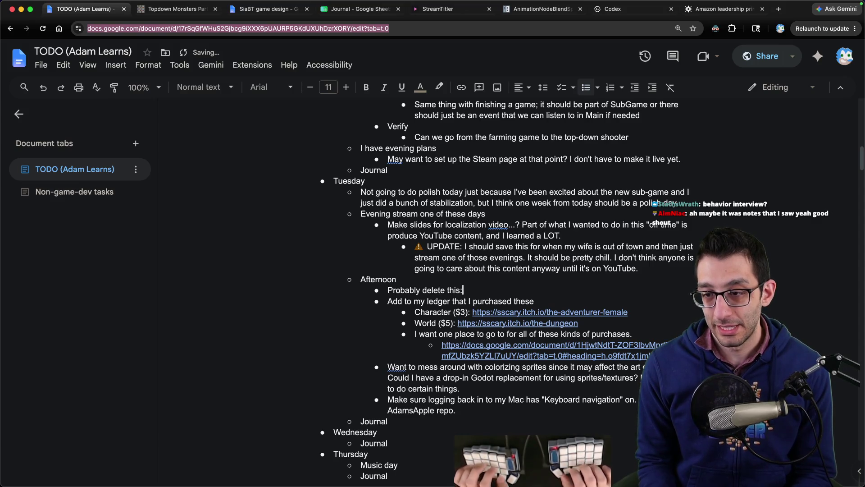
{"action": "type", "text": "'/Volumes/inland/code/Godot/StuckInABrokenTutorial/Game/Assets/Sprites/Characters/The Female Adventurer - Premium/Shadow.png'"}
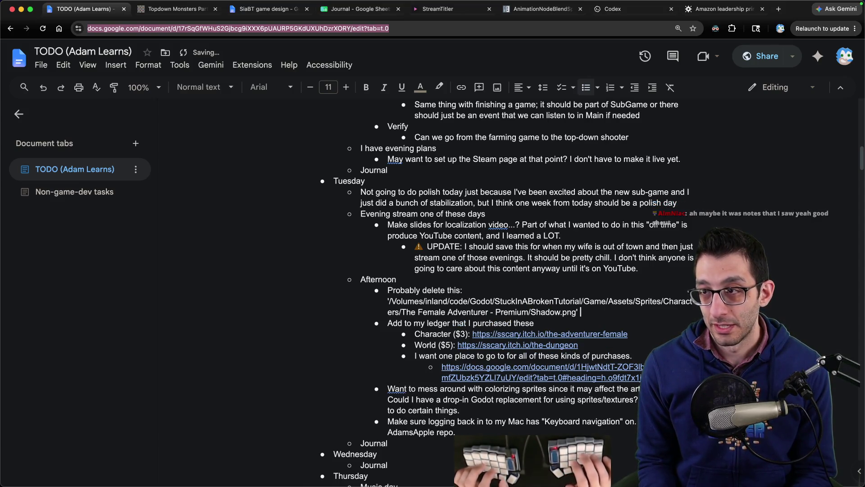
- Replace that path with the copied Amazon leadership principle stories notes URL
{"action": "key", "text": "super+9"}
{"action": "right_click", "coordinate": [250, 31]}
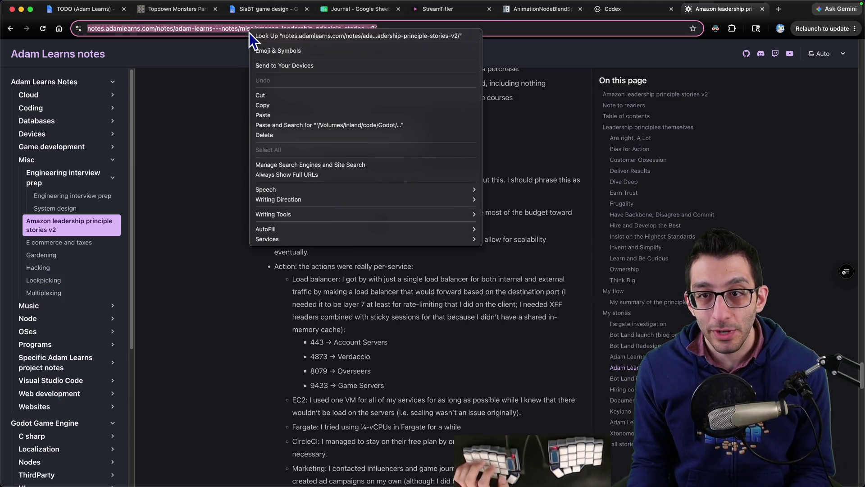
{"action": "left_click", "coordinate": [310, 105]}
{"action": "left_click", "coordinate": [85, 9]}
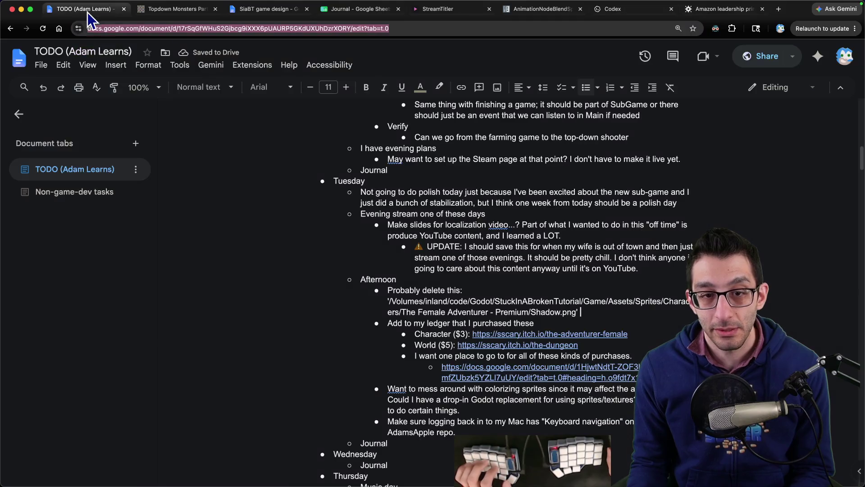
{"action": "key", "text": "alt+shift+Up"}
{"action": "key", "text": "super+v"}
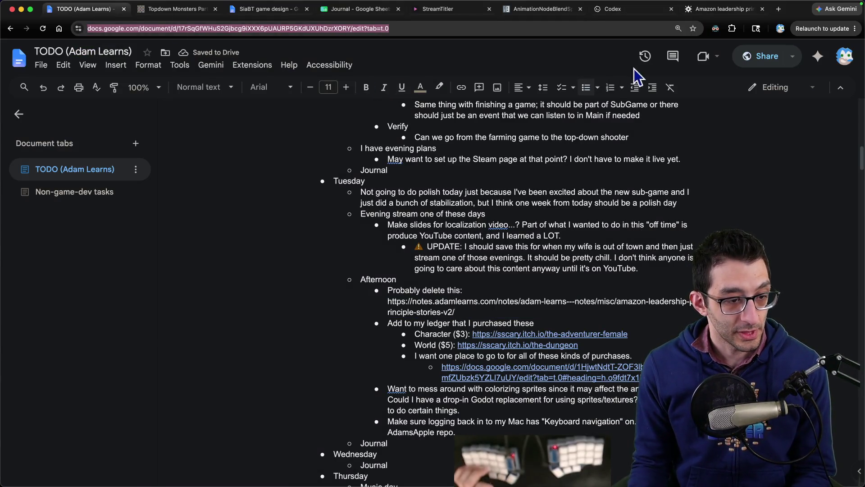
- Close the Engineering interview prep notes page
{"action": "left_click", "coordinate": [730, 10]}
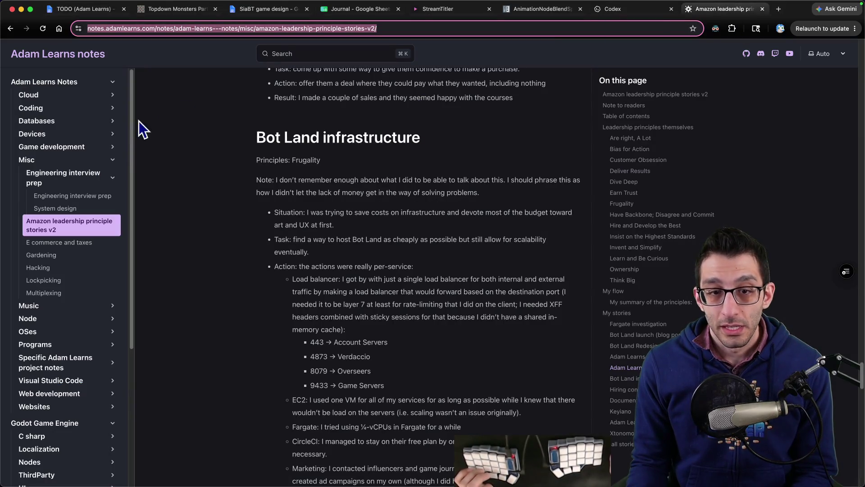
{"action": "left_click", "coordinate": [90, 196]}
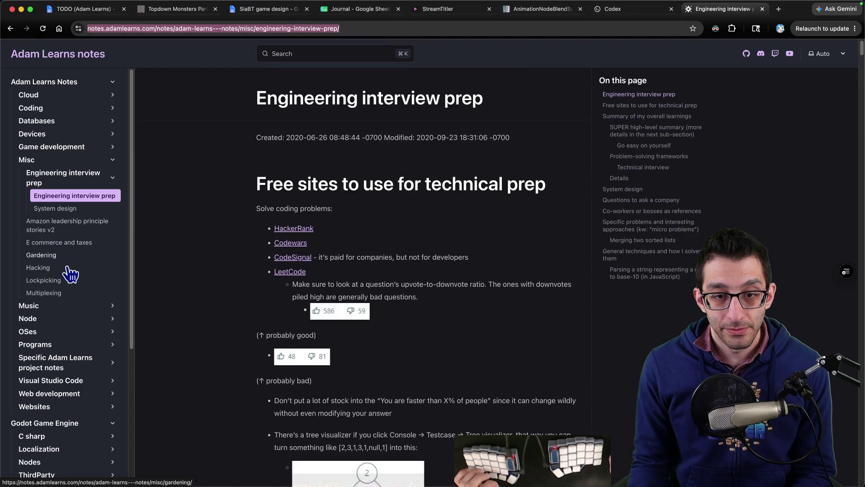
{"action": "key", "text": "super+w"}
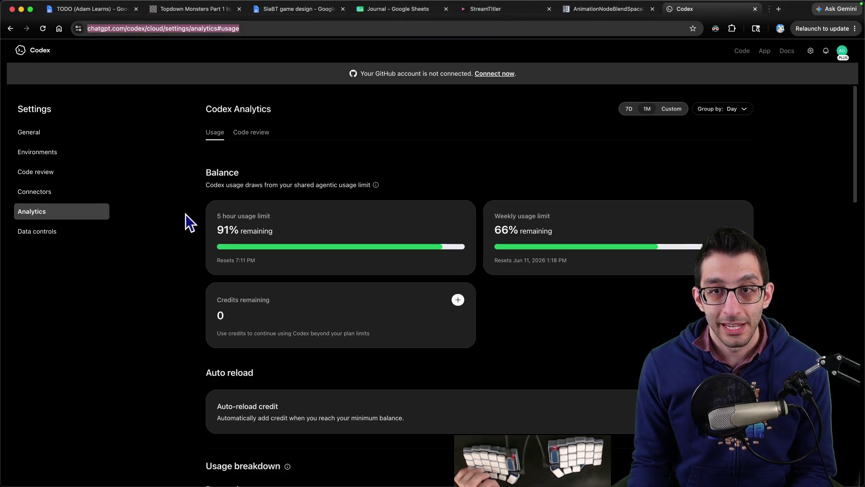
- In Untitled-15, start a 'suggestions:' list with a sub-point about multi-purpose stories to shoehorn into answers
{"action": "key", "text": "super+Tab"}
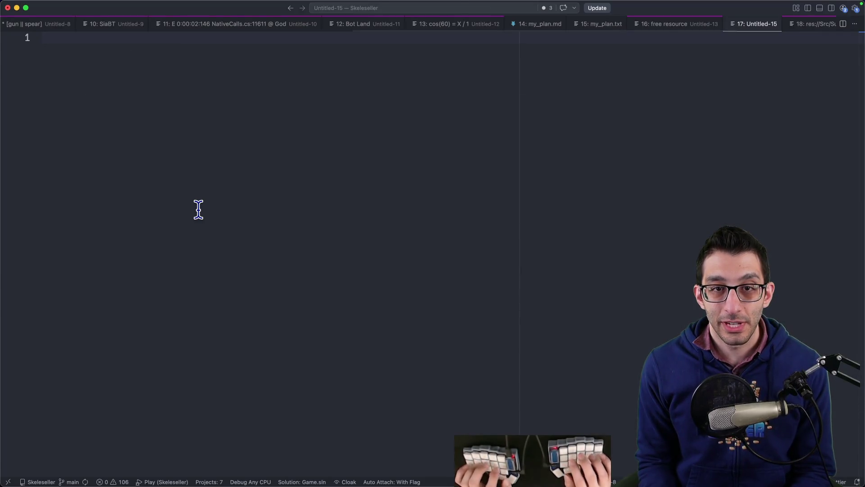
{"action": "type", "text": "suggestions:"}
{"action": "key", "text": "Return"}
{"action": "key", "text": "Tab"}
{"action": "type", "text": "come up"}
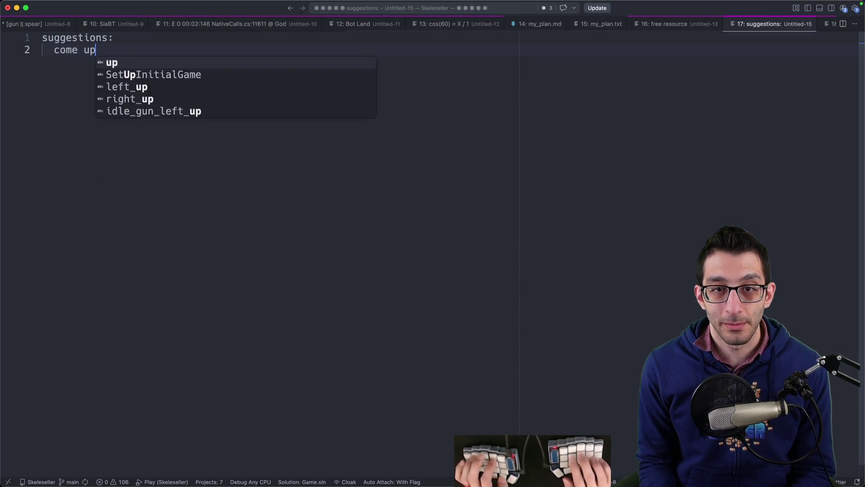
{"action": "type", "text": " with multi-purpose"}
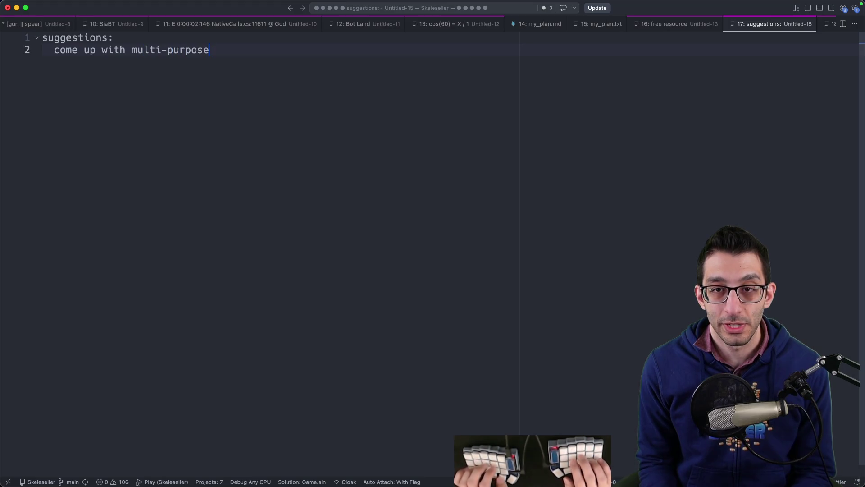
{"action": "type", "text": " stories to "}
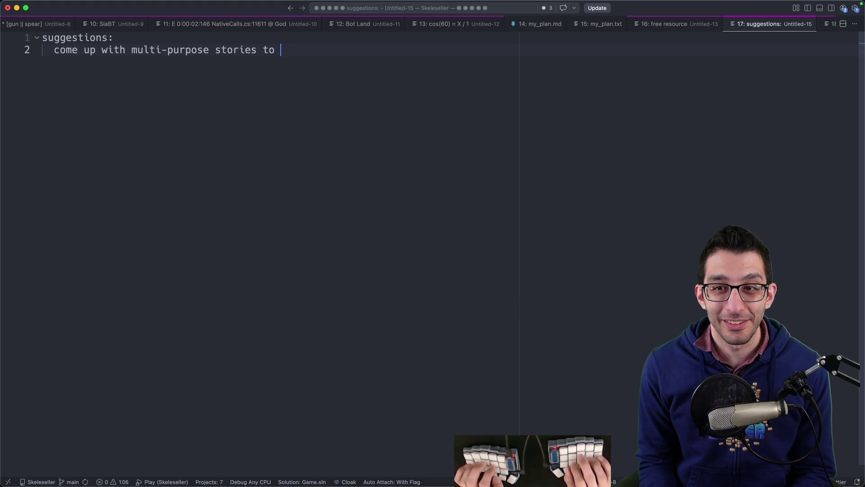
{"action": "type", "text": "fit shoehorn into the answe"}
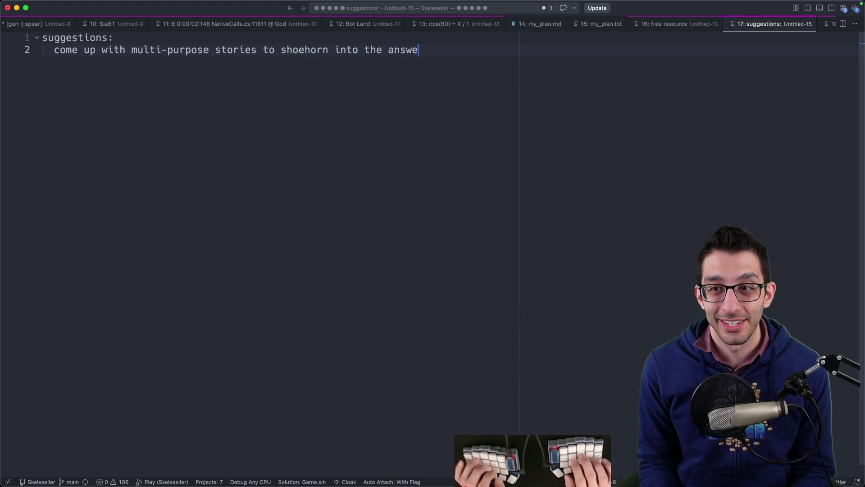
{"action": "key", "text": "Return"}
{"action": "key", "text": "Return"}
{"action": "key", "text": "Return"}
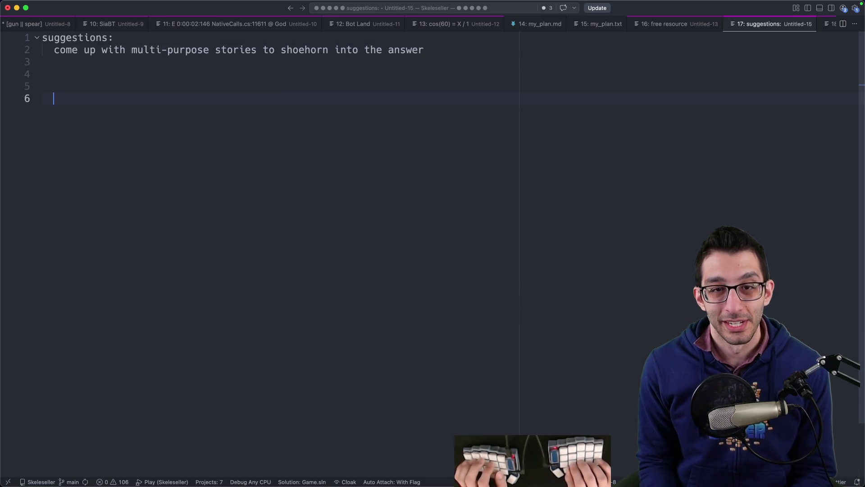
{"action": "key", "text": "BackSpace"}
{"action": "type", "text": "3-"}
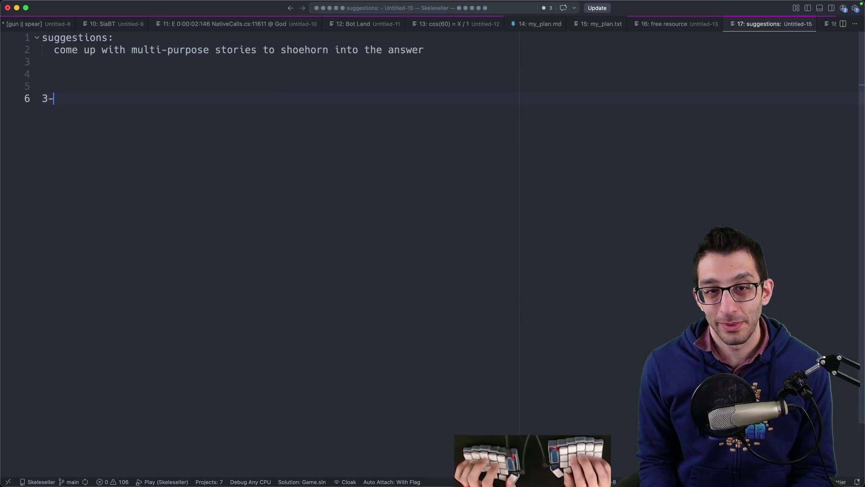
- Add the '3-7 stories from your career' section and a hardest technical problem point
{"action": "type", "text": "7 stories"}
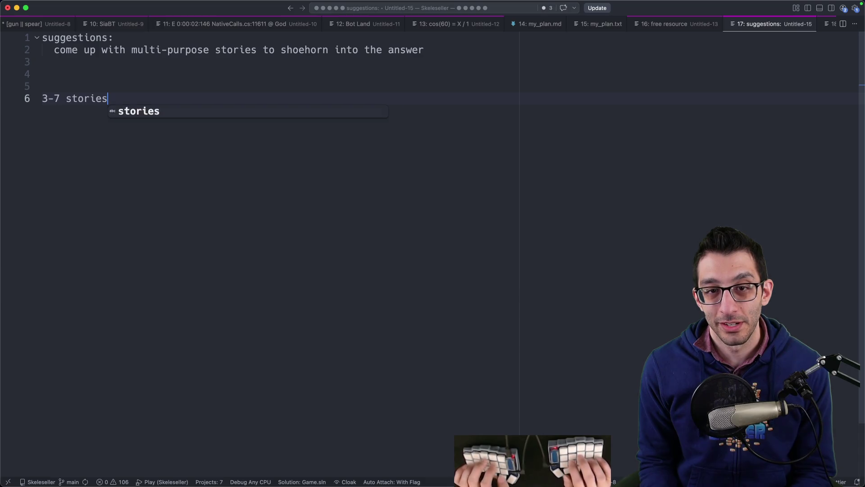
{"action": "type", "text": " from your career"}
{"action": "key", "text": "Return"}
{"action": "key", "text": "Tab"}
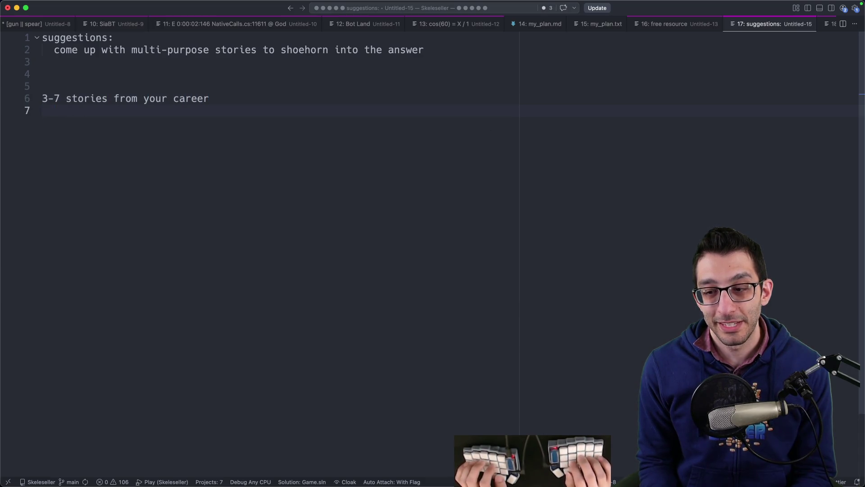
{"action": "type", "text": "helped someone get promoted"}
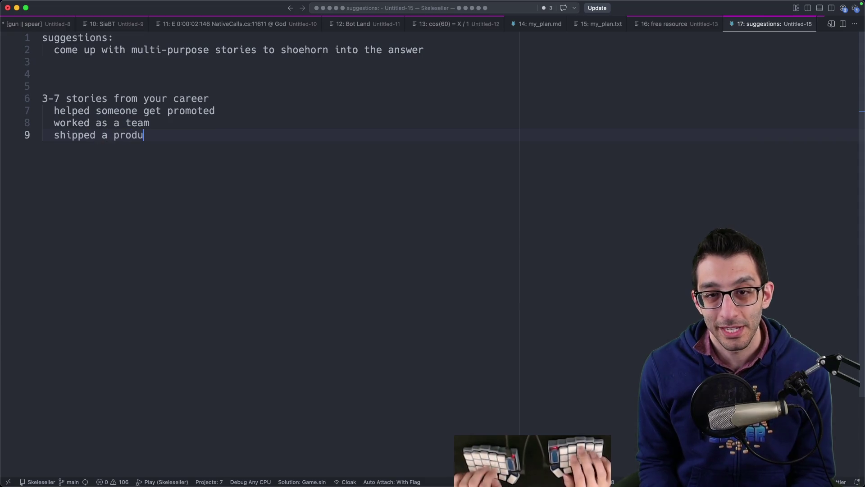
{"action": "key", "text": "Return"}
{"action": "key", "text": "Return"}
{"action": "key", "text": "Return"}
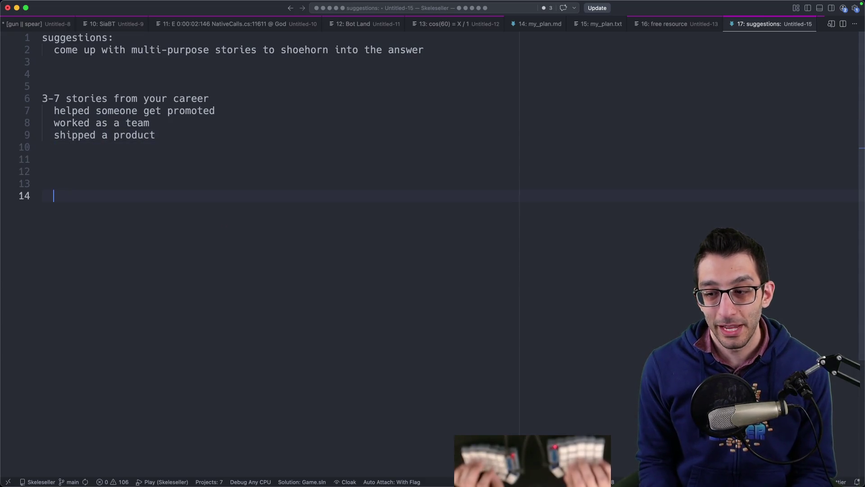
{"action": "type", "text": "what's t"}
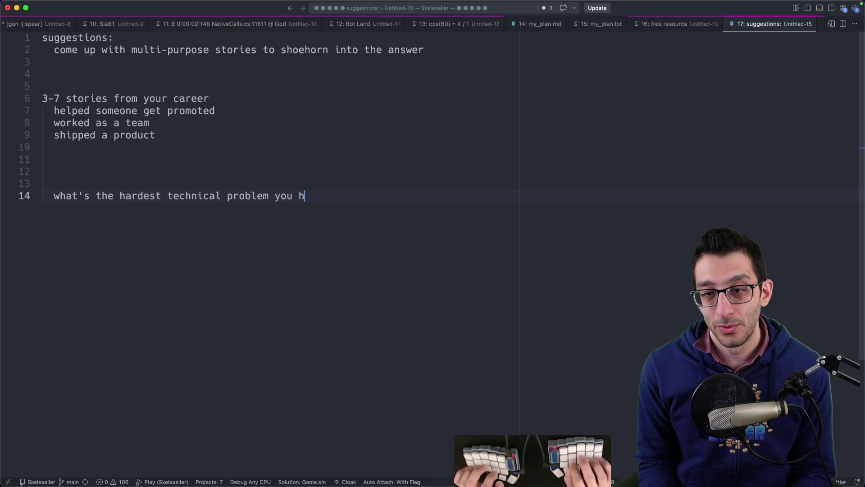
{"action": "type", "text": "he hard"}
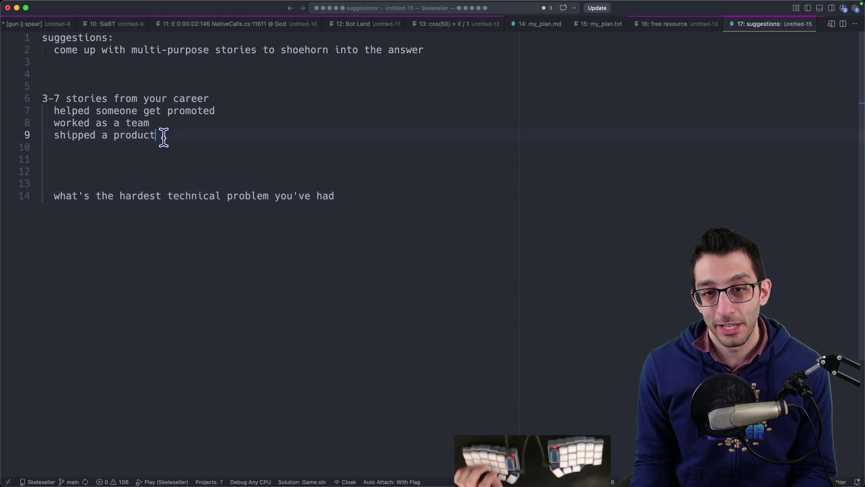
{"action": "triple_click", "coordinate": [163, 135]}
{"action": "key", "text": "shift+Home"}
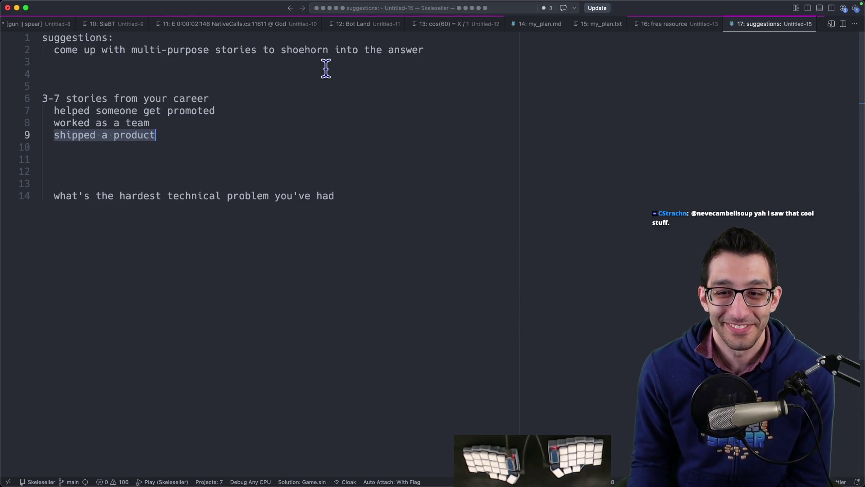
{"action": "left_click", "coordinate": [370, 202]}
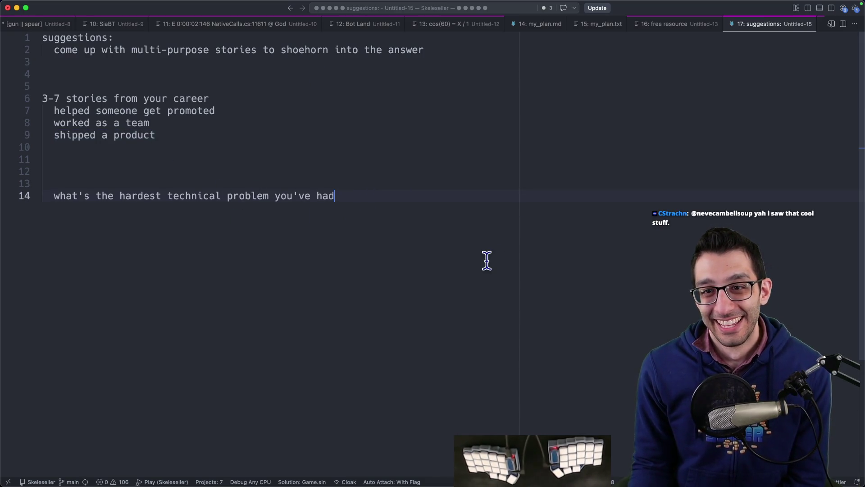
- Add a newbie trap section with an 'answering literally' sub-point
{"action": "key", "text": "Return"}
{"action": "key", "text": "Return"}
{"action": "key", "text": "Return"}
{"action": "type", "text": "newbie tra"}
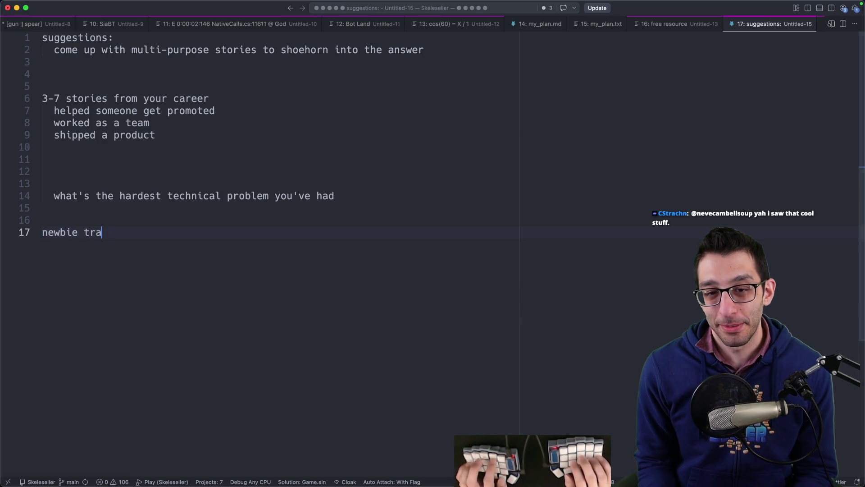
{"action": "type", "text": "p"}
{"action": "key", "text": "Return"}
{"action": "key", "text": "Tab"}
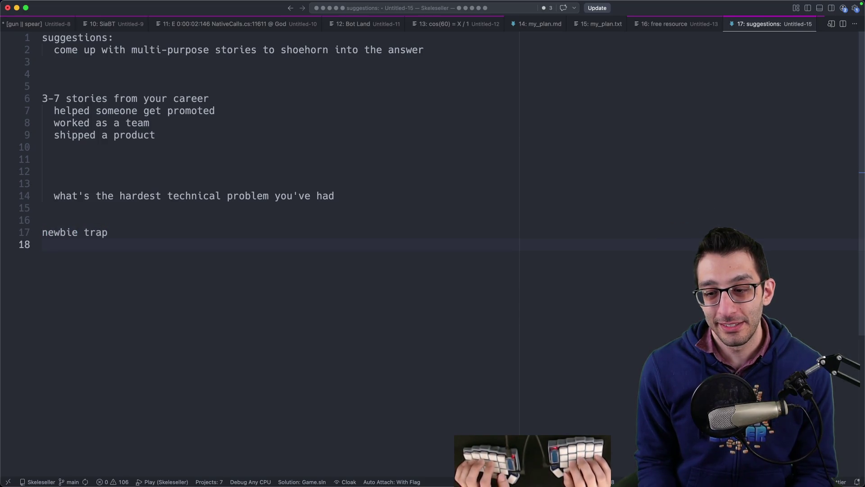
{"action": "type", "text": "answering literally"}
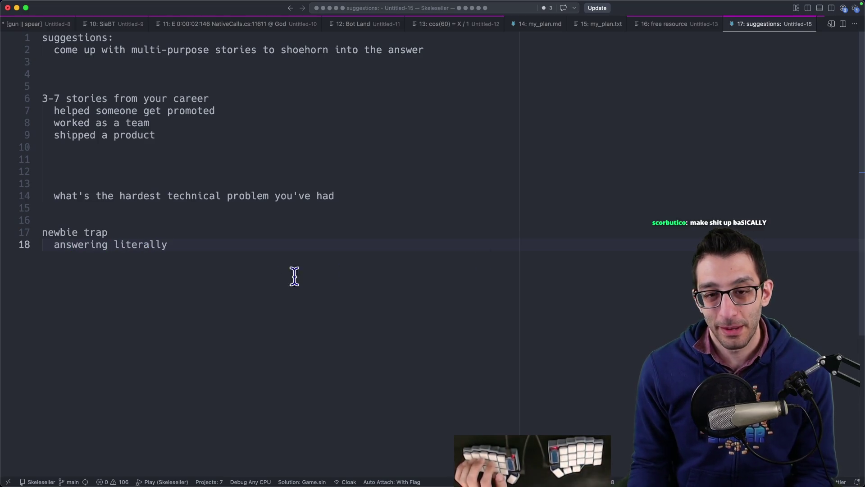
{"action": "triple_click", "coordinate": [188, 260]}
{"action": "left_click", "coordinate": [257, 269]}
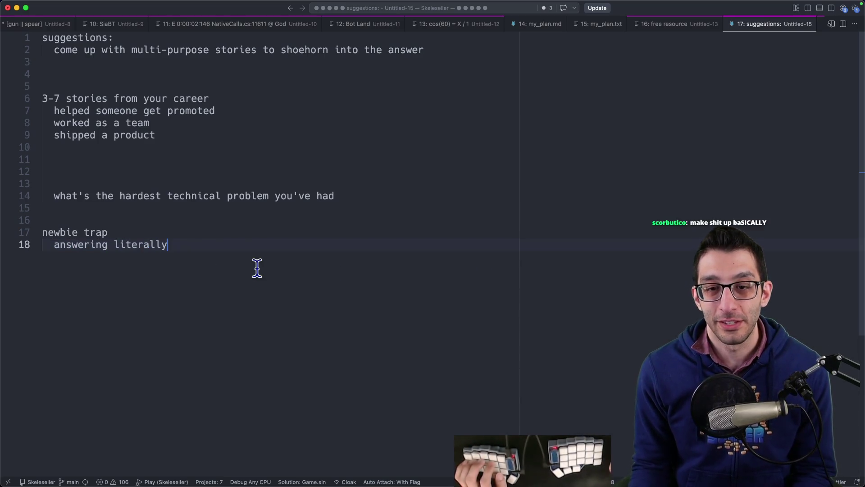
{"action": "key", "text": "Return"}
{"action": "type", "text": "\"what's a time you had difficulty working with someone"}
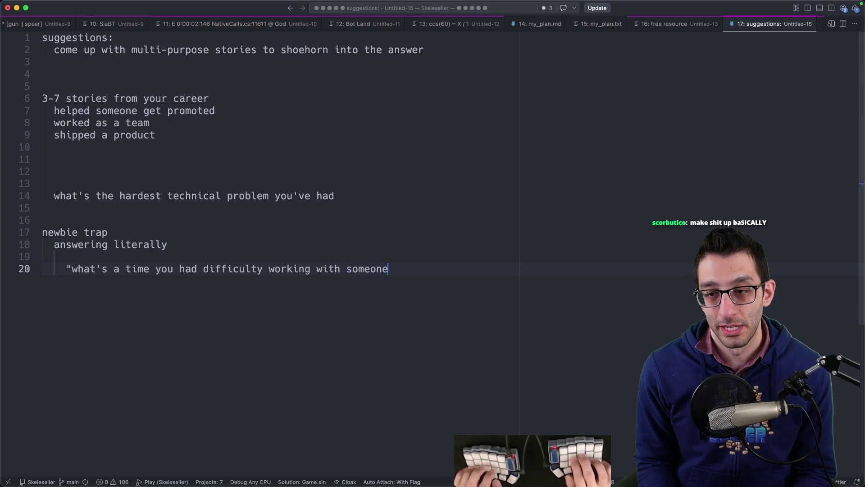
- Add an example question with complain-versus-constructive answers and a 'what did you learn' sub-point
{"action": "type", "text": "\""}
{"action": "key", "text": "Return"}
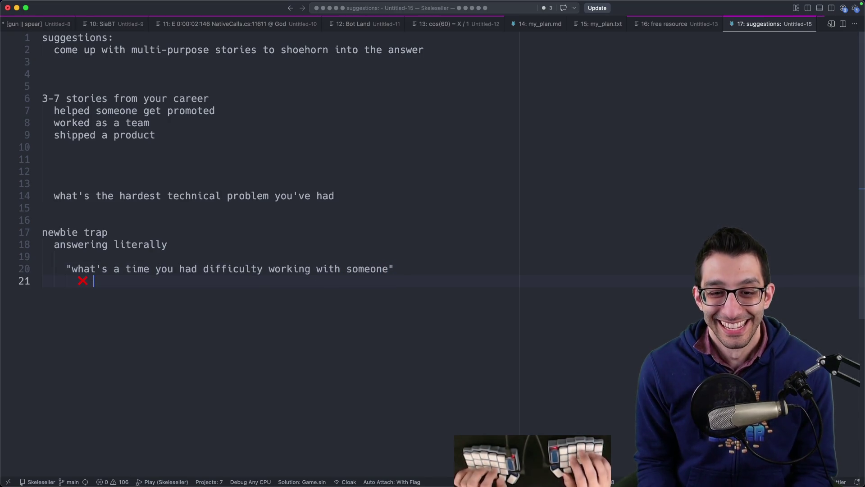
{"action": "type", "text": "complain about that pers"}
{"action": "type", "text": "✅ tell them what you did that was c"}
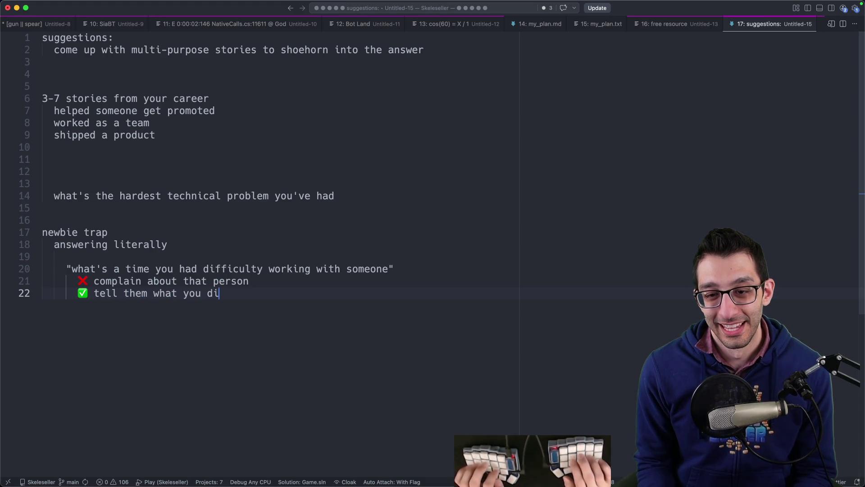
{"action": "type", "text": "onstructive"}
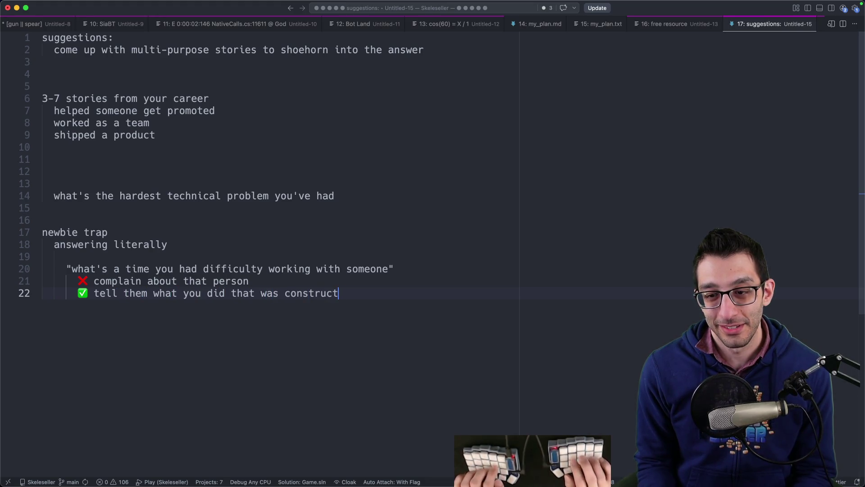
{"action": "key", "text": "Return"}
{"action": "key", "text": "Tab"}
{"action": "type", "text": "what did you learn"}
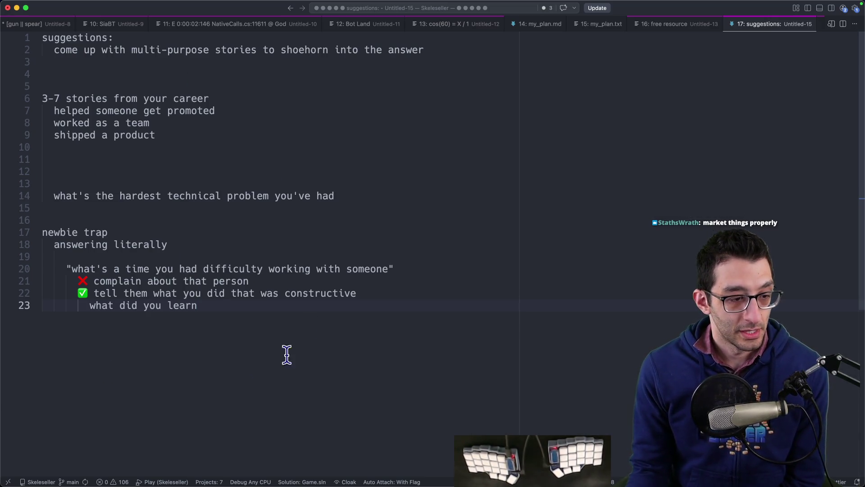
{"action": "left_click", "coordinate": [428, 468]}
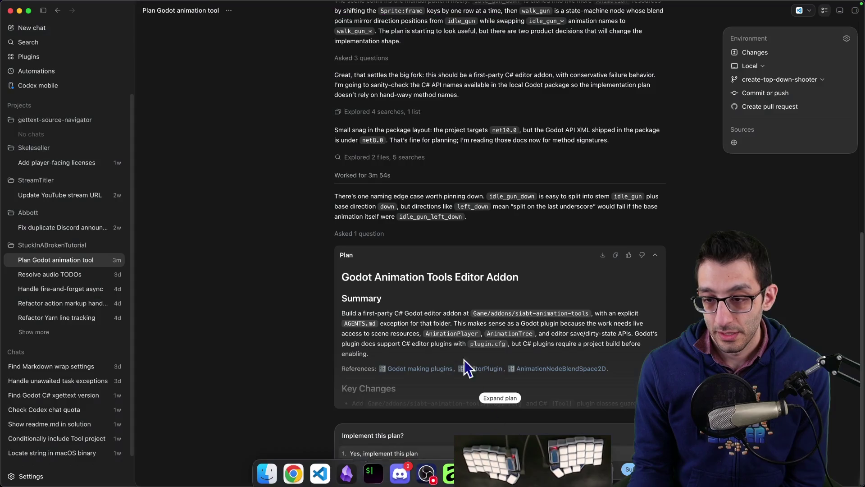
- Paste Codex's addon plan into a new VS Code file and open its Markdown preview
{"action": "left_click", "coordinate": [616, 254]}
{"action": "key", "text": "super+Tab"}
{"action": "key", "text": "super+n"}
{"action": "key", "text": "super+v"}
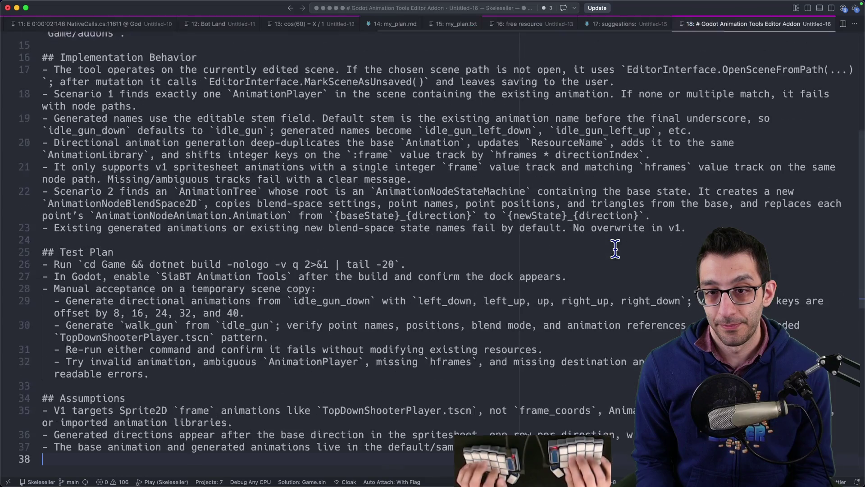
{"action": "key", "text": "super+shift+p"}
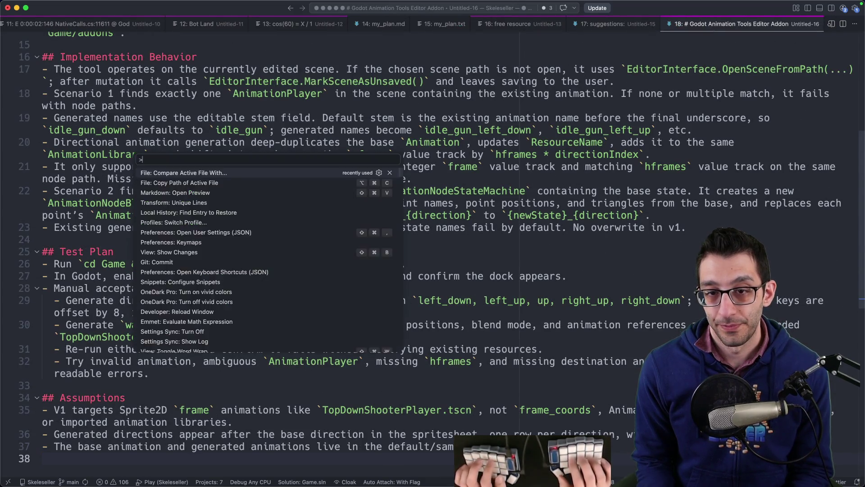
{"action": "type", "text": "preview"}
{"action": "key", "text": "Return"}
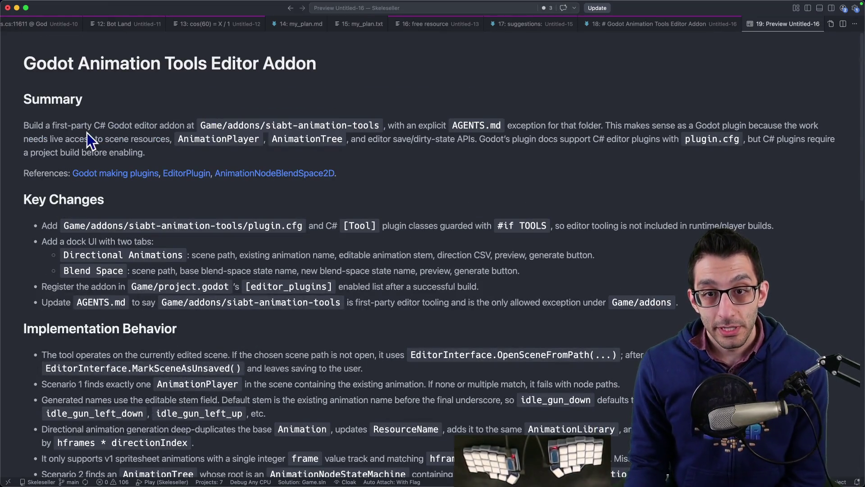
- Select 'siabt-animation-tools' in the Summary's addon path and review the plan before returning to Rider
{"action": "left_click_drag", "start_coordinate": [100, 126], "coordinate": [383, 125]}
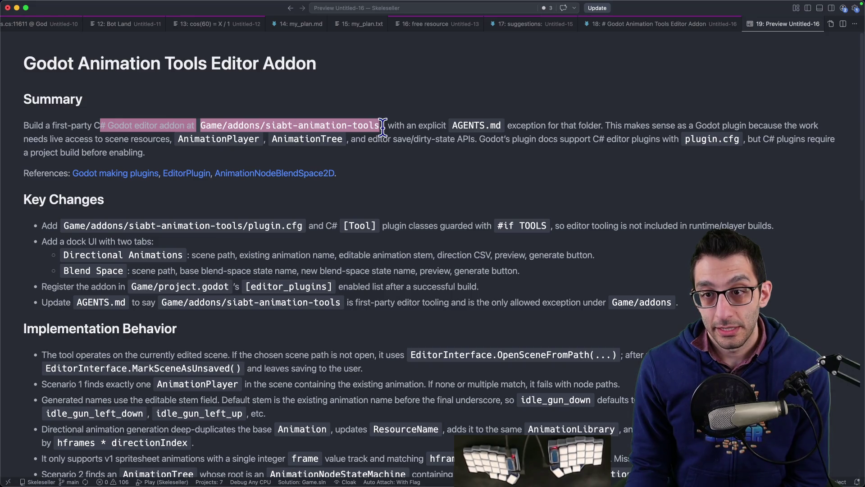
{"action": "left_click_drag", "start_coordinate": [267, 126], "coordinate": [380, 125]}
{"action": "left_click_drag", "start_coordinate": [265, 126], "coordinate": [379, 125]}
{"action": "double_click", "coordinate": [284, 125]}
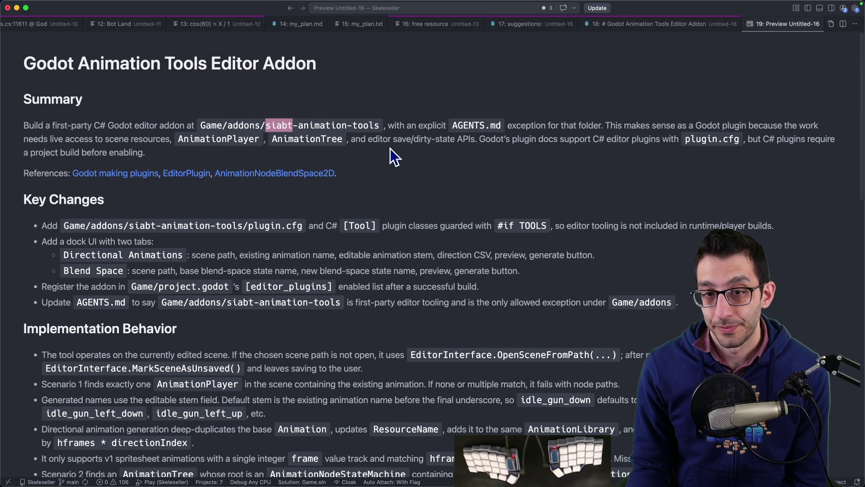
{"action": "scroll", "coordinate": [390, 148], "scroll_direction": "down", "scroll_amount": 2}
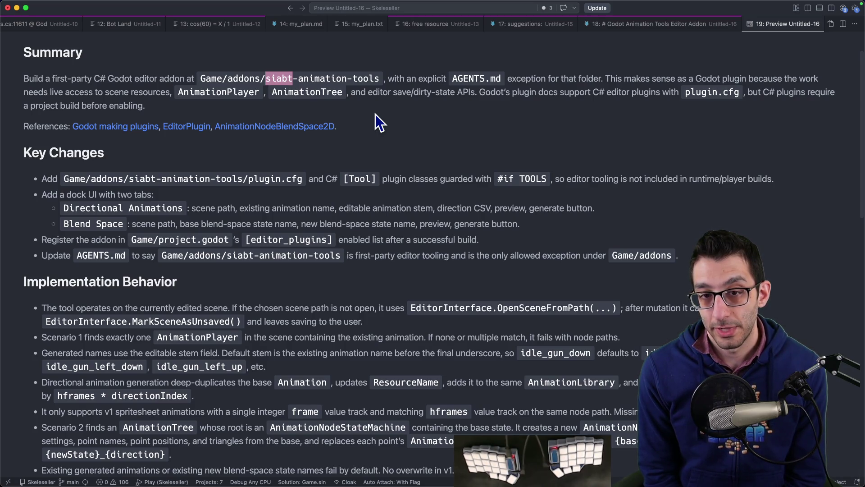
{"action": "key", "text": "super+Tab"}
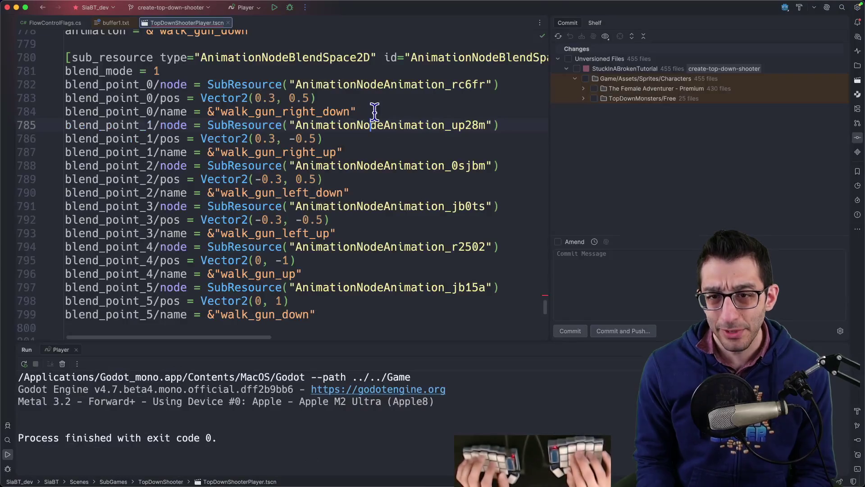
- Search Rider's project files for 'realm', then open the StuckInABrokenTutorial project folder in Finder
{"action": "key", "text": "super+shift+o"}
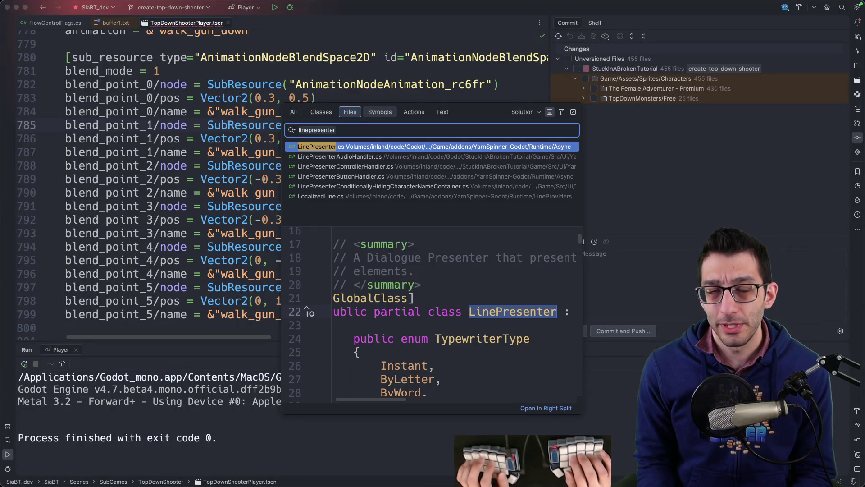
{"action": "type", "text": "realm"}
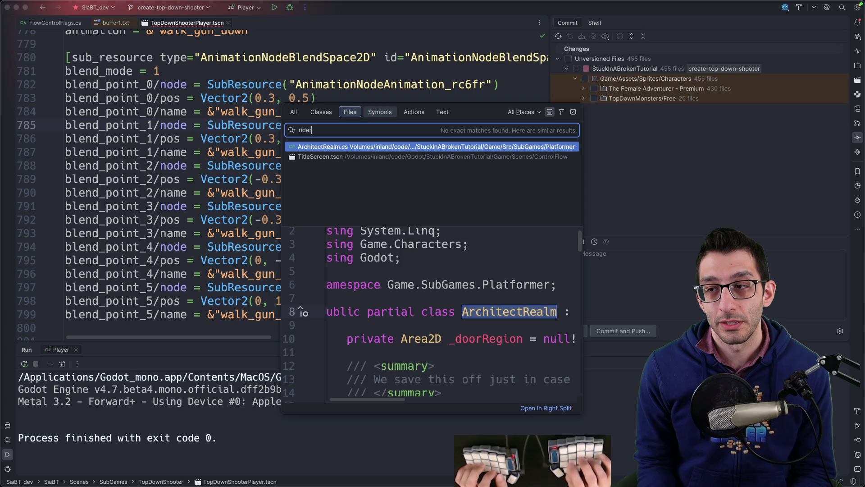
{"action": "key", "text": "Escape"}
{"action": "key", "text": "super+0"}
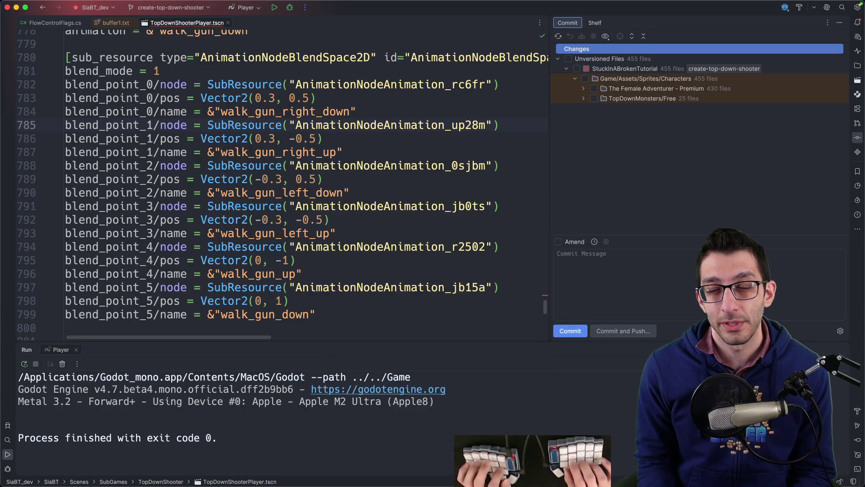
{"action": "key", "text": "super+Tab"}
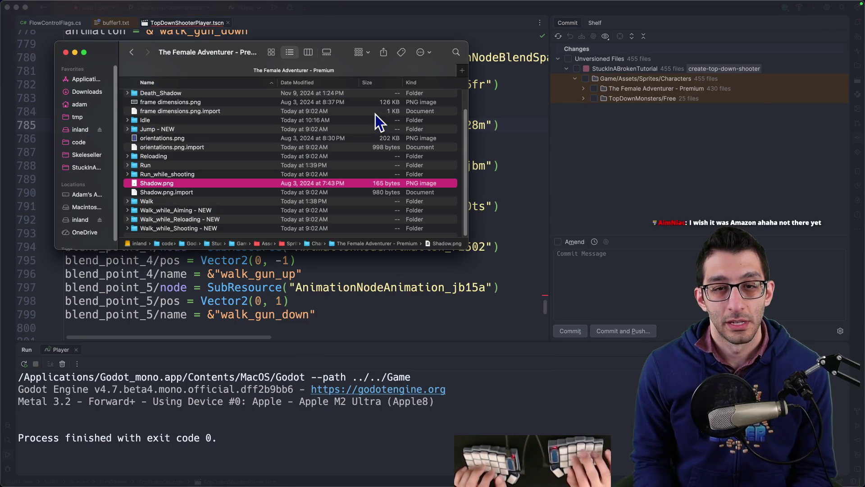
{"action": "key", "text": "super+t"}
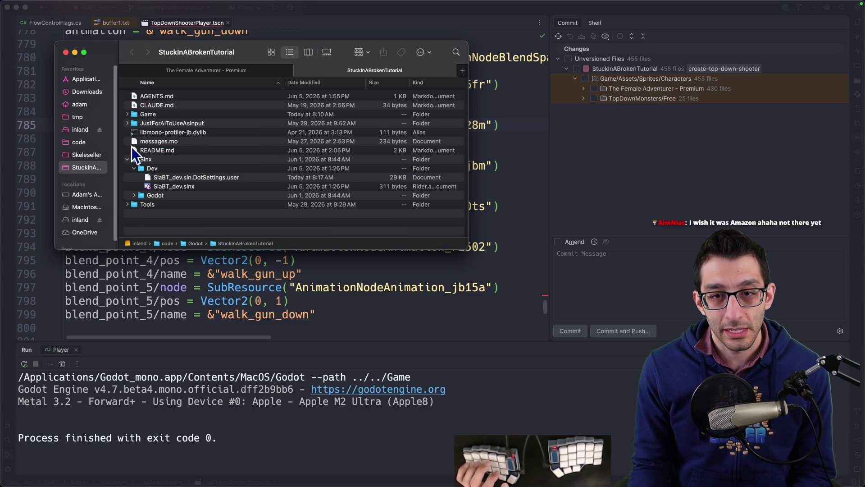
- Browse in Finder from Game into addons and open the rider-plugin folder
{"action": "double_click", "coordinate": [158, 115]}
{"action": "double_click", "coordinate": [159, 106]}
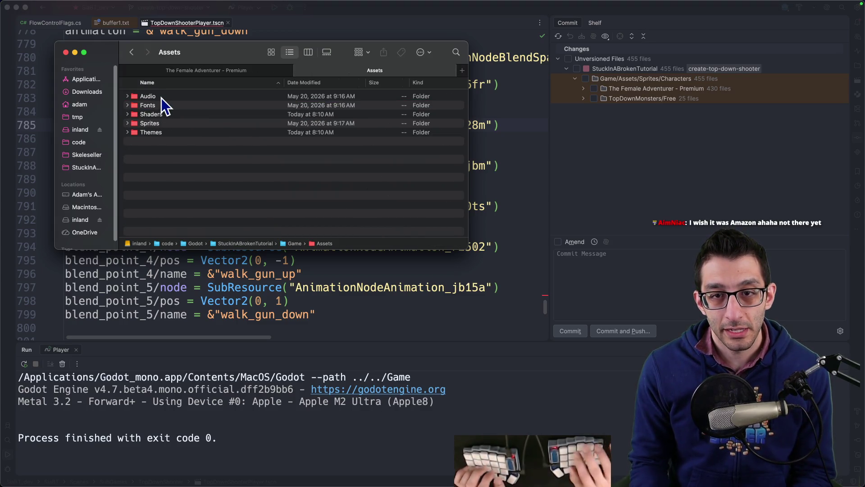
{"action": "key", "text": "super+Up"}
{"action": "left_click", "coordinate": [161, 98]}
{"action": "double_click", "coordinate": [162, 99]}
{"action": "double_click", "coordinate": [161, 98]}
{"action": "key", "text": "super+Up"}
{"action": "key", "text": "Down"}
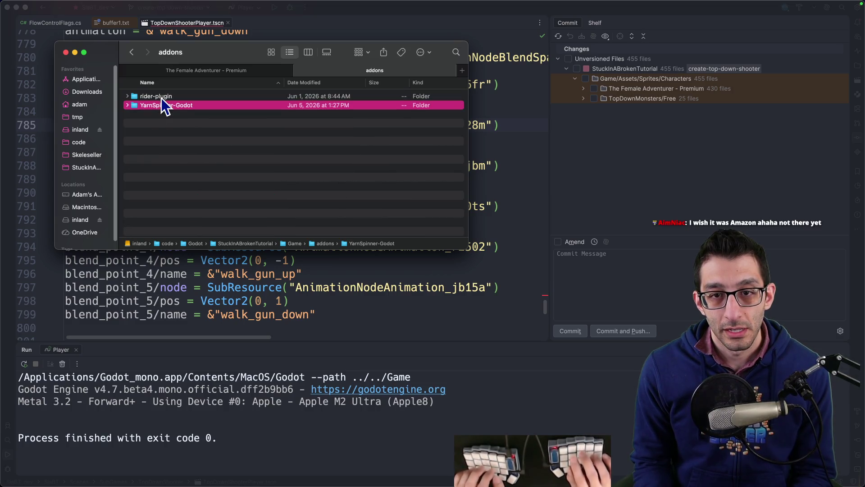
{"action": "key", "text": "super+Down"}
- Open scripts/locator/rider_locator_service.gd in Rider, then bring up the Codex usage analytics in Chrome
{"action": "double_click", "coordinate": [148, 186]}
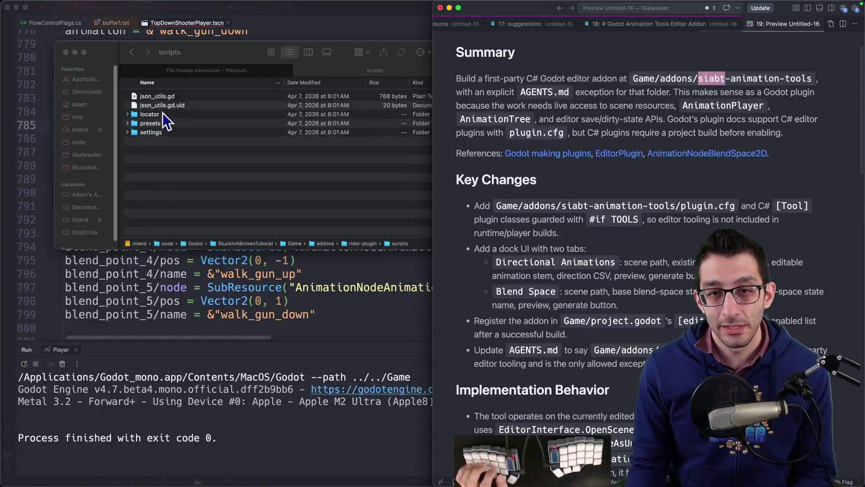
{"action": "double_click", "coordinate": [153, 114]}
{"action": "double_click", "coordinate": [182, 97]}
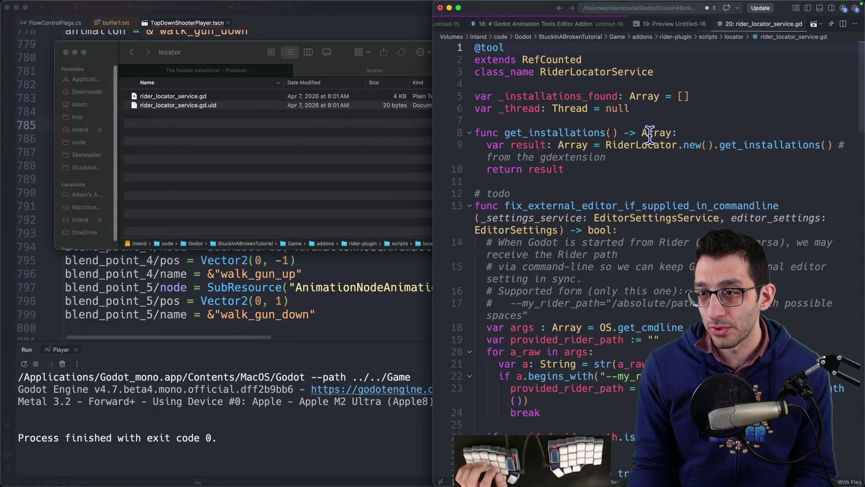
{"action": "left_click", "coordinate": [339, 312]}
{"action": "key", "text": "super+Tab"}
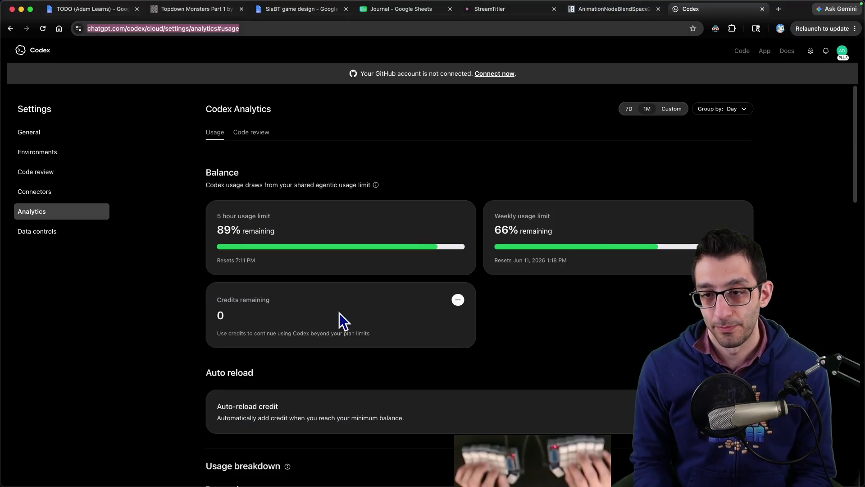
- Return to the plan preview and highlight the dock UI bullet, briefly checking the Godot editor
{"action": "key", "text": "super+Tab"}
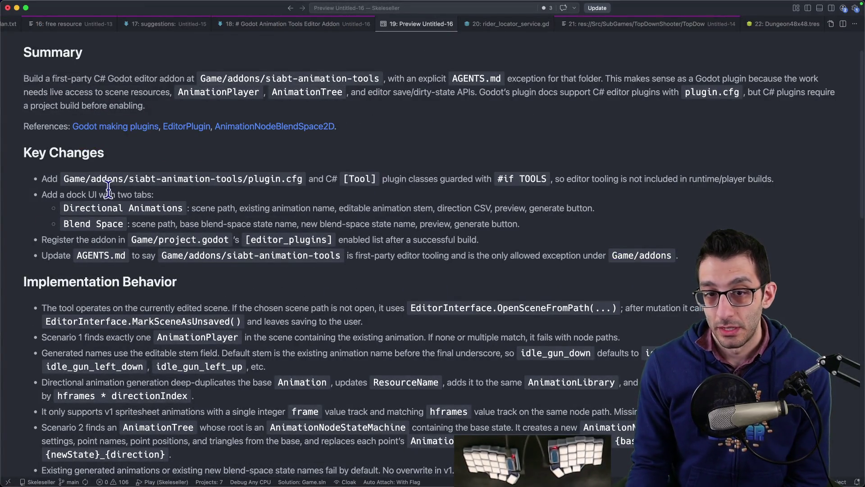
{"action": "left_click", "coordinate": [185, 205]}
{"action": "mouse_move", "coordinate": [127, 195]}
{"action": "left_mouse_down"}
{"action": "mouse_move", "coordinate": [41, 194]}
{"action": "mouse_move", "coordinate": [182, 207]}
{"action": "mouse_move", "coordinate": [41, 194]}
{"action": "left_mouse_up"}
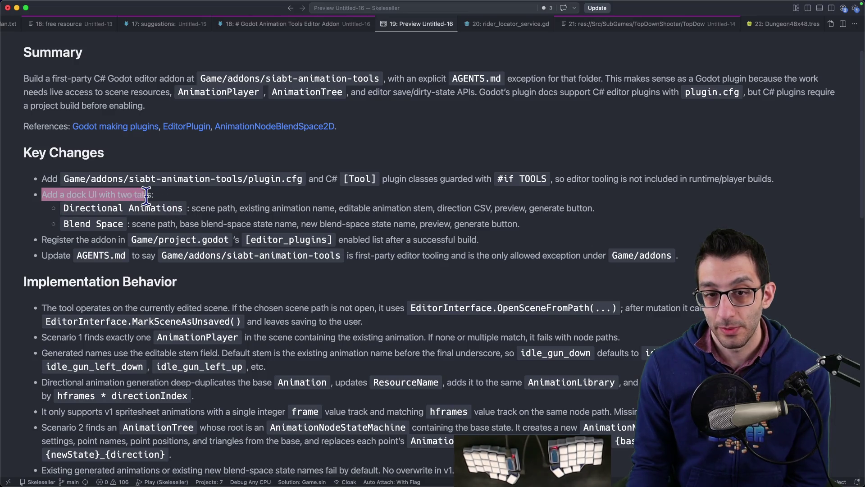
{"action": "left_click", "coordinate": [175, 197]}
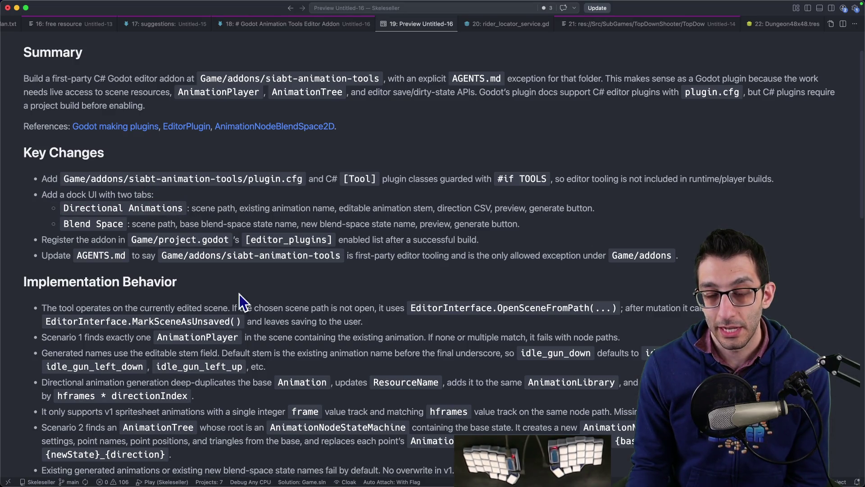
{"action": "mouse_move", "coordinate": [383, 485]}
{"action": "left_click", "coordinate": [479, 468]}
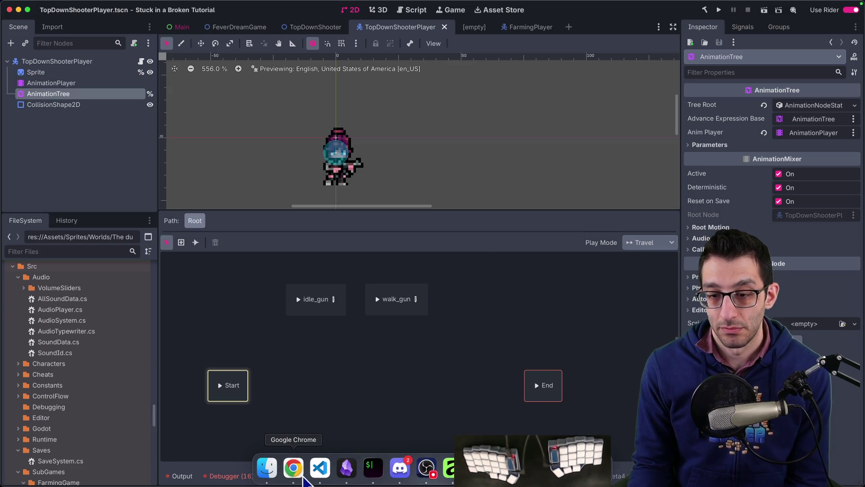
{"action": "left_click", "coordinate": [315, 471]}
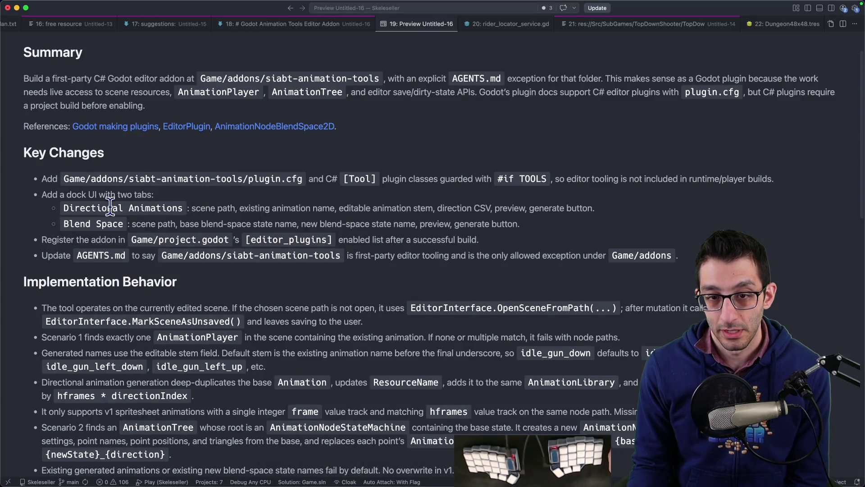
- Highlight the Directional Animations, Blend Space, addon registration and AGENTS.md bullets in turn
{"action": "left_click_drag", "start_coordinate": [75, 208], "coordinate": [599, 207]}
{"action": "left_click", "coordinate": [65, 223]}
{"action": "left_click_drag", "start_coordinate": [66, 224], "coordinate": [444, 224]}
{"action": "left_click", "coordinate": [189, 224]}
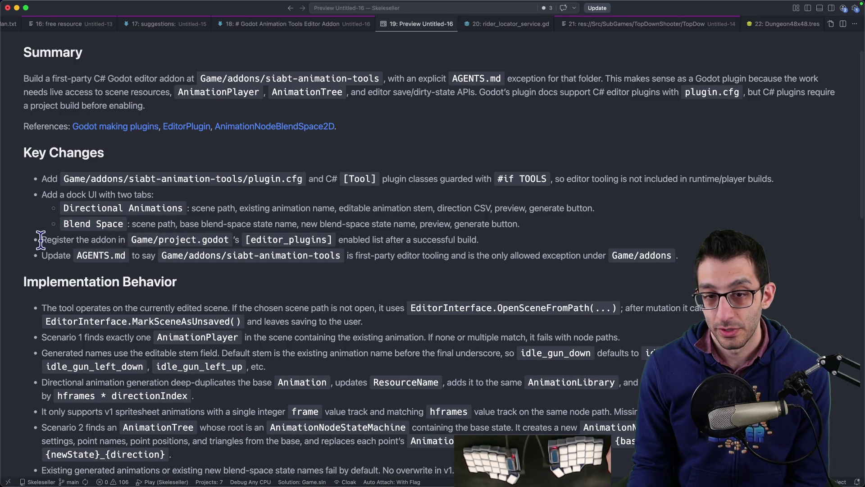
{"action": "left_click_drag", "start_coordinate": [41, 240], "coordinate": [479, 239]}
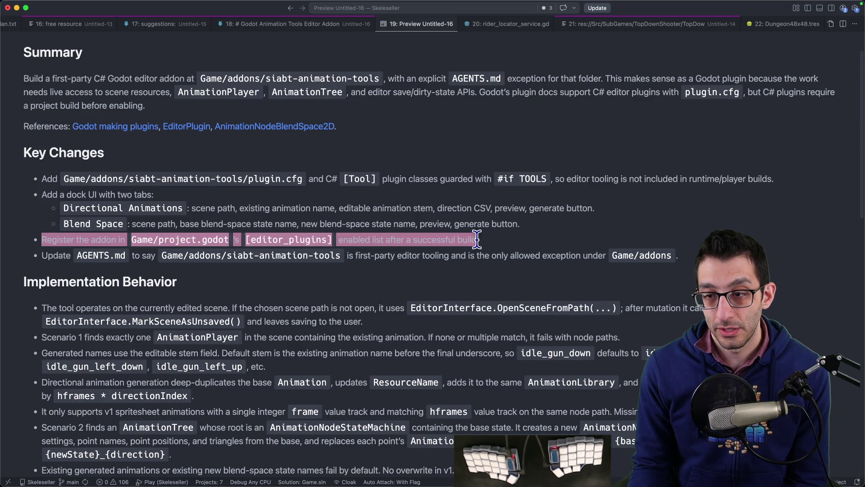
{"action": "left_click_drag", "start_coordinate": [40, 255], "coordinate": [672, 255]}
{"action": "scroll", "coordinate": [358, 218], "scroll_direction": "down", "scroll_amount": 3}
{"action": "scroll", "coordinate": [180, 189], "scroll_direction": "down", "scroll_amount": 3}
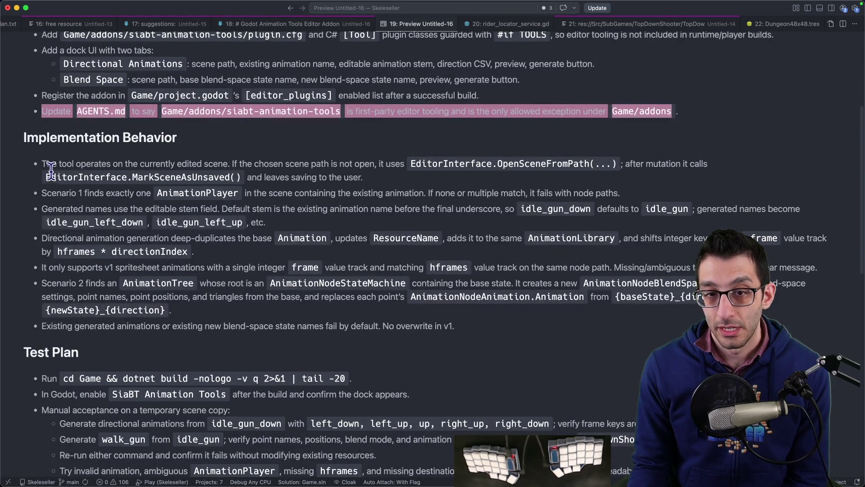
{"action": "mouse_move", "coordinate": [47, 163]}
{"action": "left_mouse_down"}
{"action": "mouse_move", "coordinate": [609, 162]}
{"action": "mouse_move", "coordinate": [196, 176]}
{"action": "mouse_move", "coordinate": [391, 187]}
{"action": "left_mouse_up"}
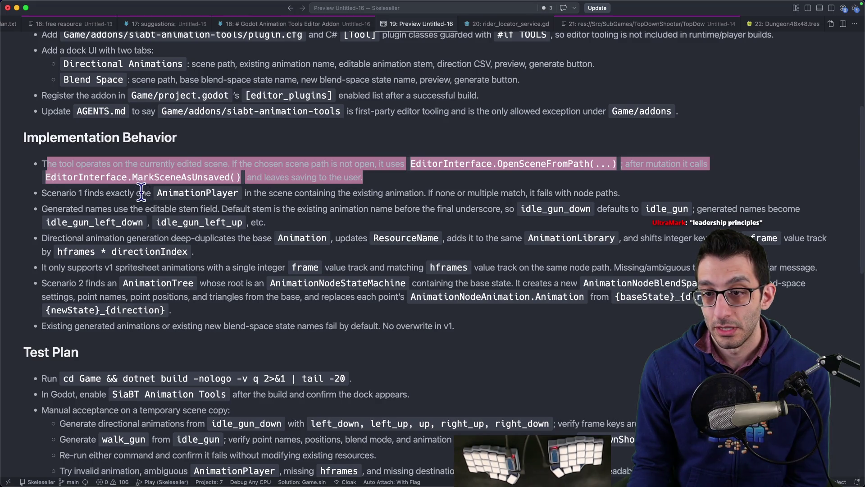
{"action": "mouse_move", "coordinate": [47, 193]}
{"action": "left_mouse_down"}
{"action": "mouse_move", "coordinate": [444, 193]}
{"action": "mouse_move", "coordinate": [345, 193]}
{"action": "left_mouse_up"}
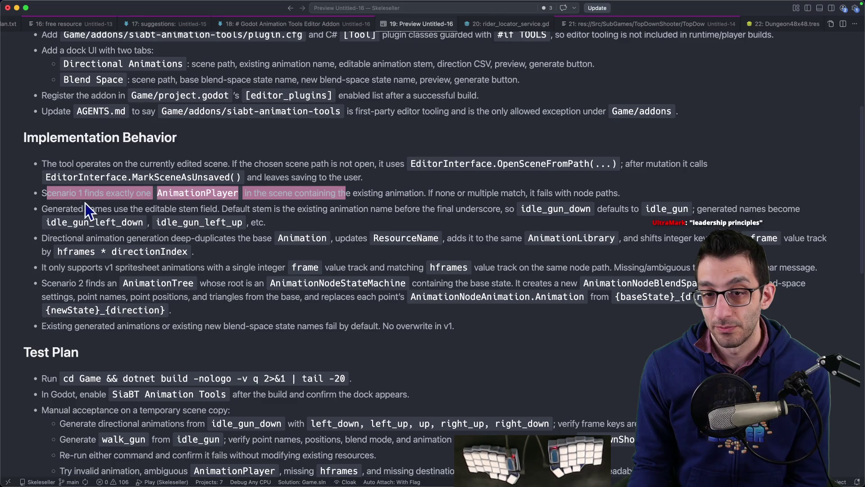
{"action": "mouse_move", "coordinate": [45, 193]}
{"action": "left_mouse_down"}
{"action": "mouse_move", "coordinate": [424, 193]}
{"action": "mouse_move", "coordinate": [375, 197]}
{"action": "left_mouse_up"}
{"action": "mouse_move", "coordinate": [43, 206]}
{"action": "left_mouse_down"}
{"action": "mouse_move", "coordinate": [322, 215]}
{"action": "mouse_move", "coordinate": [485, 209]}
{"action": "left_mouse_up"}
{"action": "left_click", "coordinate": [484, 208]}
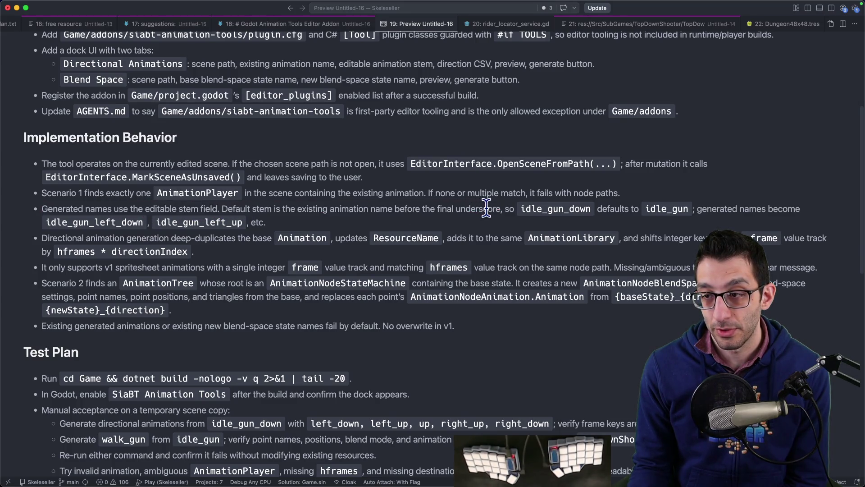
{"action": "scroll", "coordinate": [149, 197], "scroll_direction": "down", "scroll_amount": 3}
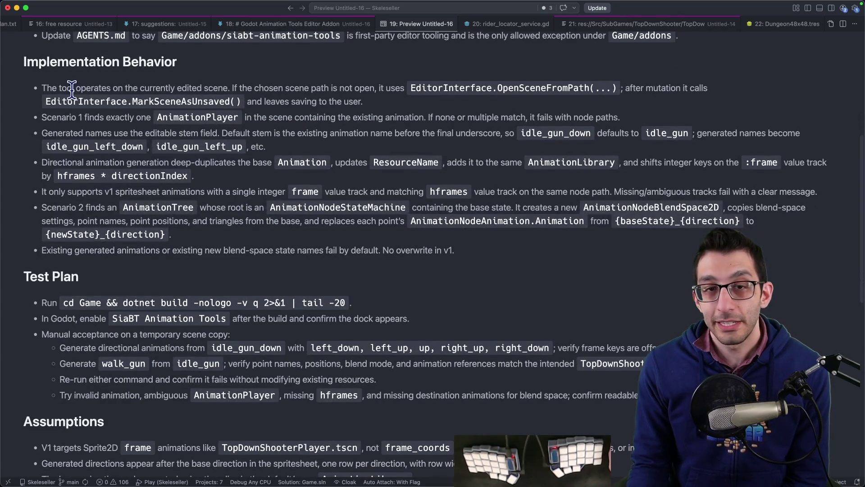
{"action": "left_click_drag", "start_coordinate": [243, 118], "coordinate": [288, 165]}
{"action": "left_click", "coordinate": [320, 145]}
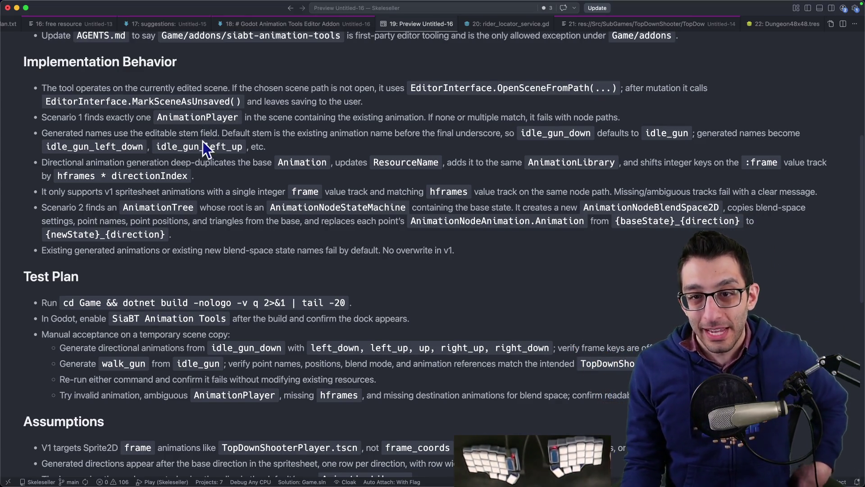
{"action": "left_click_drag", "start_coordinate": [155, 144], "coordinate": [247, 149]}
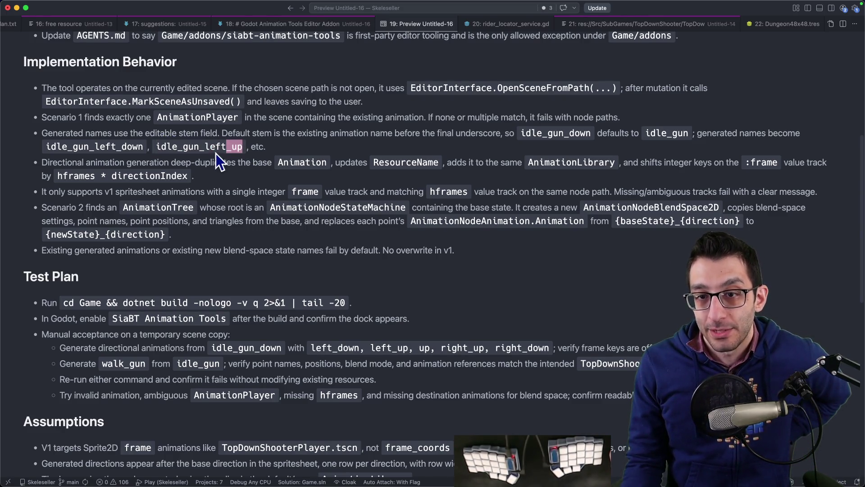
{"action": "left_click_drag", "start_coordinate": [156, 147], "coordinate": [268, 147]}
{"action": "left_click", "coordinate": [320, 147]}
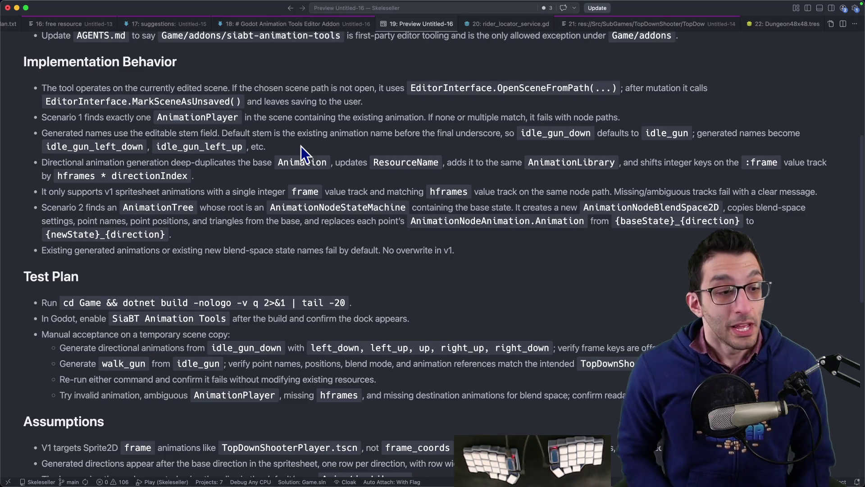
{"action": "key", "text": "super+n"}
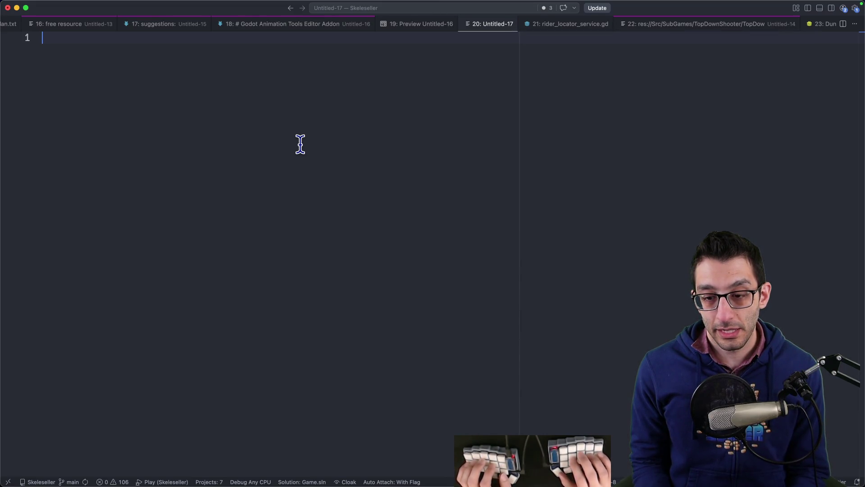
- Type the systemic-problem question, then 'mega company' with indented 'the break room runs out of coffee'
{"action": "type", "text": "Q:"}
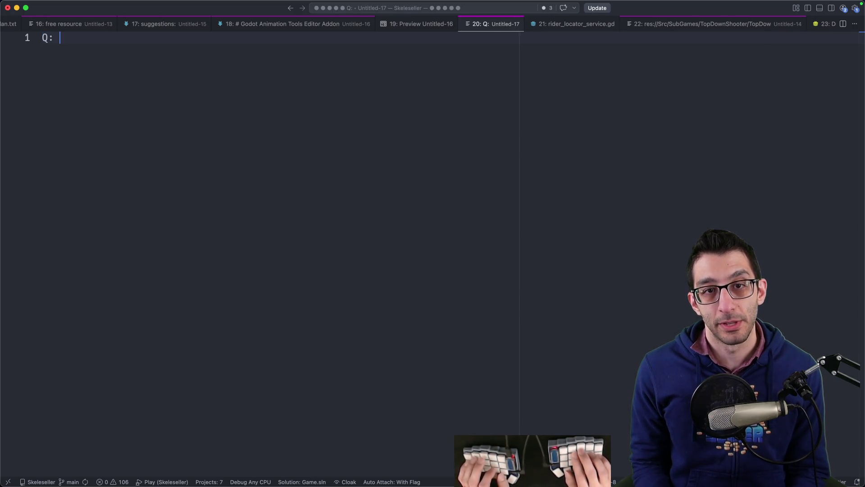
{"action": "type", "text": " is the problem you "}
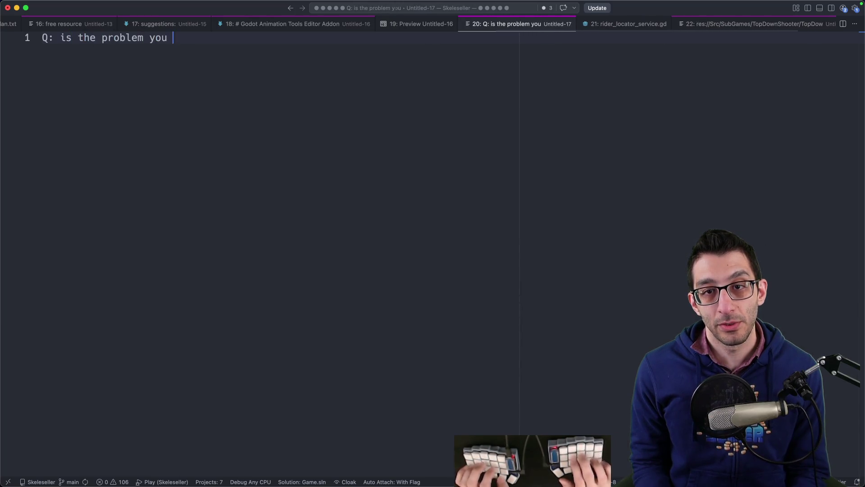
{"action": "type", "text": "encountered actually a systemic pr"}
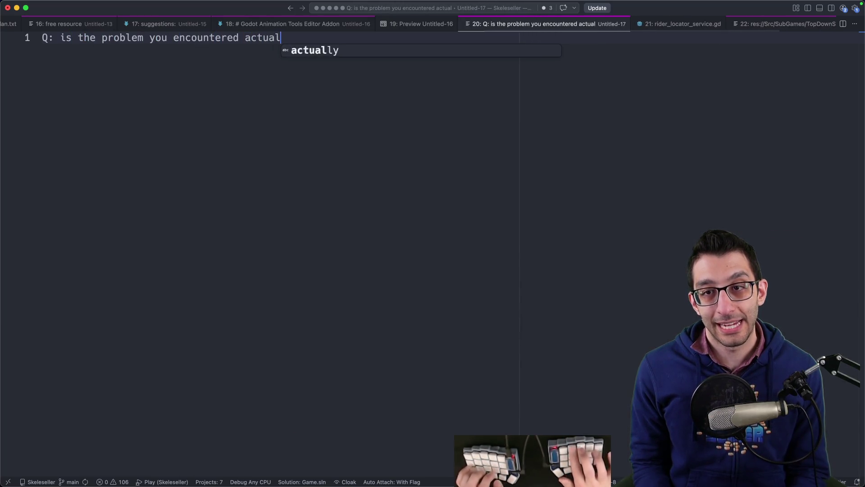
{"action": "type", "text": "oblem, and if so, w"}
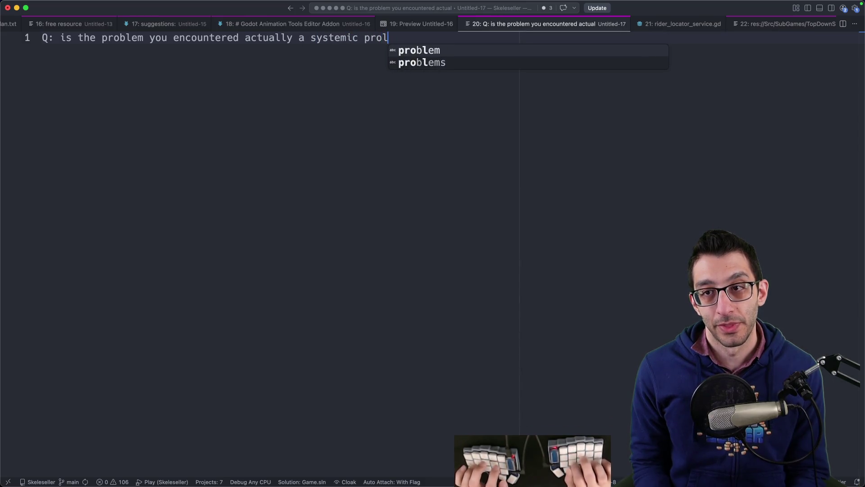
{"action": "type", "text": "hat did you do about it?"}
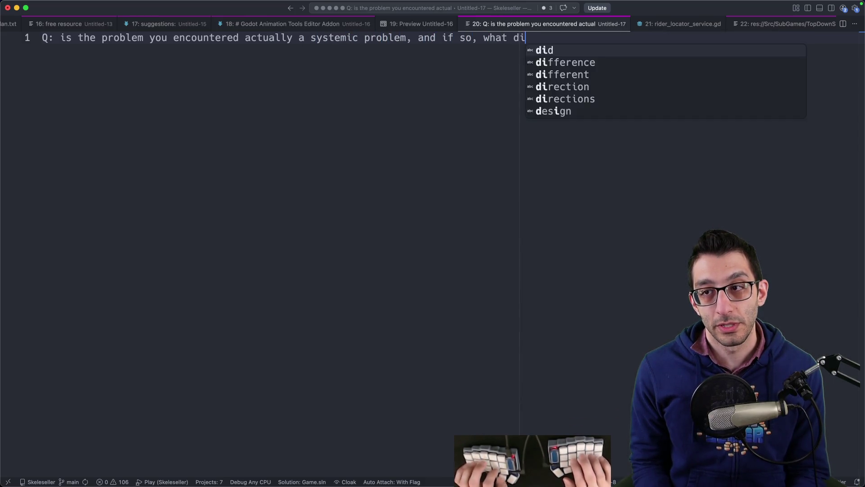
{"action": "key", "text": "Return"}
{"action": "key", "text": "Return"}
{"action": "key", "text": "Return"}
{"action": "key", "text": "Return"}
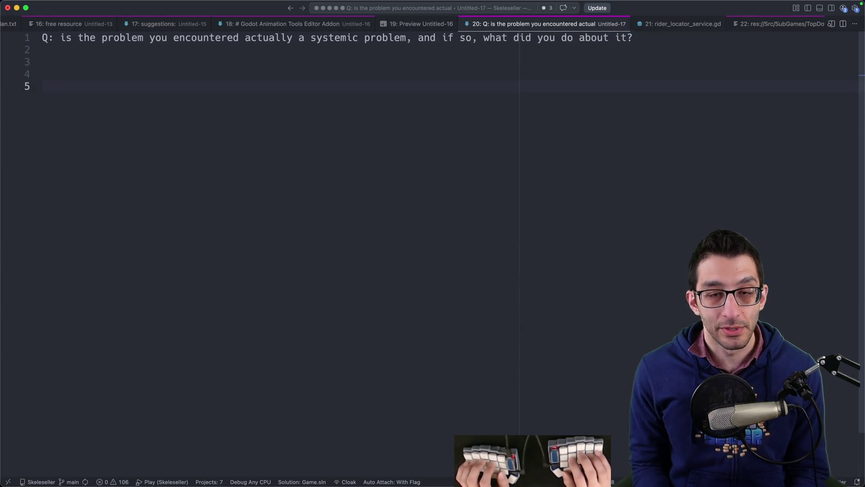
{"action": "type", "text": "mega company"}
{"action": "key", "text": "Return"}
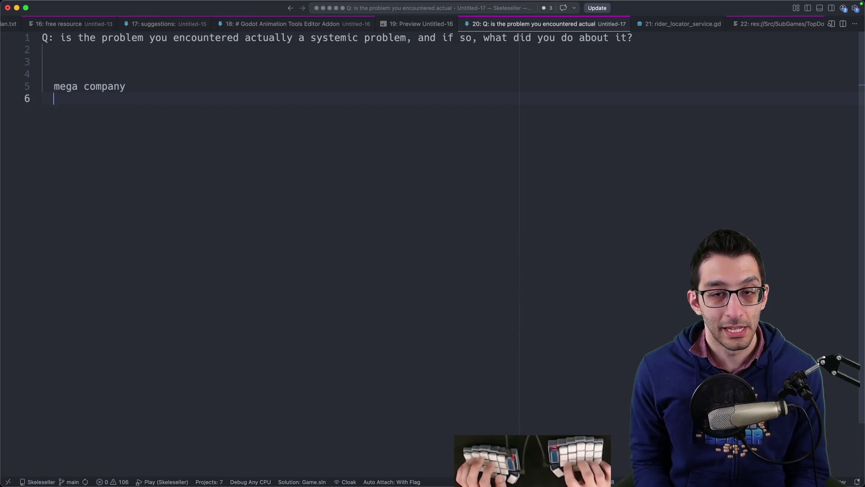
{"action": "key", "text": "Tab"}
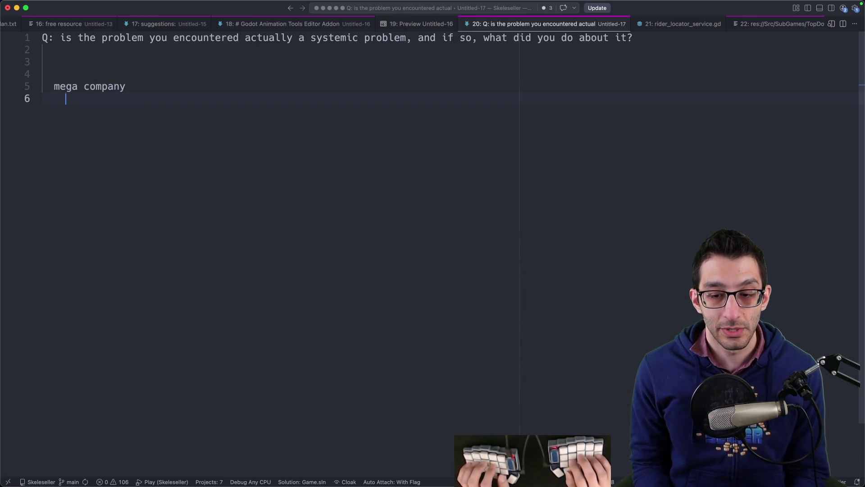
{"action": "type", "text": "the break room runs ouf "}
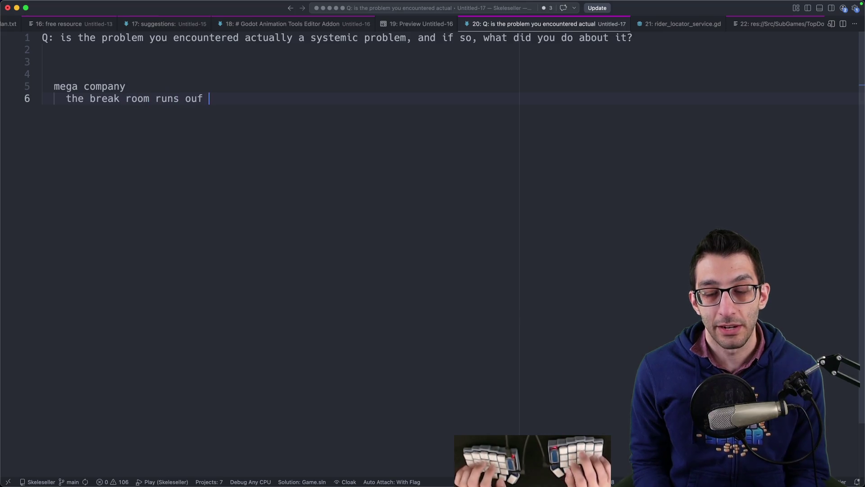
{"action": "key", "text": "BackSpace"}
{"action": "key", "text": "BackSpace"}
{"action": "type", "text": "t of coffee"}
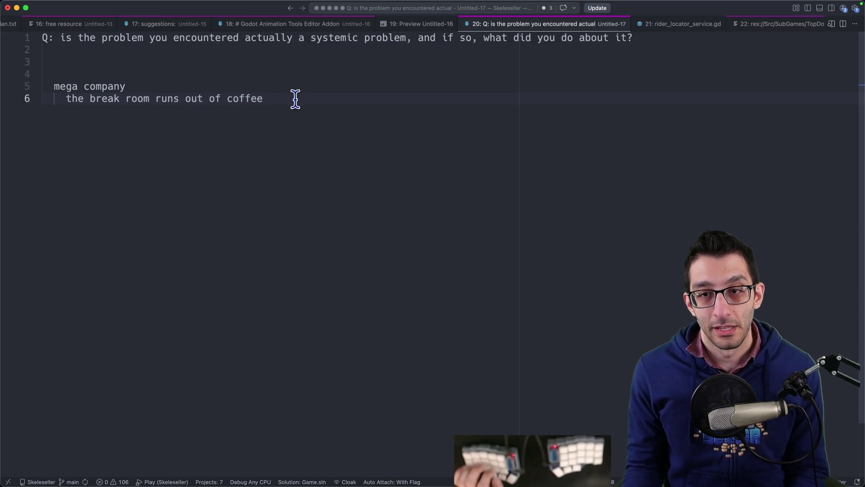
- Select the coffee example line, then add a new line below it
{"action": "key", "text": "super+shift+Left"}
{"action": "key", "text": "super+shift+Left"}
{"action": "key", "text": "shift+Up"}
{"action": "left_click_drag", "start_coordinate": [60, 99], "coordinate": [335, 112]}
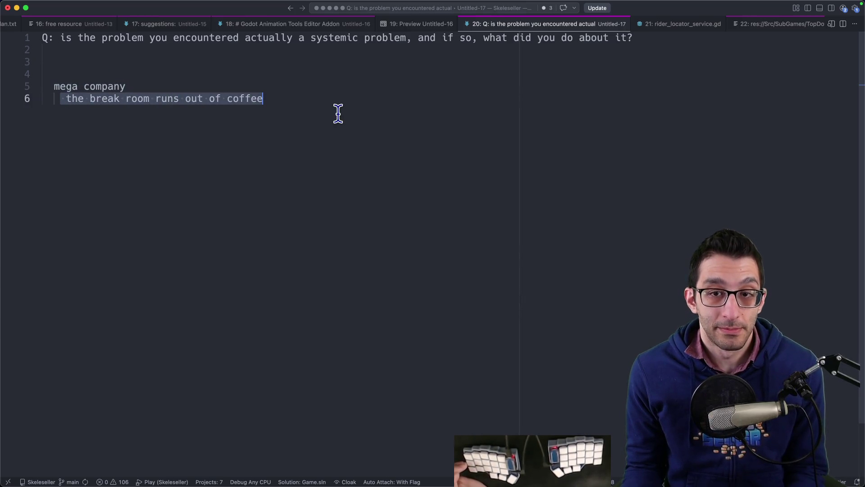
{"action": "left_click", "coordinate": [284, 97]}
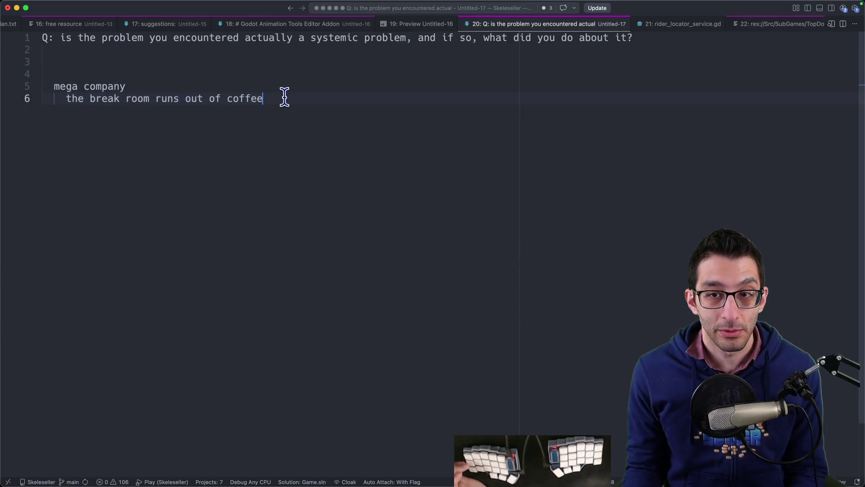
{"action": "key", "text": "super+shift+Left"}
{"action": "key", "text": "super+shift+Left"}
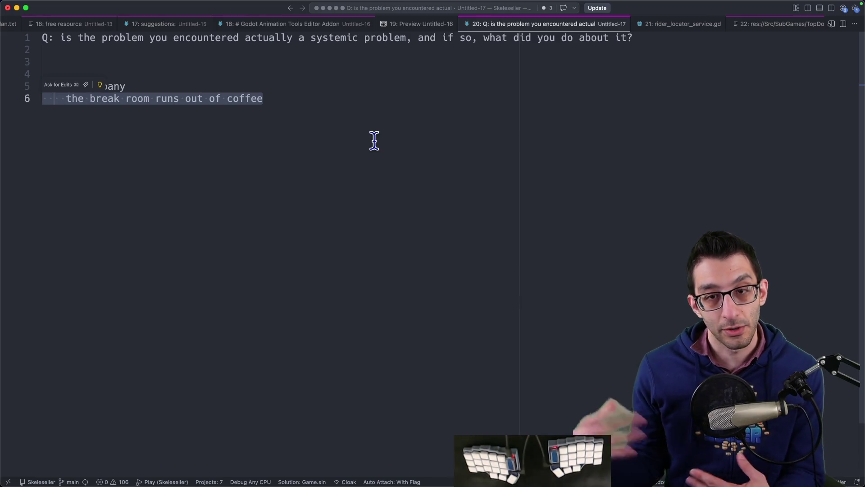
{"action": "left_click", "coordinate": [374, 141]}
{"action": "key", "text": "Return"}
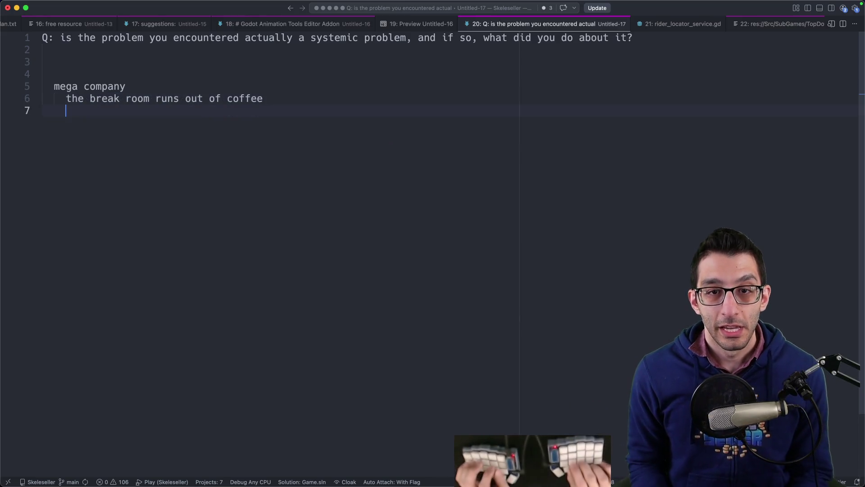
- Add the quoted example: the other team didn't use the code because they couldn't find documentation
{"action": "key", "text": "Return"}
{"action": "key", "text": "shift+Tab"}
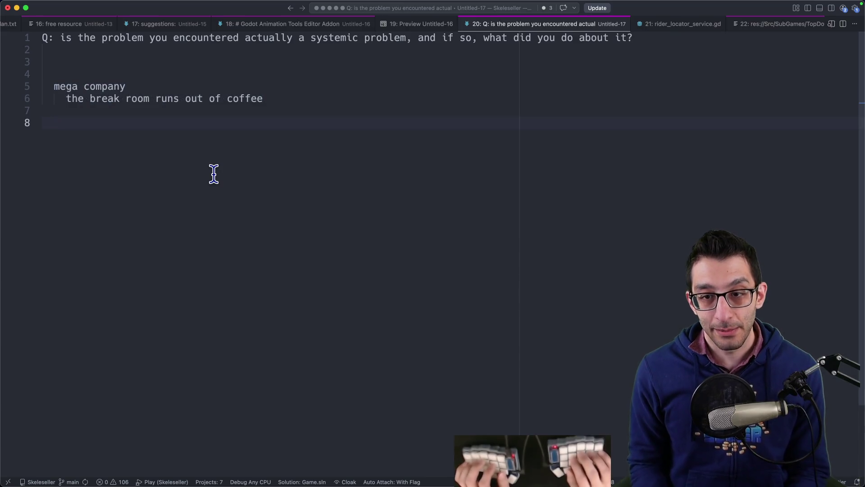
{"action": "key", "text": "Return"}
{"action": "type", "text": "\"w"}
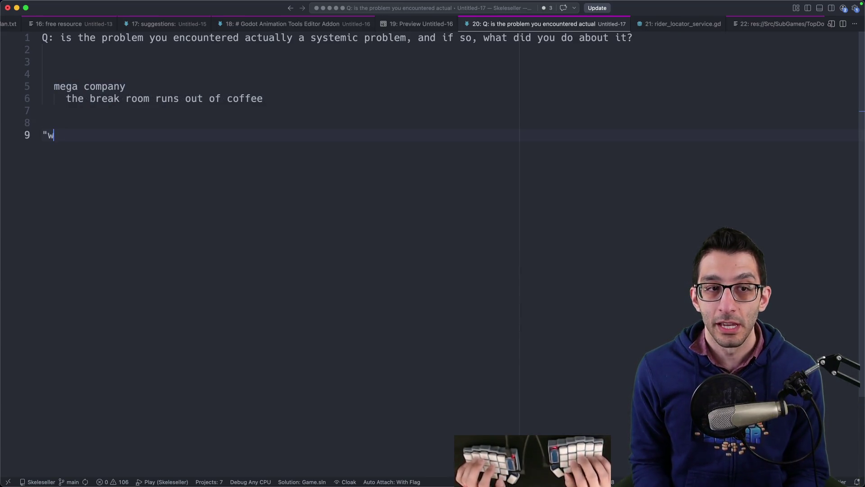
{"action": "type", "text": "e made code but this"}
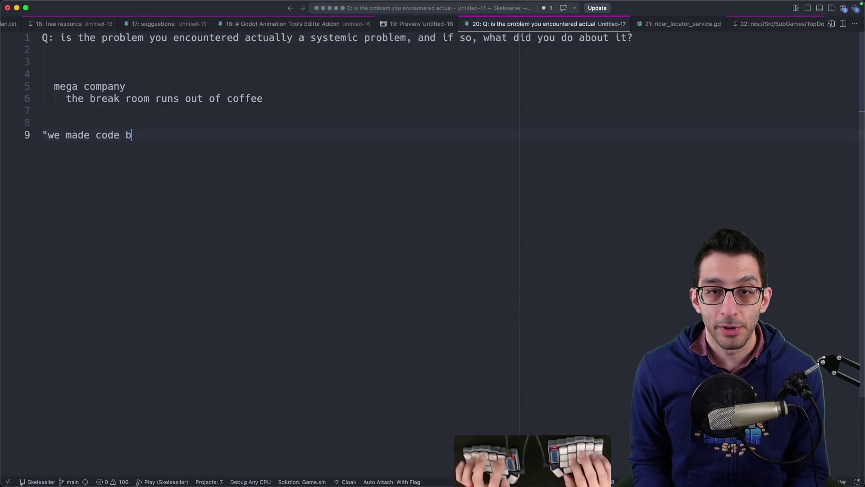
{"action": "key", "text": "BackSpace"}
{"action": "type", "text": ","}
{"action": "key", "text": "End"}
{"action": "type", "text": "o"}
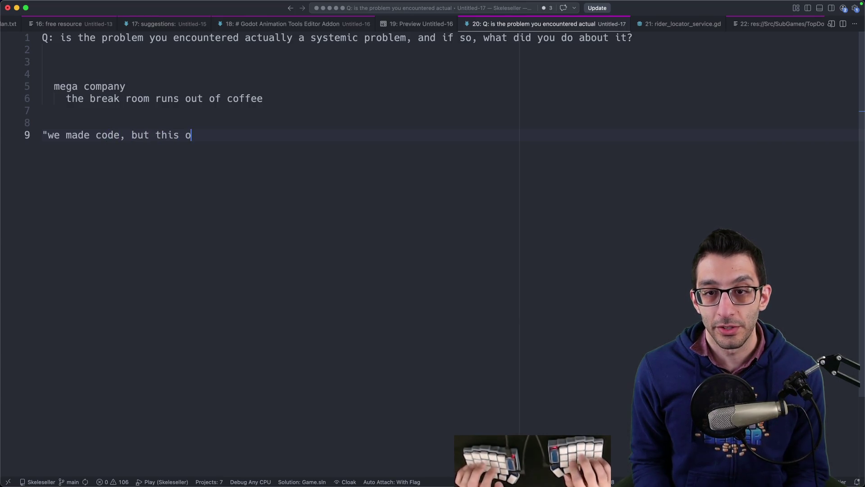
{"action": "type", "text": "he"}
{"action": "key", "text": "BackSpace"}
{"action": "type", "text": "ther team didn't use it b"}
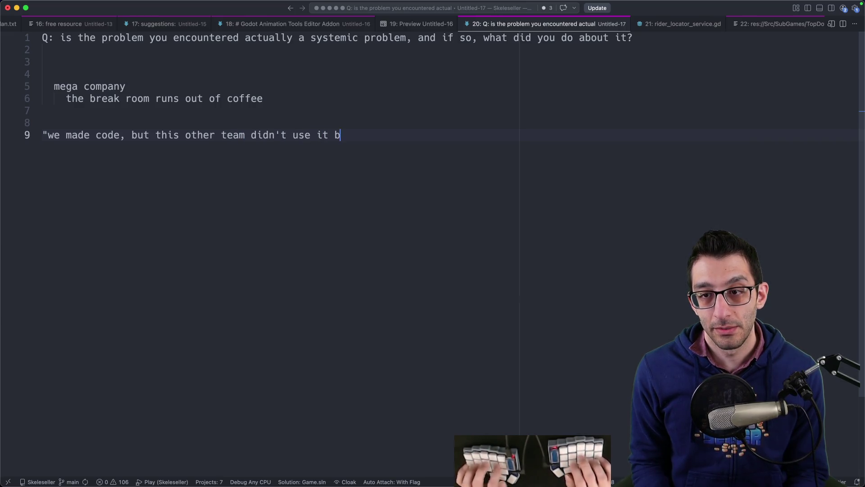
{"action": "type", "text": "ecause they couldn"}
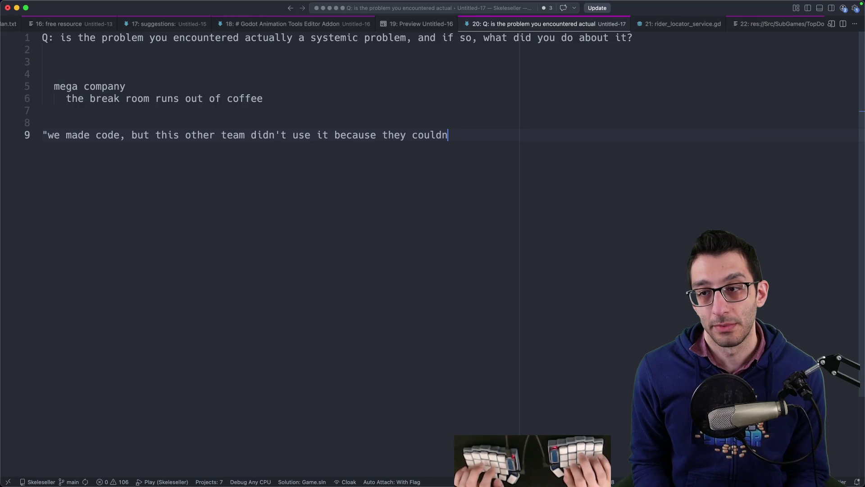
{"action": "type", "text": "'t find documentation\""}
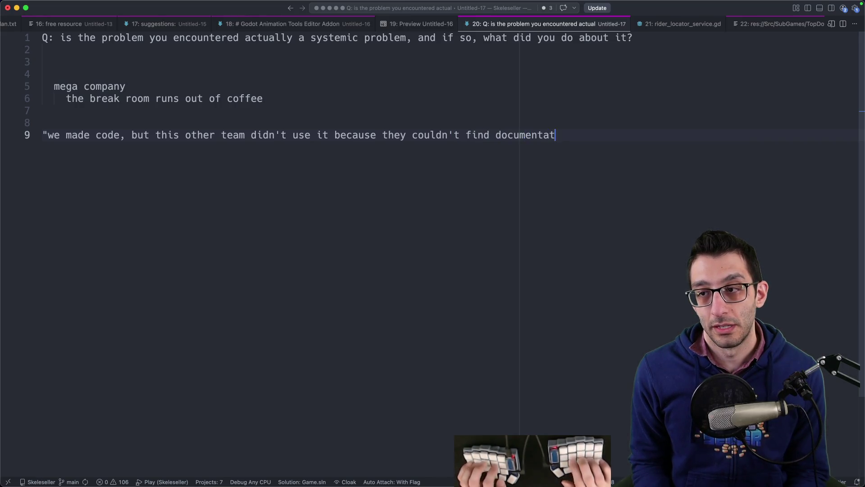
- Select and review the note text, glance at the Codex usage analytics, then return to the note
{"action": "left_click_drag", "start_coordinate": [45, 135], "coordinate": [691, 139]}
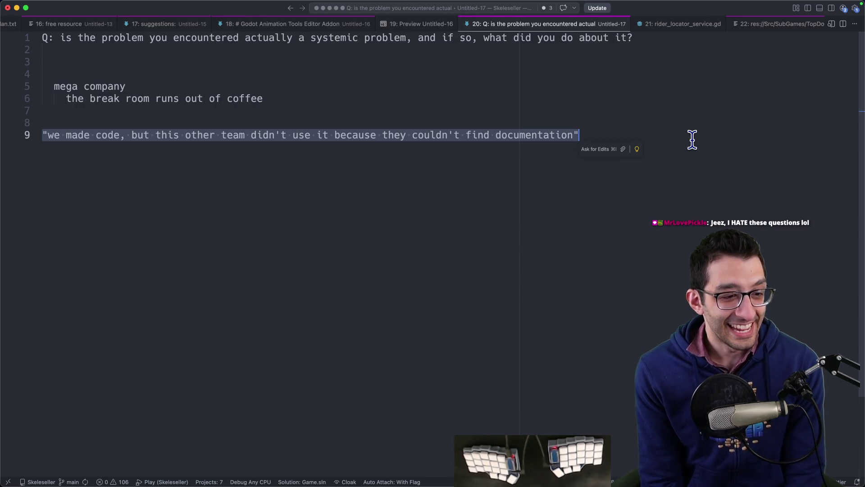
{"action": "left_click", "coordinate": [676, 140]}
{"action": "key", "text": "super+a"}
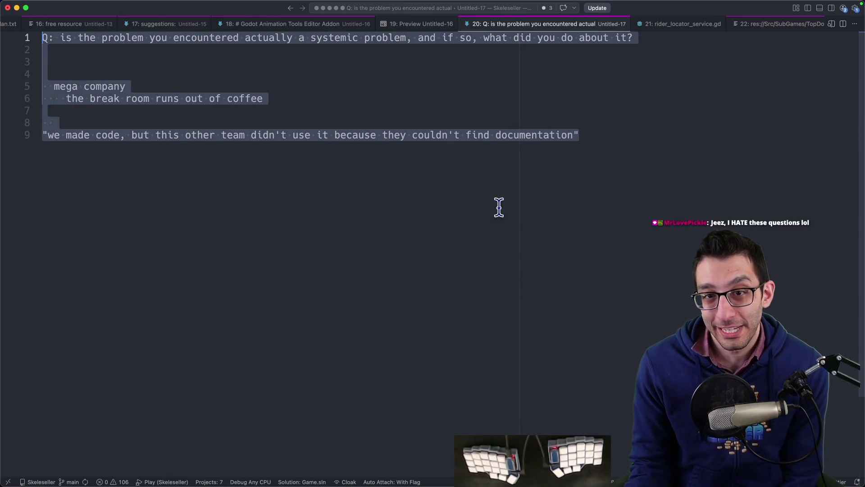
{"action": "left_click", "coordinate": [499, 207]}
{"action": "left_click", "coordinate": [294, 467]}
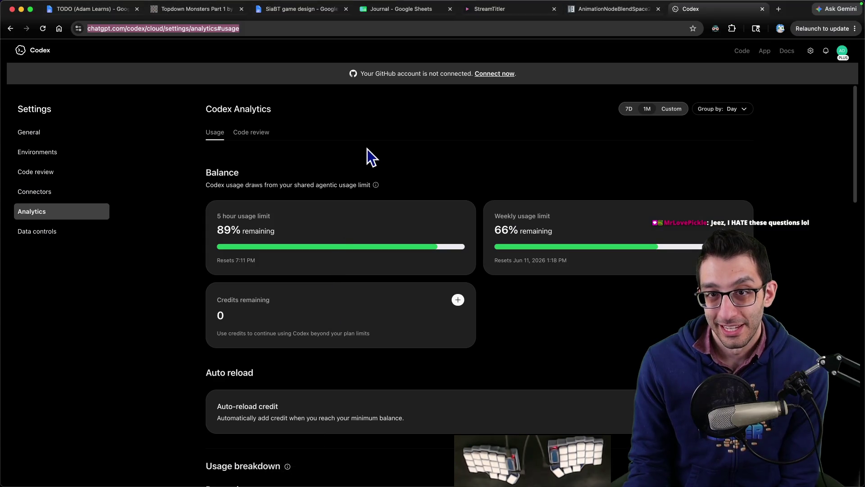
{"action": "mouse_move", "coordinate": [371, 478]}
{"action": "left_click", "coordinate": [320, 468]}
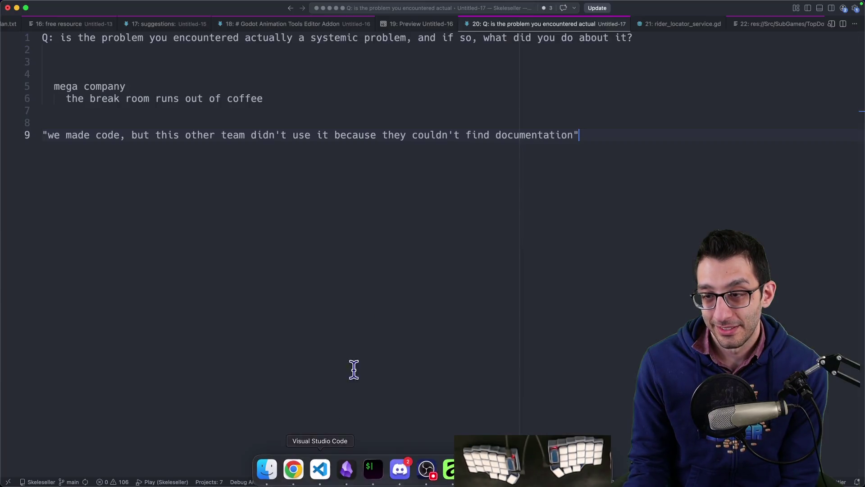
- Switch to the Untitled-16 Markdown Preview and scroll to its Test Plan and Assumptions
{"action": "key", "text": "super+alt+Left"}
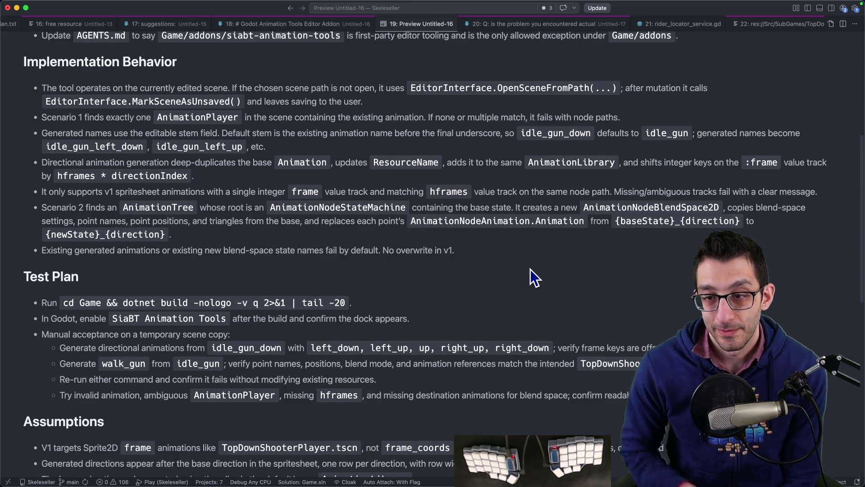
{"action": "scroll", "coordinate": [527, 271], "scroll_direction": "down", "scroll_amount": 3}
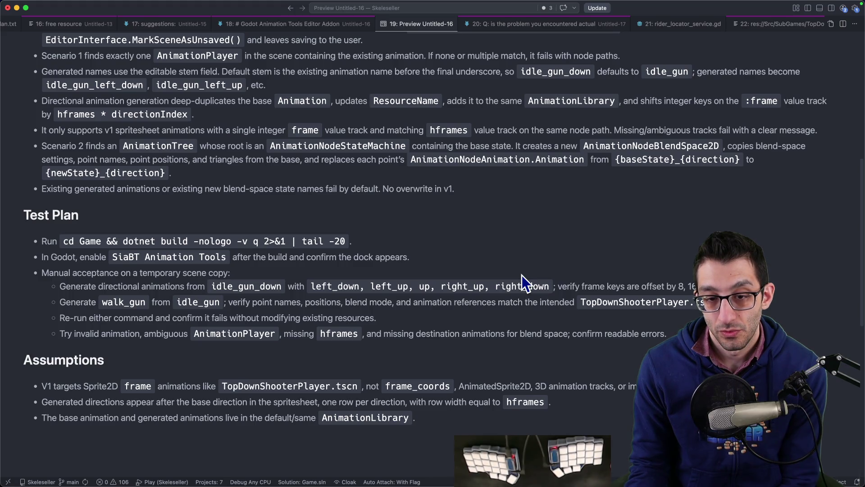
{"action": "left_click_drag", "start_coordinate": [41, 386], "coordinate": [460, 380]}
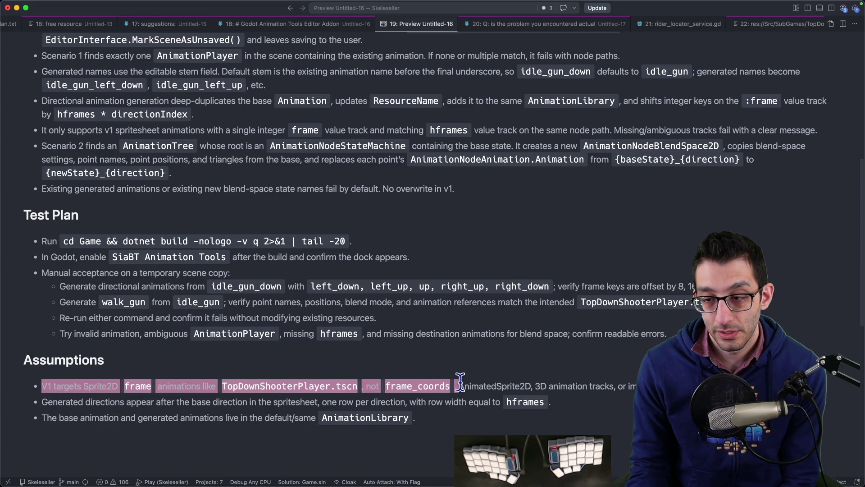
{"action": "double_click", "coordinate": [431, 386]}
{"action": "mouse_move", "coordinate": [420, 484]}
{"action": "left_click", "coordinate": [478, 468]}
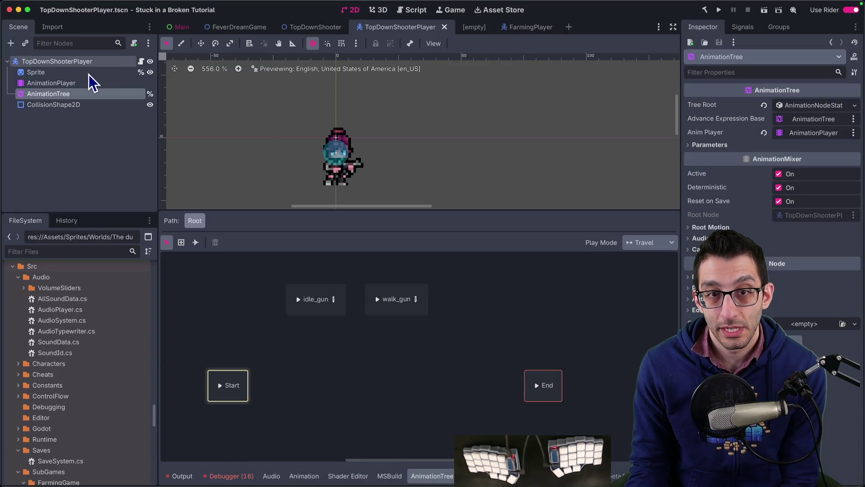
{"action": "left_click", "coordinate": [87, 75]}
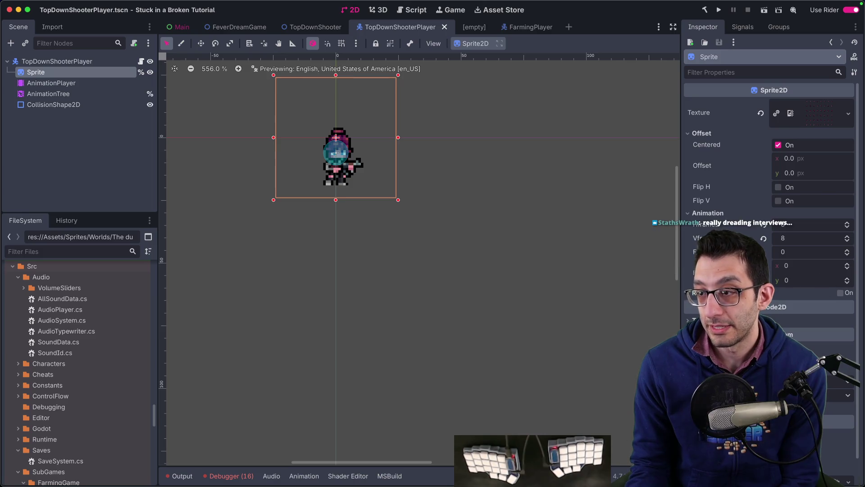
{"action": "mouse_move", "coordinate": [320, 484]}
{"action": "left_click", "coordinate": [320, 469]}
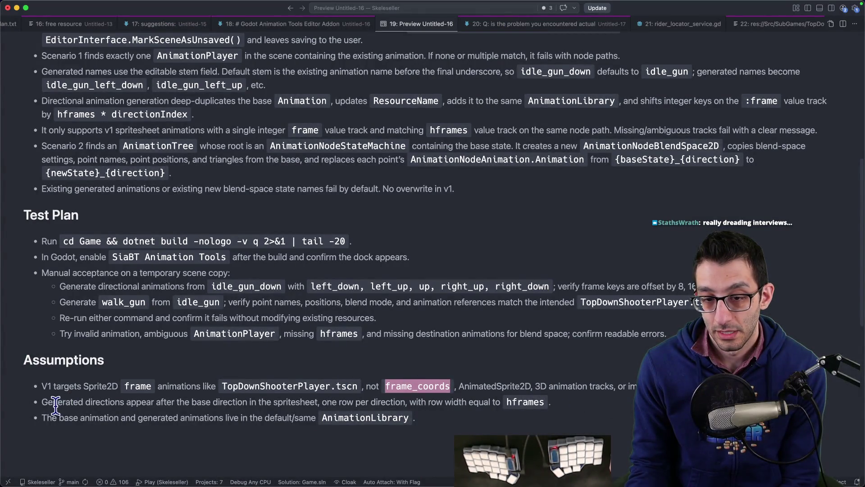
{"action": "left_click_drag", "start_coordinate": [53, 402], "coordinate": [526, 403]}
{"action": "left_click", "coordinate": [48, 423]}
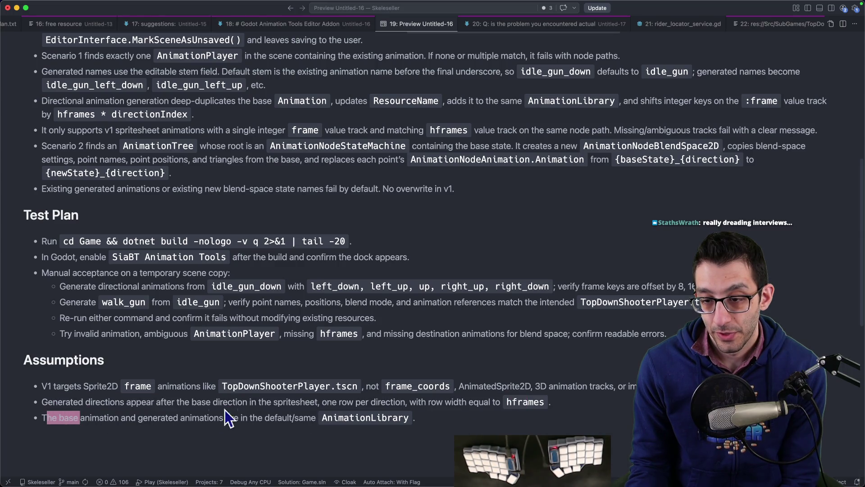
{"action": "left_click_drag", "start_coordinate": [289, 402], "coordinate": [416, 403]}
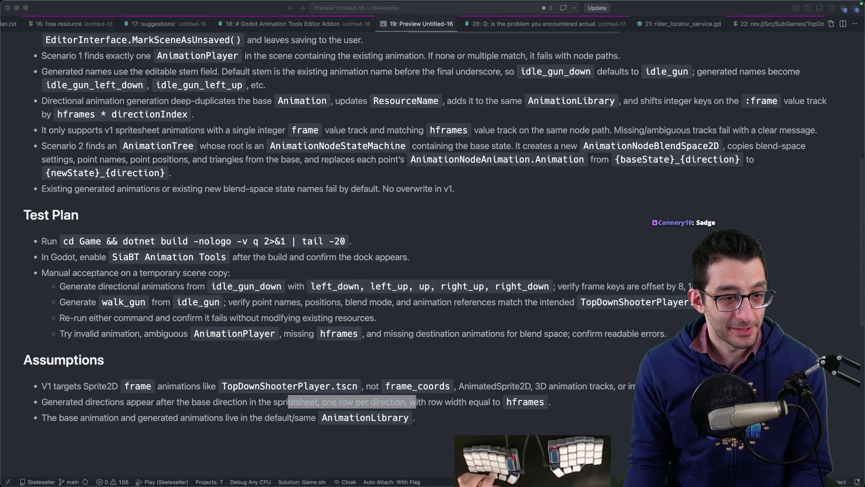
{"action": "left_click", "coordinate": [436, 286]}
{"action": "scroll", "coordinate": [473, 264], "scroll_direction": "up", "scroll_amount": 10}
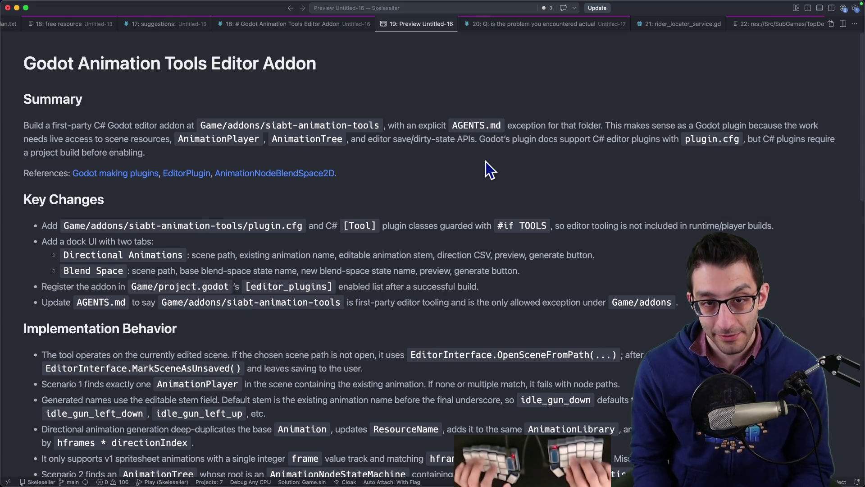
- Start a new note with the line 'preparation'
{"action": "key", "text": "super+n"}
{"action": "type", "text": "preparation"}
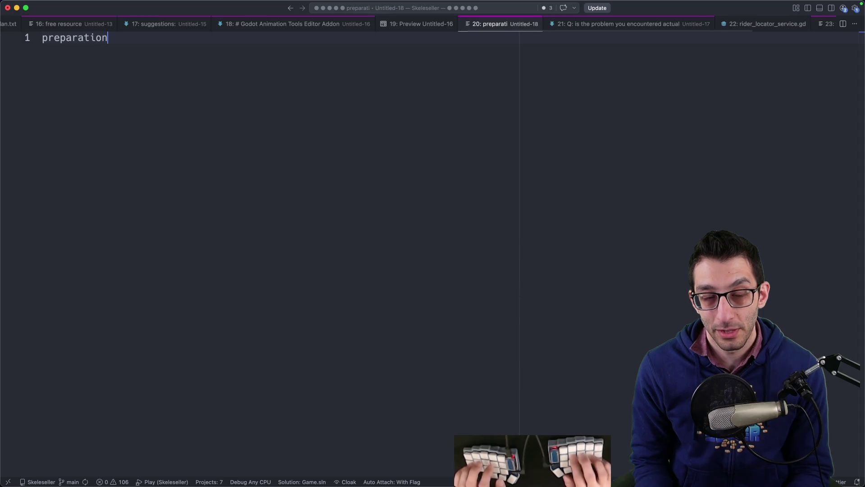
{"action": "key", "text": "Return"}
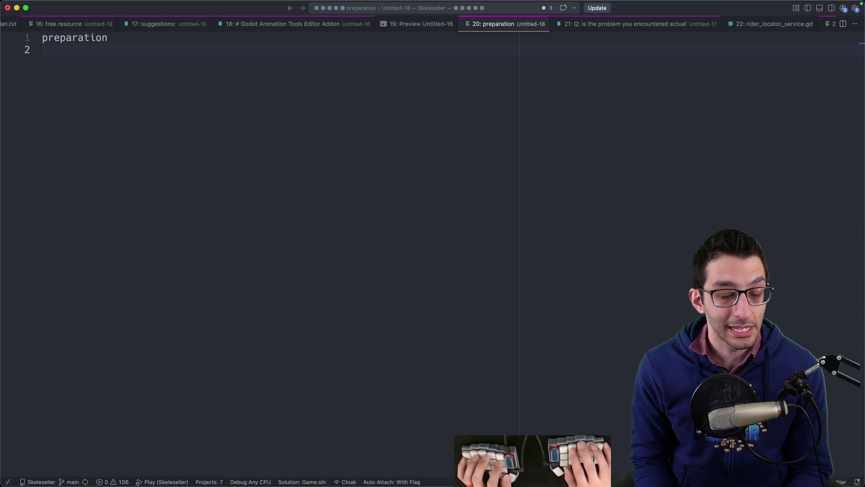
- Glance at the player scene in Rider, then switch to the Codex chat showing the addon plan
{"action": "key", "text": "super+Tab"}
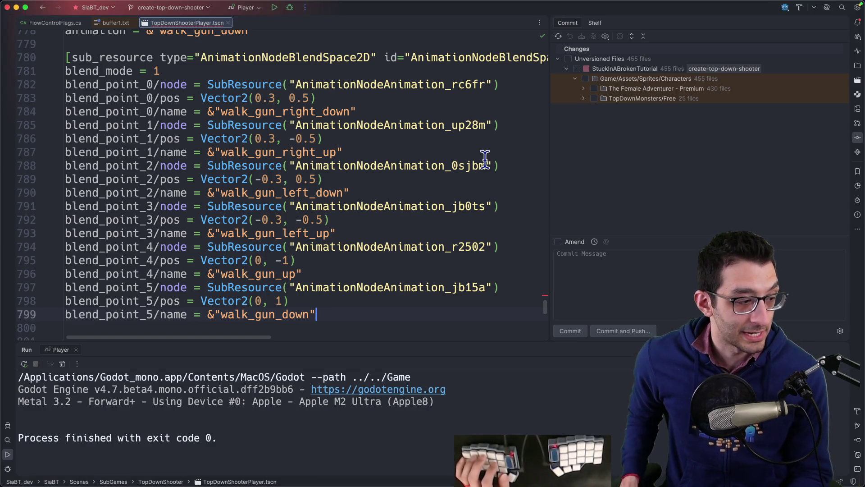
{"action": "mouse_move", "coordinate": [315, 485]}
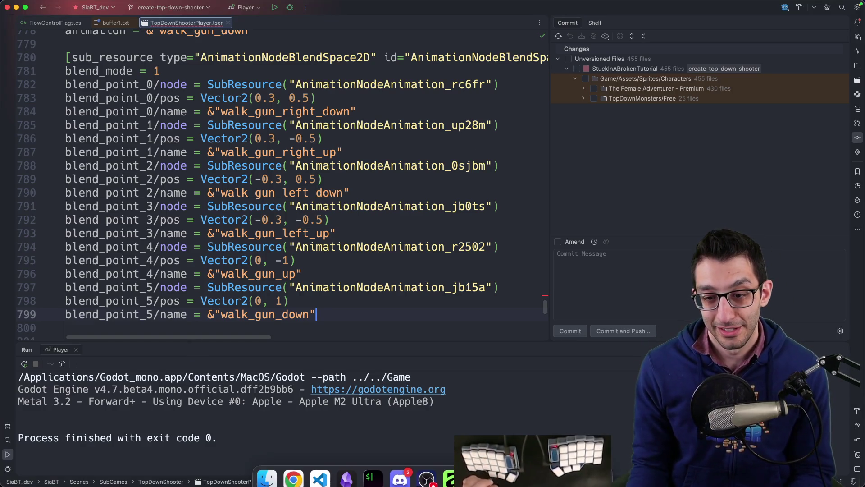
{"action": "left_click", "coordinate": [319, 468]}
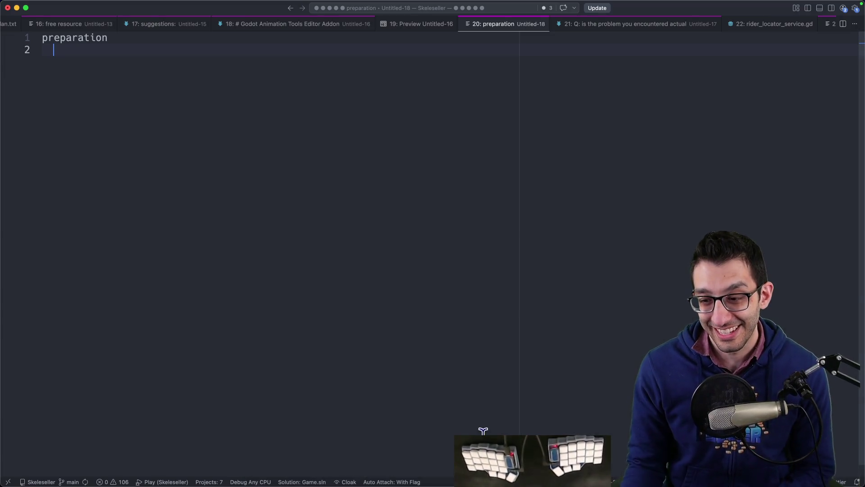
{"action": "key", "text": "super+Tab"}
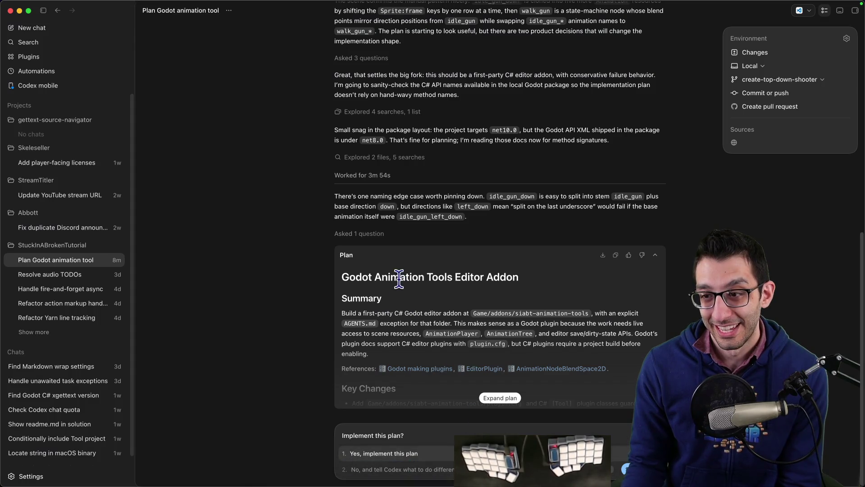
- Return to VS Code and show the Preview Untitled-16 tab with the addon plan
{"action": "left_click", "coordinate": [320, 481]}
{"action": "key", "text": "ctrl+Tab"}
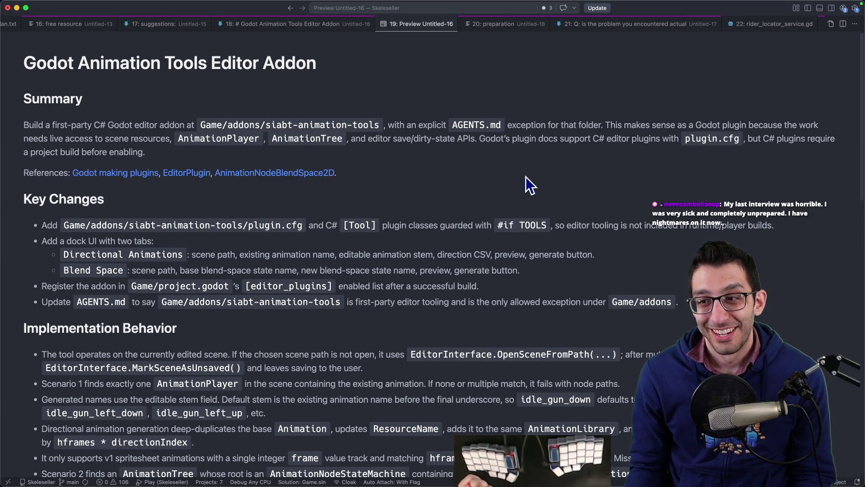
- Review the plan preview, selecting the Game/addons/siabt-animation-tools path before switching to Codex
{"action": "scroll", "coordinate": [398, 318], "scroll_direction": "down", "scroll_amount": 10}
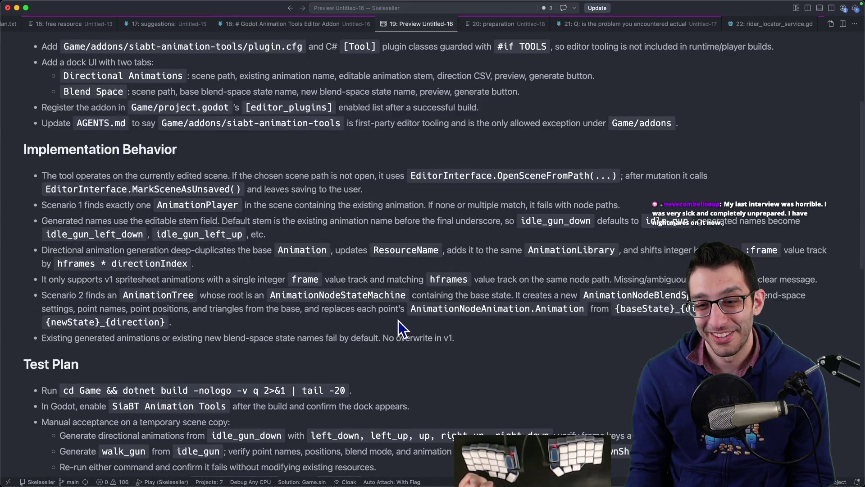
{"action": "key", "text": "Home"}
{"action": "mouse_move", "coordinate": [451, 471]}
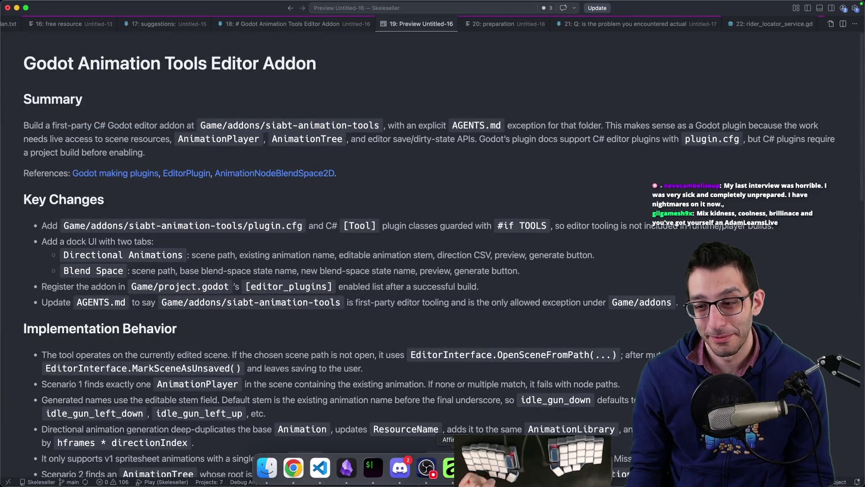
{"action": "key", "text": "super+Tab"}
{"action": "key", "text": "super+Tab"}
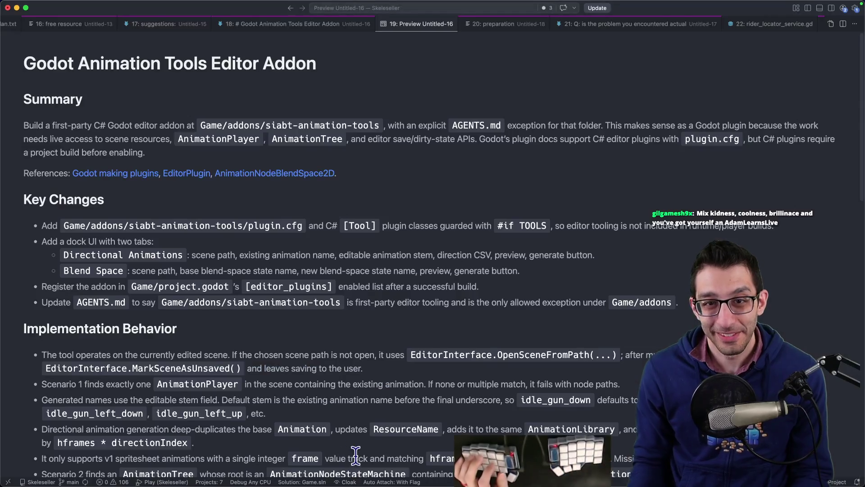
{"action": "left_click_drag", "start_coordinate": [201, 125], "coordinate": [379, 125]}
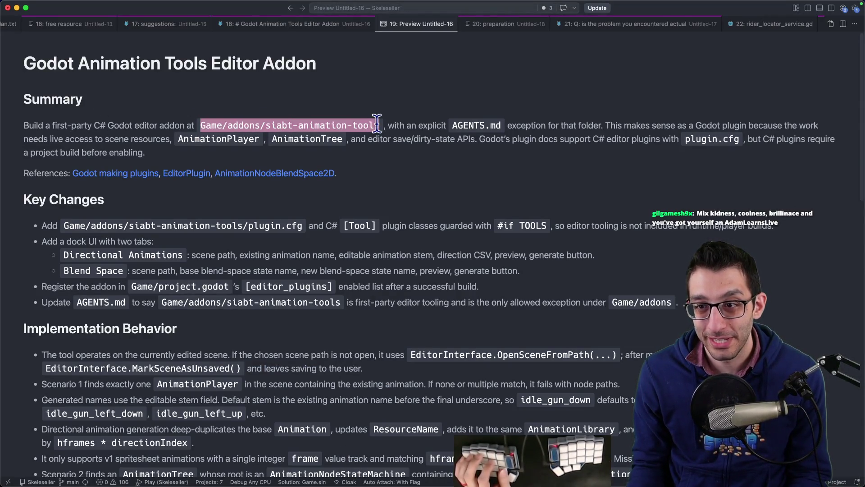
{"action": "double_click", "coordinate": [291, 124]}
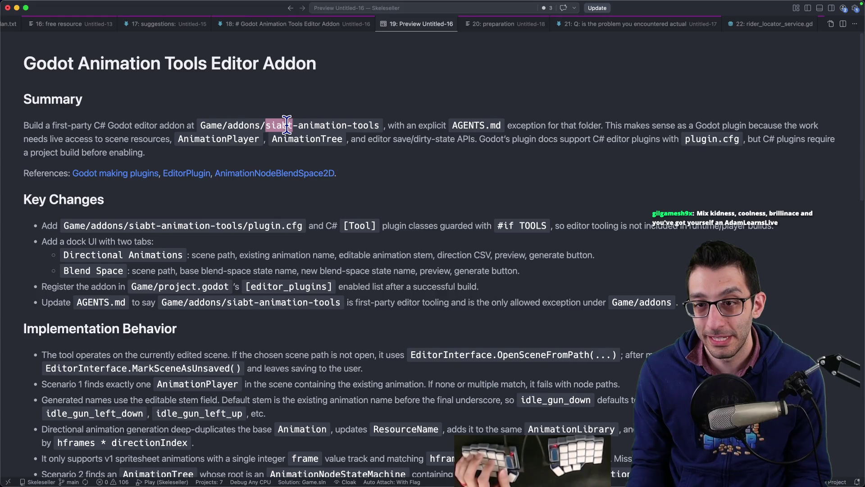
{"action": "key", "text": "super+Tab"}
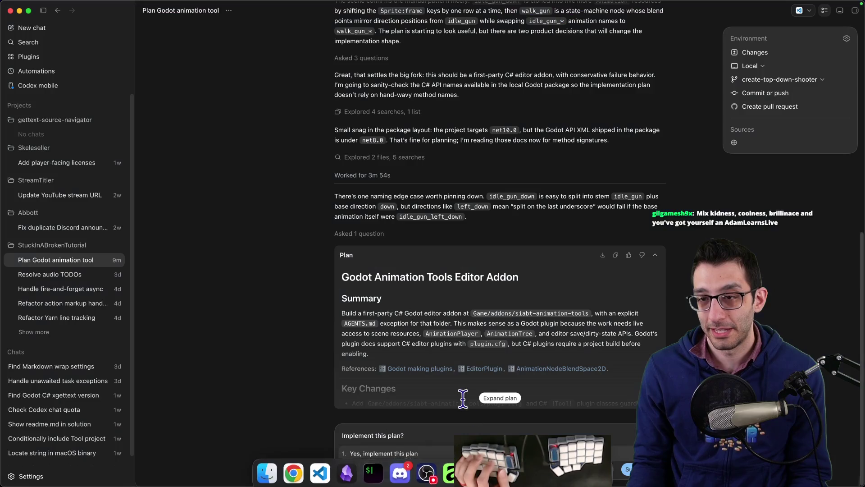
- Choose 'Yes, implement this plan', then begin a new note with 'worst as an interviewer'
{"action": "left_click", "coordinate": [369, 454]}
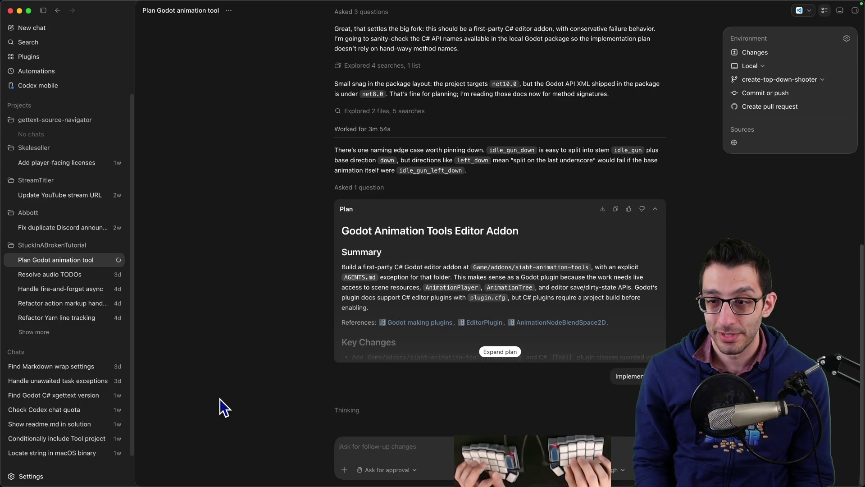
{"action": "key", "text": "super+Tab"}
{"action": "type", "text": "wors"}
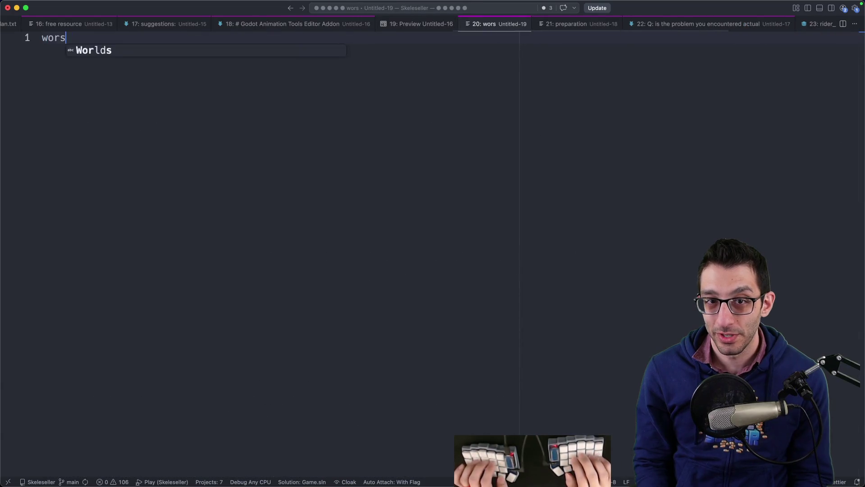
{"action": "type", "text": "t as an inter"}
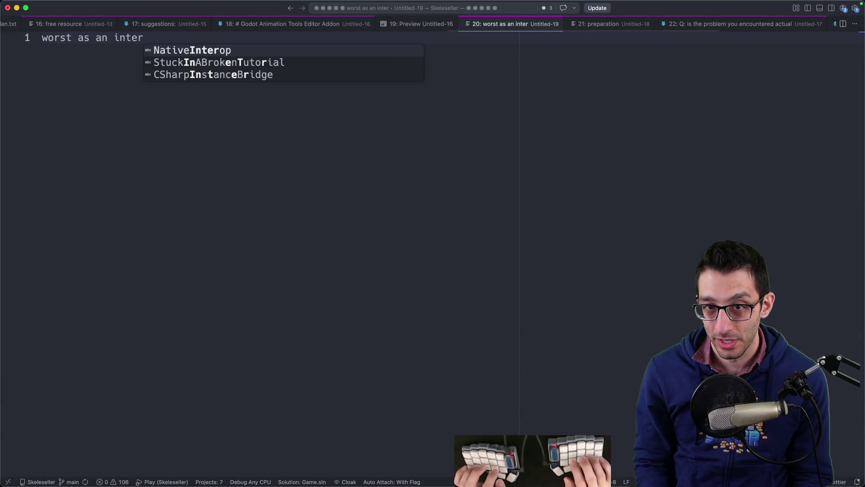
{"action": "type", "text": "viewer"}
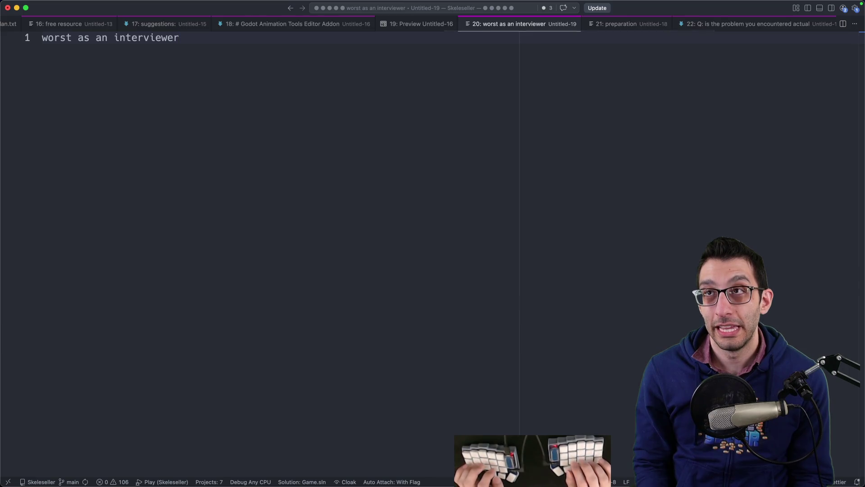
- Add the quote "why did you just write that line of code" with indented answer "they'd stare blankly"
{"action": "key", "text": "Return"}
{"action": "key", "text": "Return"}
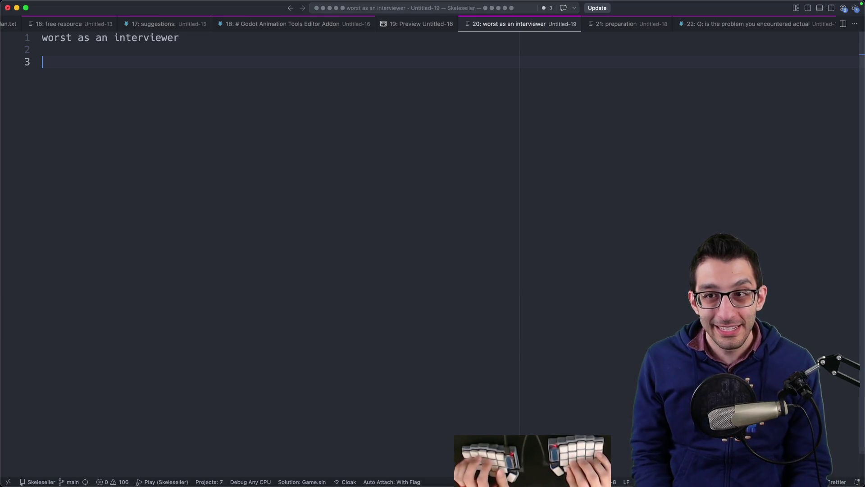
{"action": "key", "text": "Return"}
{"action": "key", "text": "Return"}
{"action": "key", "text": "Return"}
{"action": "type", "text": "\"why did you just w"}
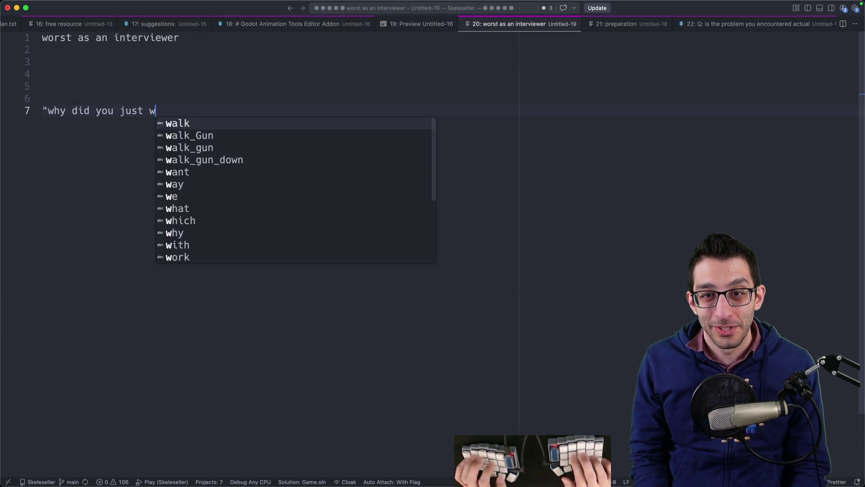
{"action": "type", "text": "rite that line of code\""}
{"action": "key", "text": "Return"}
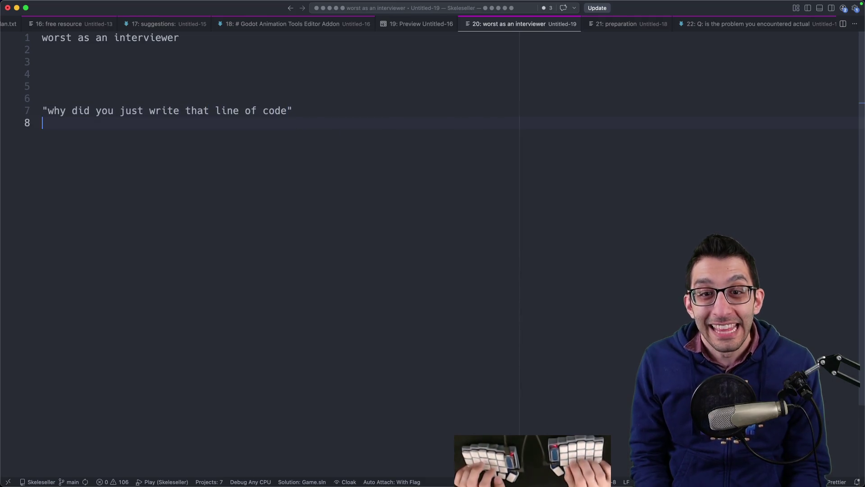
{"action": "type", "text": "they'd stare blankly"}
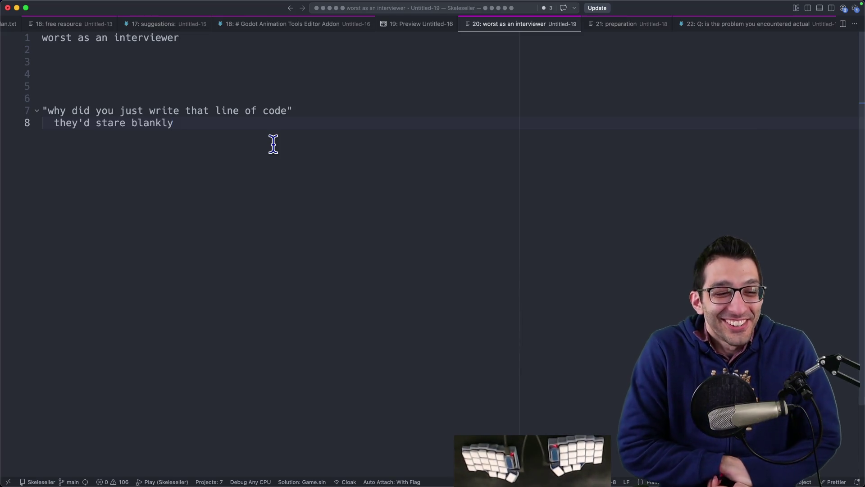
- Select and deselect the quoted question line, then bring up the Codex usage analytics in the browser
{"action": "left_click_drag", "start_coordinate": [301, 113], "coordinate": [122, 95]}
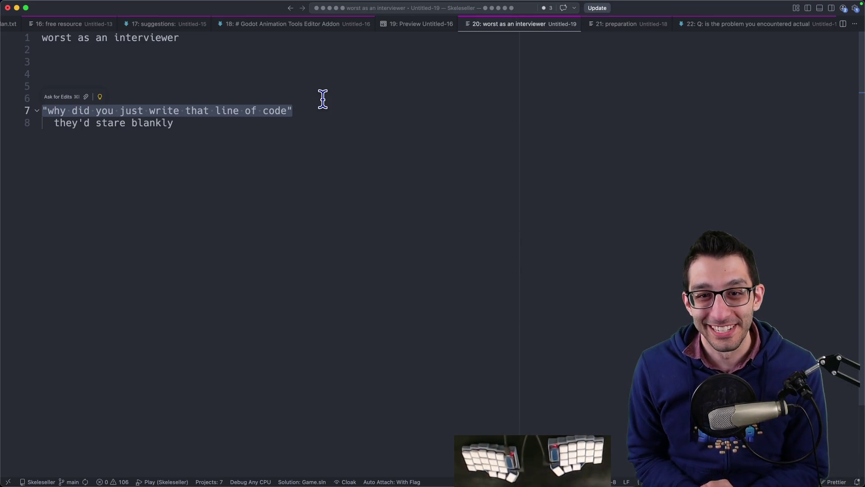
{"action": "left_click", "coordinate": [413, 127]}
{"action": "left_click_drag", "start_coordinate": [300, 106], "coordinate": [153, 101]}
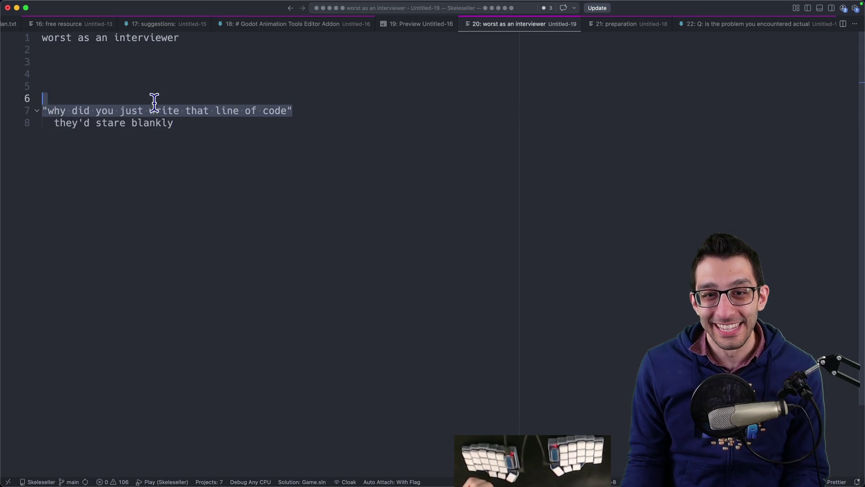
{"action": "left_click", "coordinate": [340, 110]}
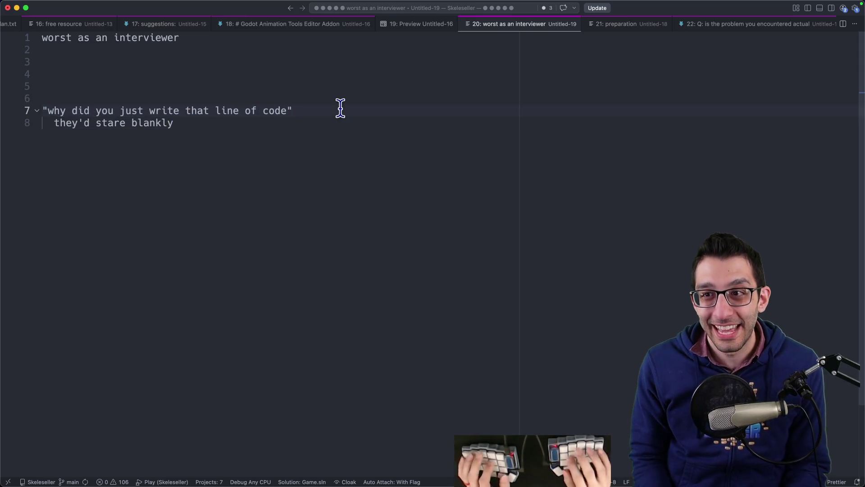
{"action": "left_click", "coordinate": [288, 478]}
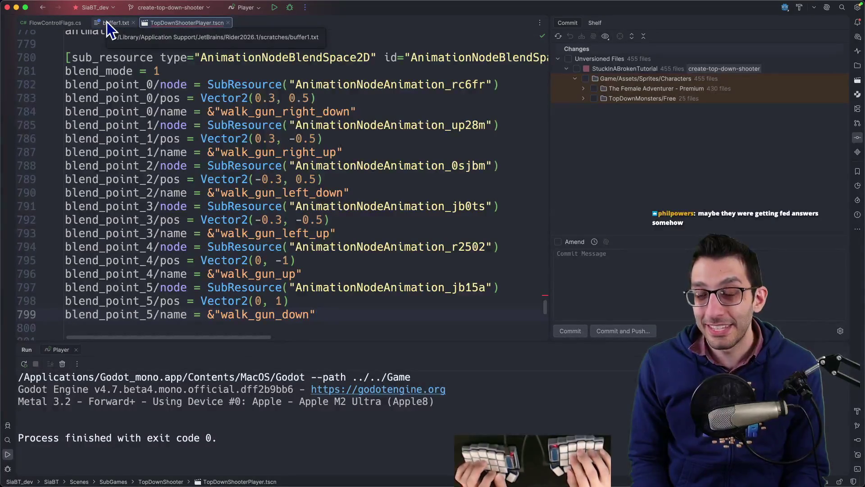
{"action": "scroll", "coordinate": [108, 30], "scroll_direction": "down", "scroll_amount": 2}
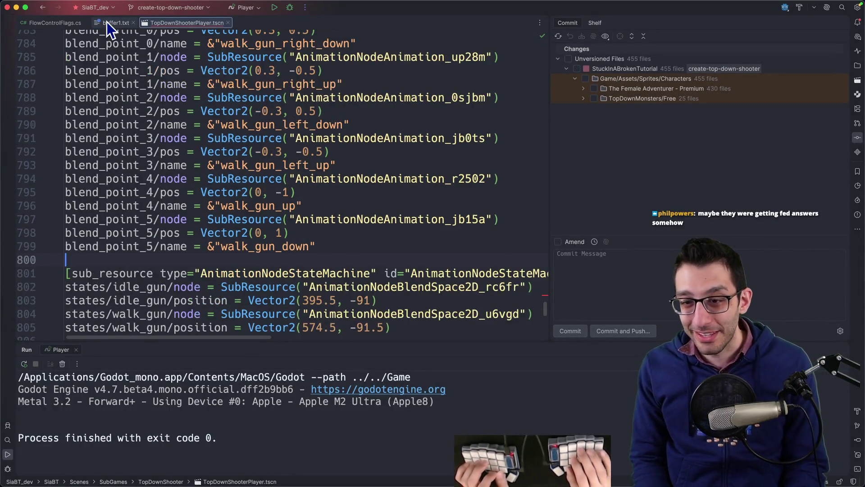
{"action": "mouse_move", "coordinate": [372, 484]}
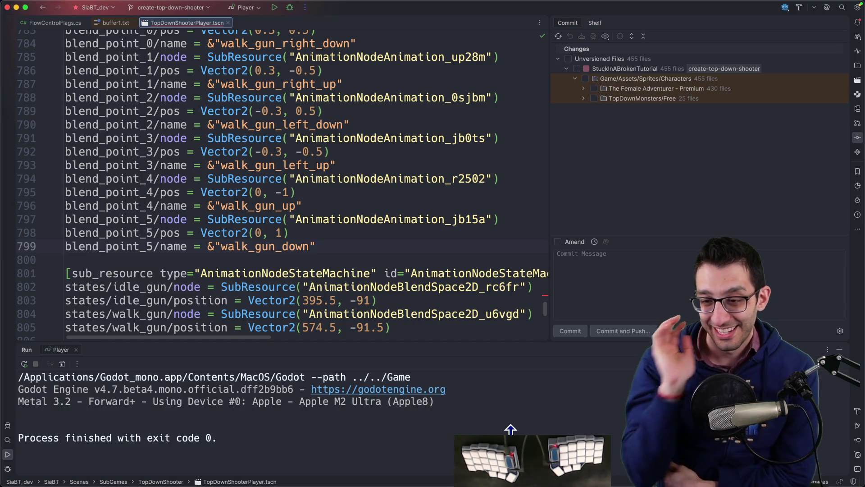
{"action": "mouse_move", "coordinate": [510, 486]}
{"action": "left_click", "coordinate": [510, 471]}
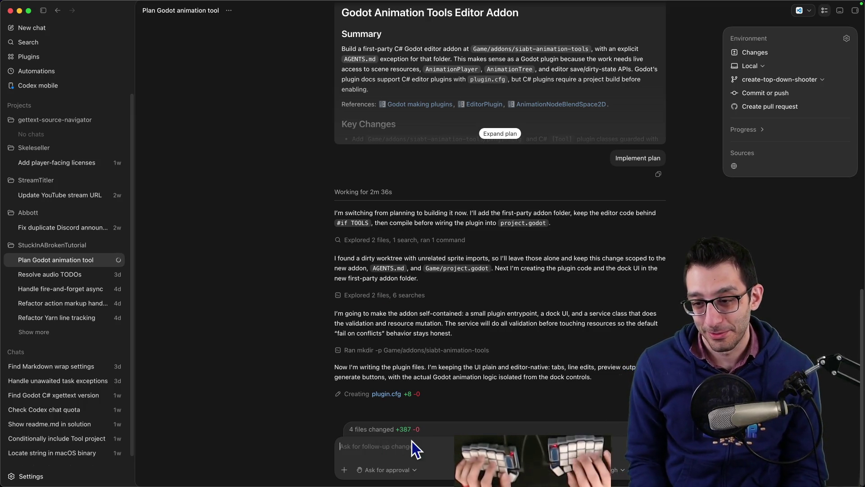
- Back in VS Code, start a new blank untitled note (Untitled-20)
{"action": "key", "text": "super+Tab"}
{"action": "key", "text": "super+n"}
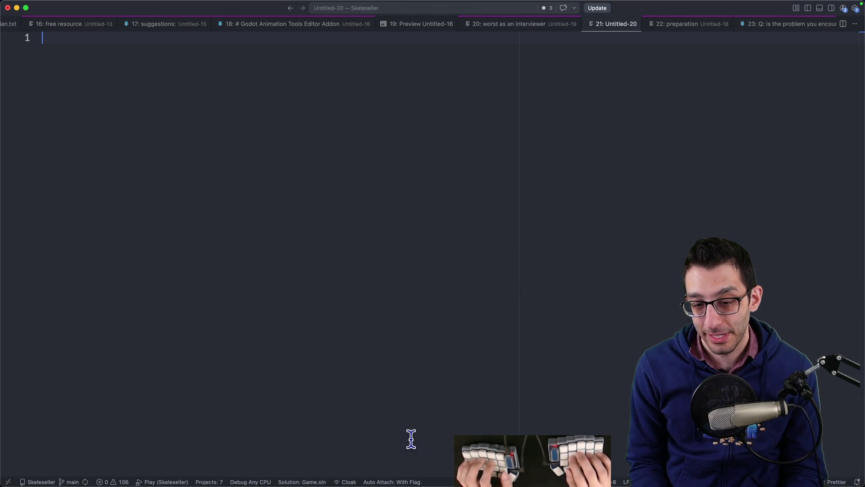
- Write 'mega mansion' with an indented 'YouTubers' sub-line below it
{"action": "type", "text": "mega mansion"}
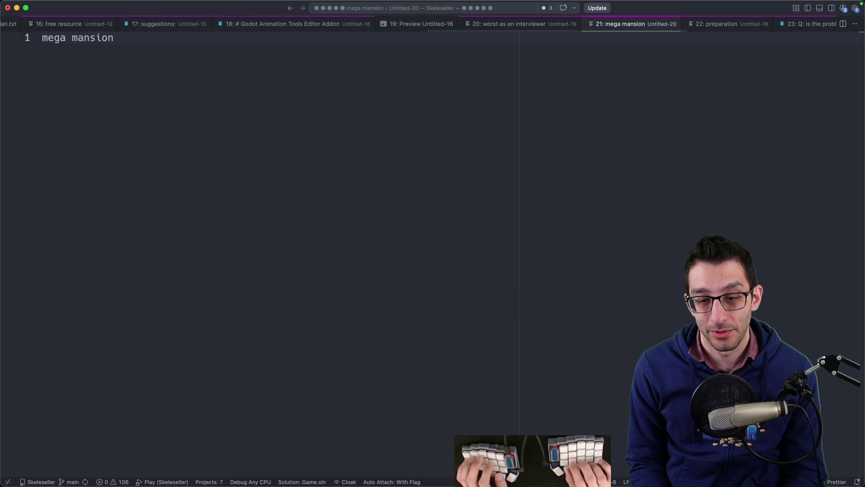
{"action": "key", "text": "Return"}
{"action": "key", "text": "Tab"}
{"action": "type", "text": "YouTubers"}
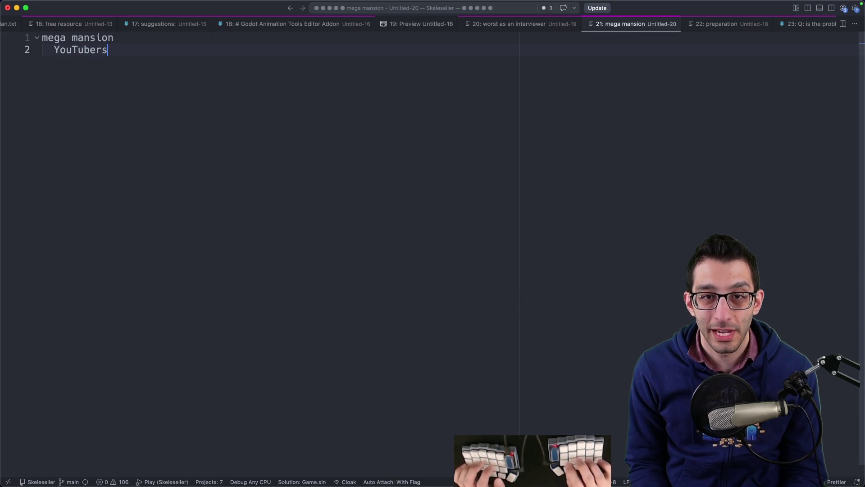
{"action": "key", "text": "Up"}
{"action": "key", "text": "shift+Home"}
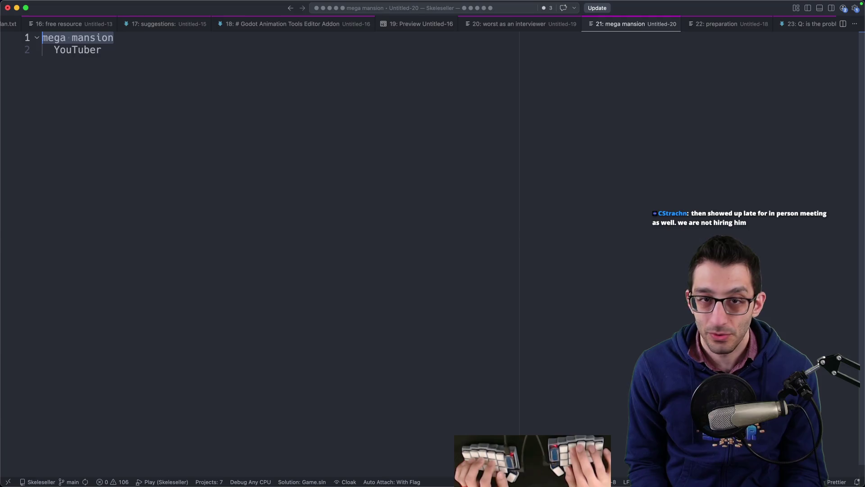
{"action": "key", "text": "super+Down"}
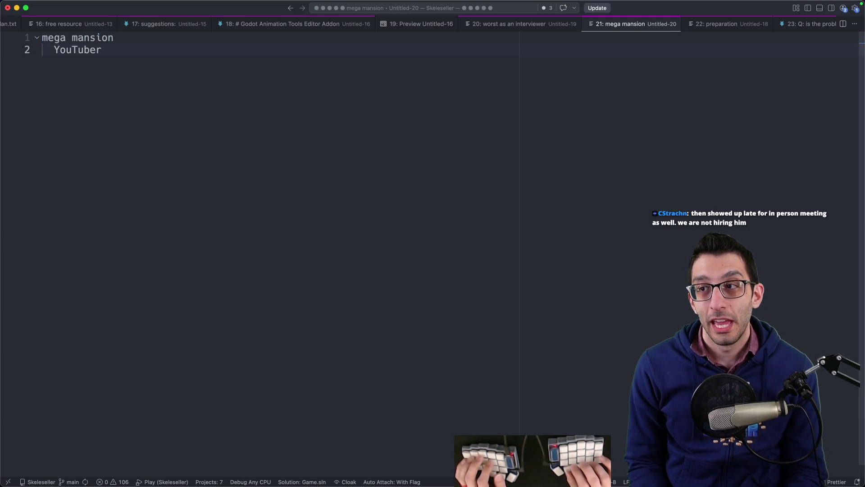
{"action": "key", "text": "Return"}
{"action": "key", "text": "Return"}
{"action": "key", "text": "Return"}
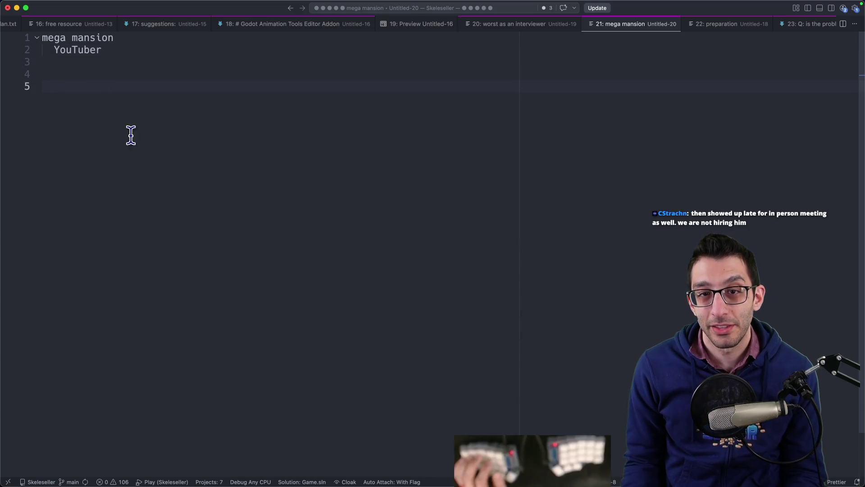
{"action": "left_click_drag", "start_coordinate": [103, 51], "coordinate": [47, 51]}
{"action": "key", "text": "super+Down"}
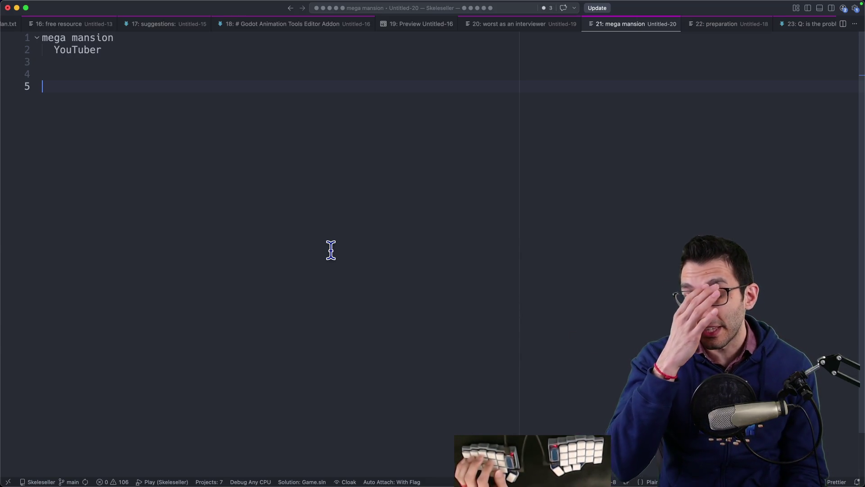
- Add the line '"explosive"' followed by 'amazing'
{"action": "type", "text": "\"explosive\""}
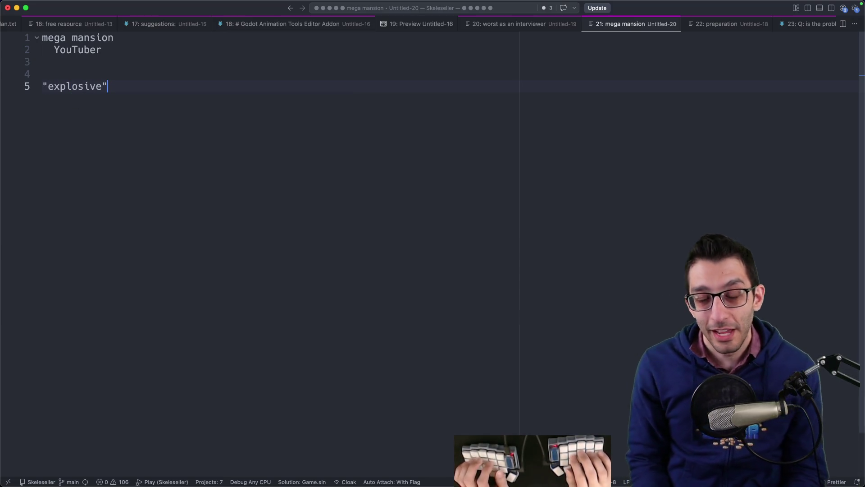
{"action": "left_click_drag", "start_coordinate": [108, 89], "coordinate": [30, 92]}
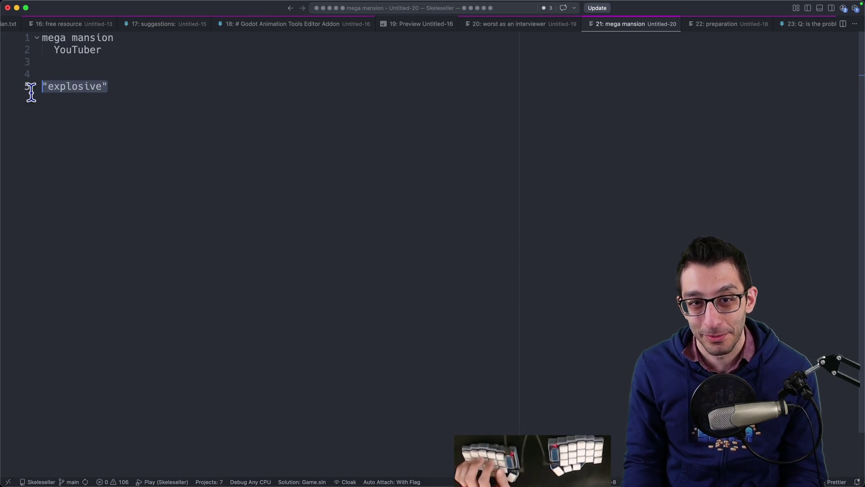
{"action": "key", "text": "Right"}
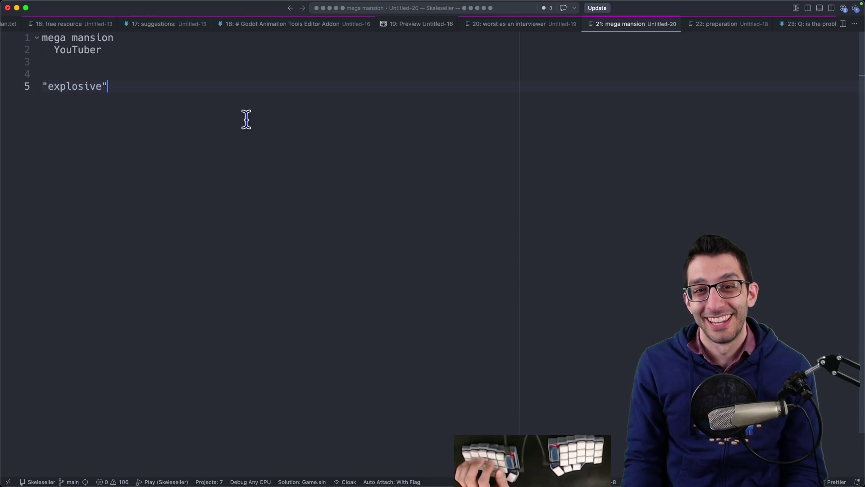
{"action": "type", "text": "amazing"}
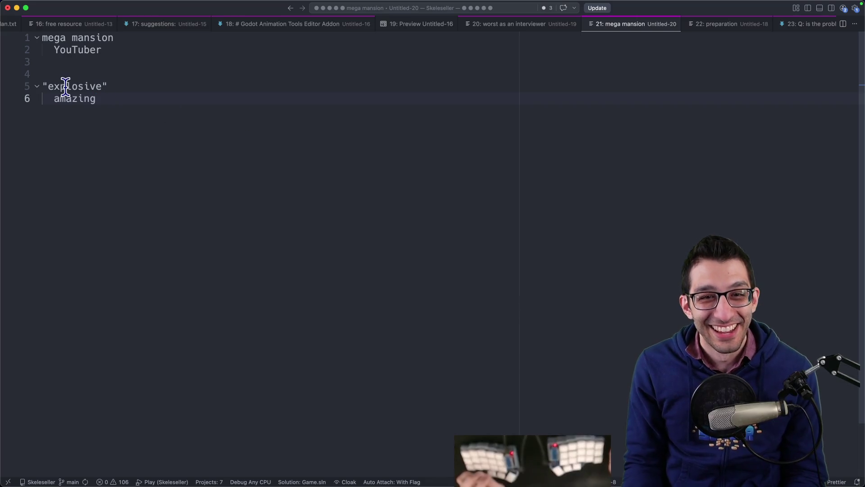
{"action": "key", "text": "Up"}
{"action": "key", "text": "shift+Home"}
- Paste the viewer's interview chat message below and delete its 2:29 timestamp
{"action": "left_click", "coordinate": [334, 315]}
{"action": "key", "text": "Return"}
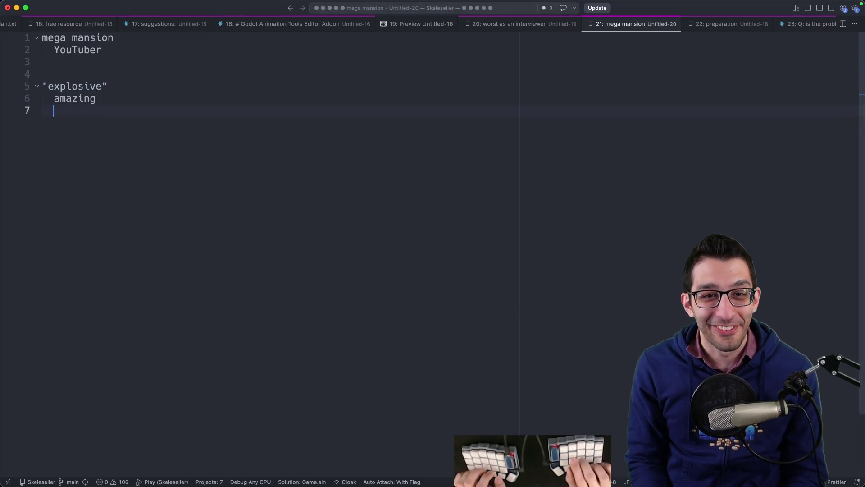
{"action": "key", "text": "Return"}
{"action": "key", "text": "super+v"}
{"action": "left_click", "coordinate": [241, 136], "text": "shift"}
{"action": "left_click", "coordinate": [180, 135], "text": "shift"}
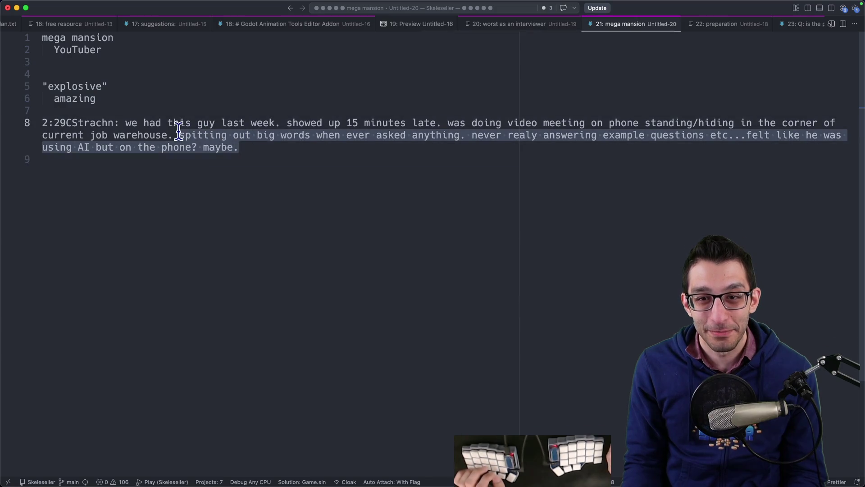
{"action": "left_click_drag", "start_coordinate": [66, 122], "coordinate": [42, 121]}
{"action": "key", "text": "BackSpace"}
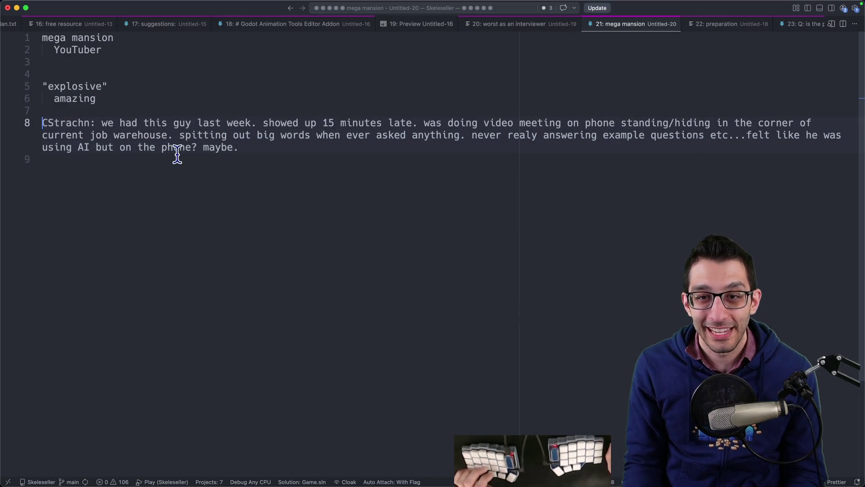
{"action": "left_click", "coordinate": [269, 149], "text": "shift"}
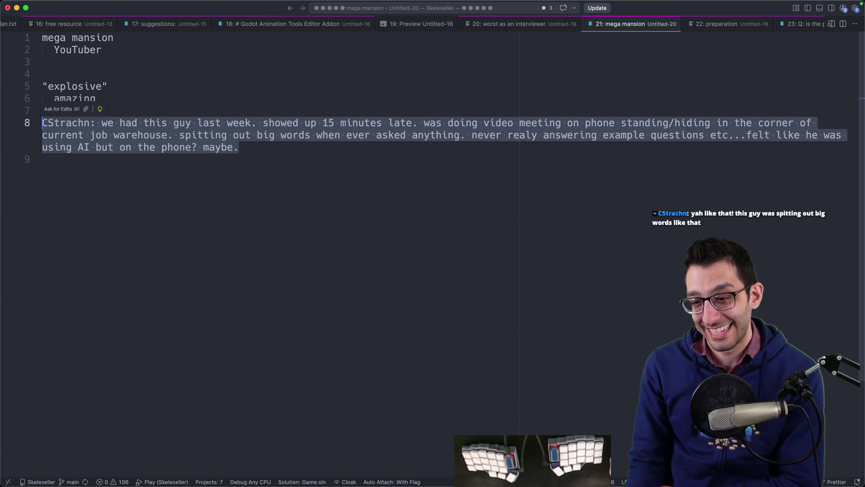
{"action": "mouse_move", "coordinate": [359, 486]}
{"action": "key", "text": "super+Tab"}
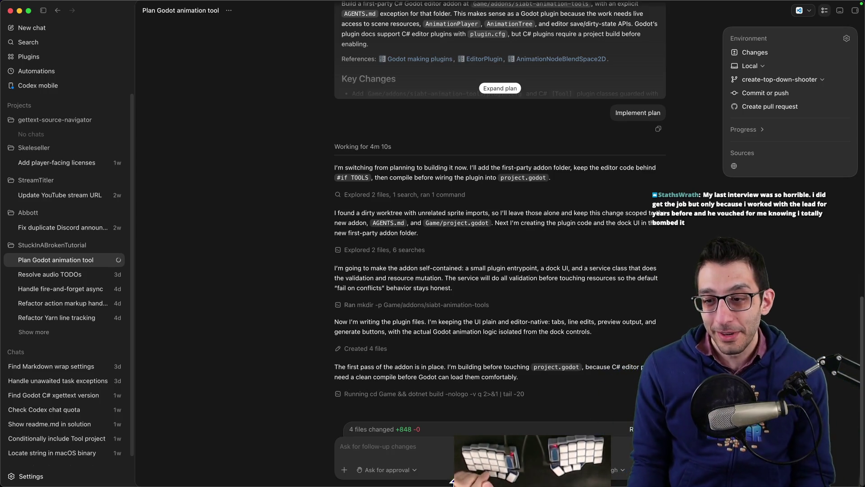
- Start a new note: 'AdamLearnsLive', indented 'Adam does game dev', then 'I'm having AI write a tool'
{"action": "key", "text": "super+Tab"}
{"action": "key", "text": "super+n"}
{"action": "type", "text": "AdamLearnsLive"}
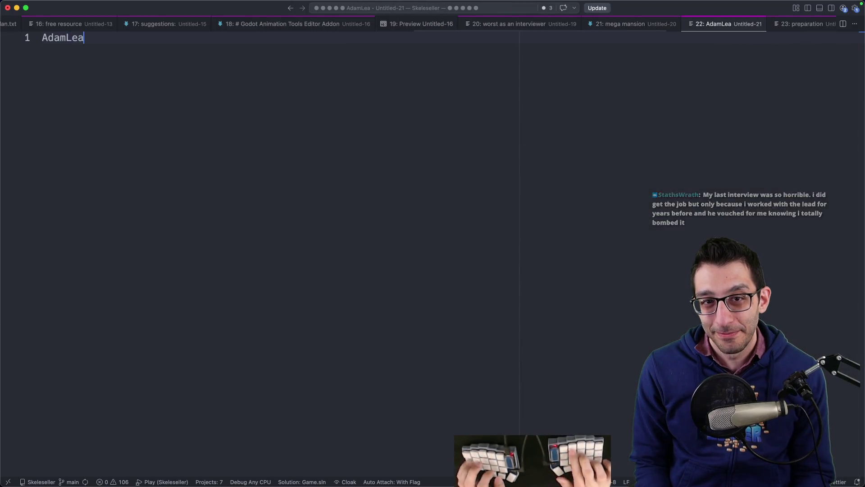
{"action": "key", "text": "Return"}
{"action": "key", "text": "Tab"}
{"action": "type", "text": "Ad"}
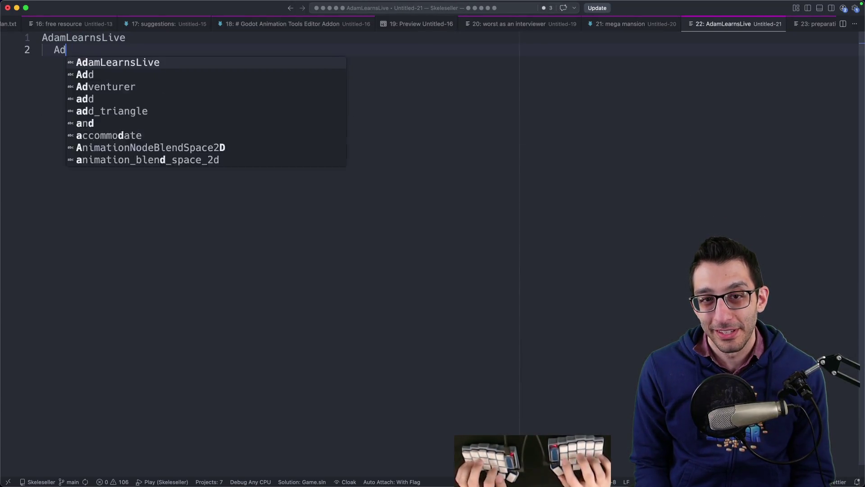
{"action": "type", "text": "am does game dev"}
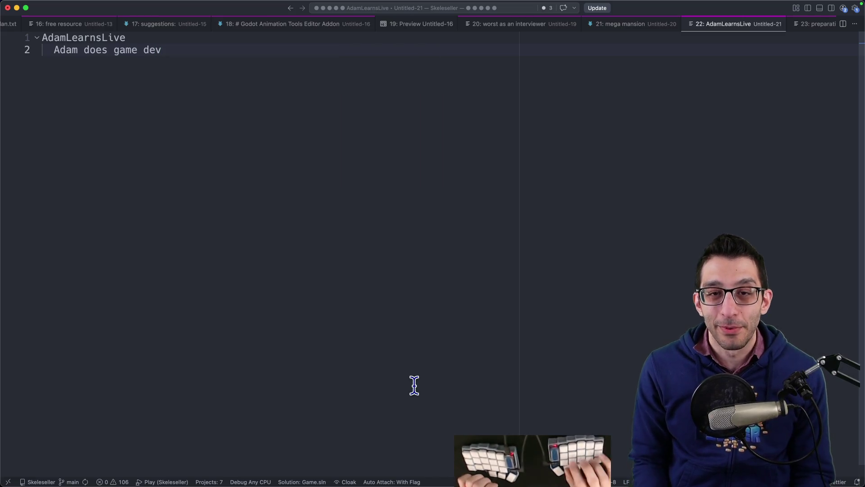
{"action": "key", "text": "Return"}
{"action": "key", "text": "Return"}
{"action": "key", "text": "Return"}
{"action": "type", "text": "I'm having AI write a tool"}
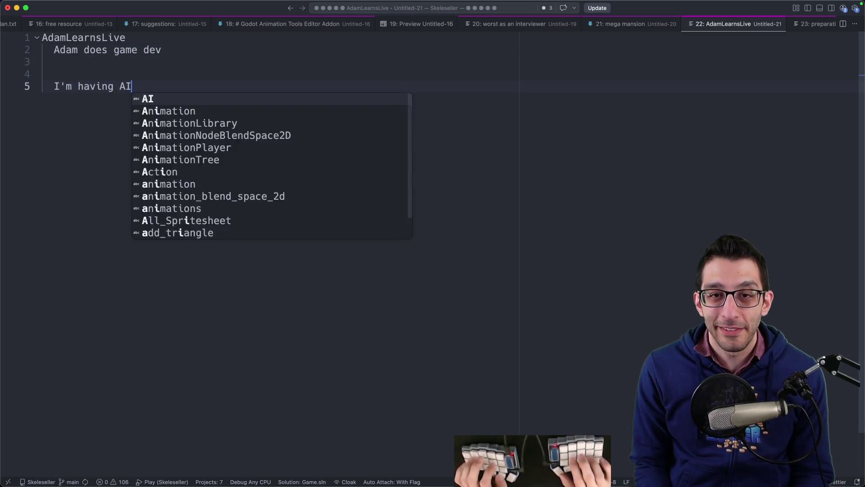
{"action": "key", "text": "Escape"}
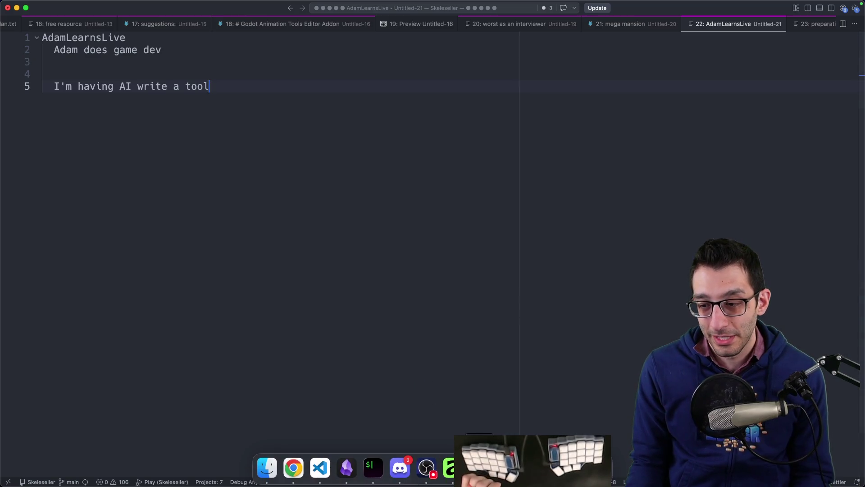
{"action": "left_click", "coordinate": [428, 469]}
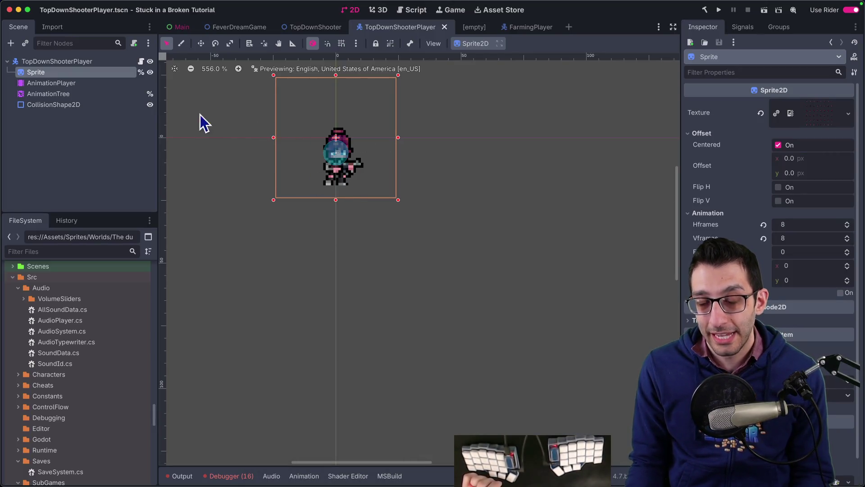
- Load idle_gun_down in the player's AnimationPlayer and back out of duplicating it
{"action": "left_click", "coordinate": [85, 94]}
{"action": "left_click", "coordinate": [91, 85]}
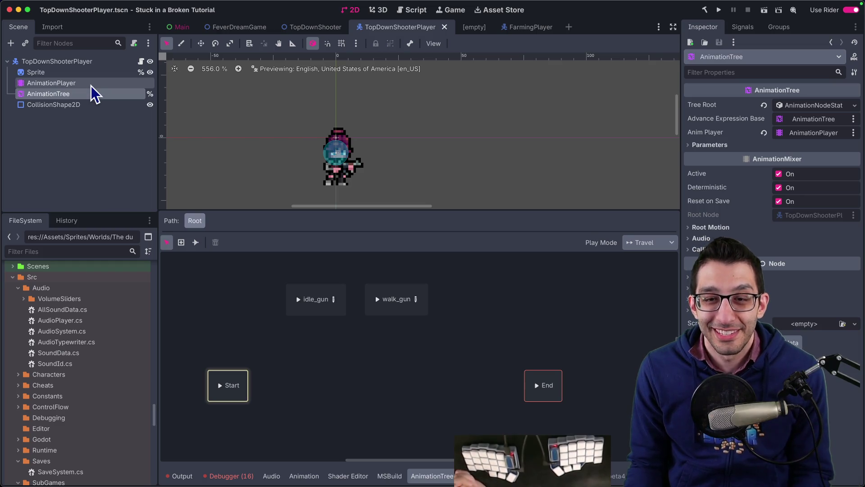
{"action": "left_click", "coordinate": [344, 244]}
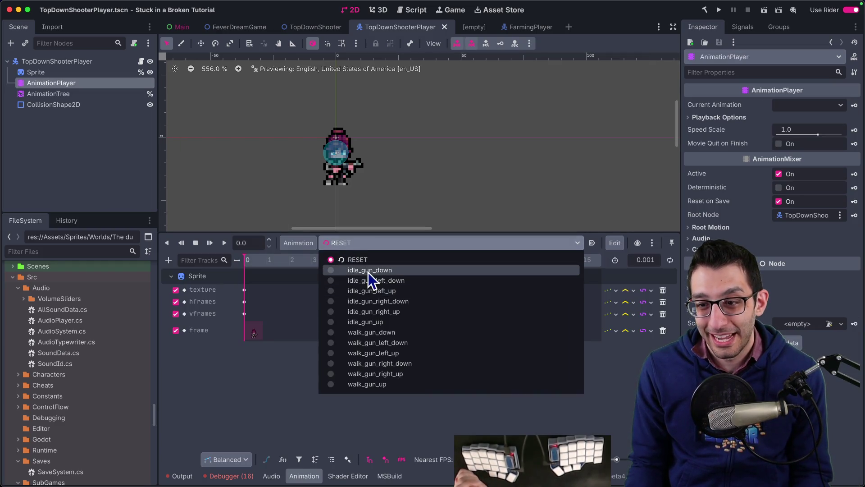
{"action": "left_click", "coordinate": [369, 270]}
{"action": "left_click", "coordinate": [307, 243]}
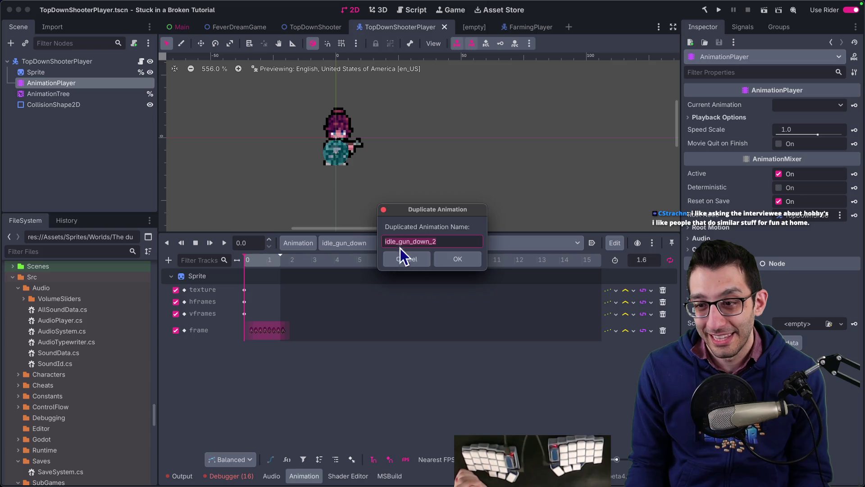
{"action": "key", "text": "Escape"}
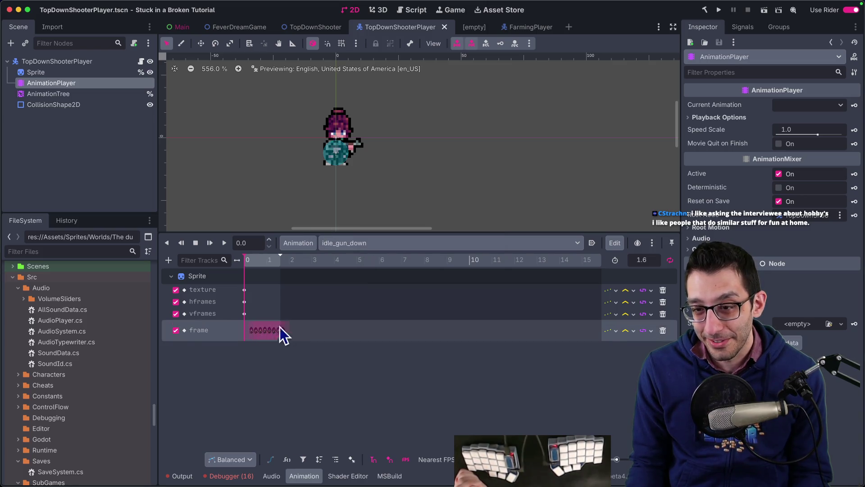
- Open the AnimationTree's walk_gun BlendSpace2D and show the debugger's error list
{"action": "left_click", "coordinate": [52, 94]}
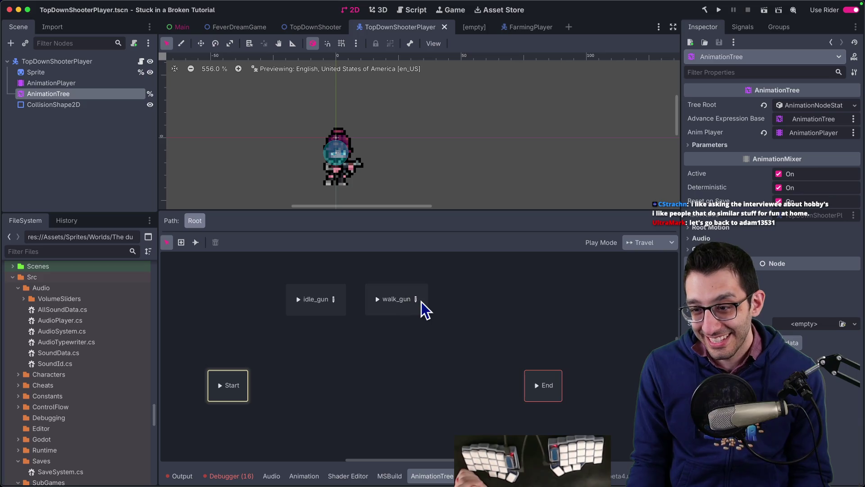
{"action": "left_click", "coordinate": [416, 300]}
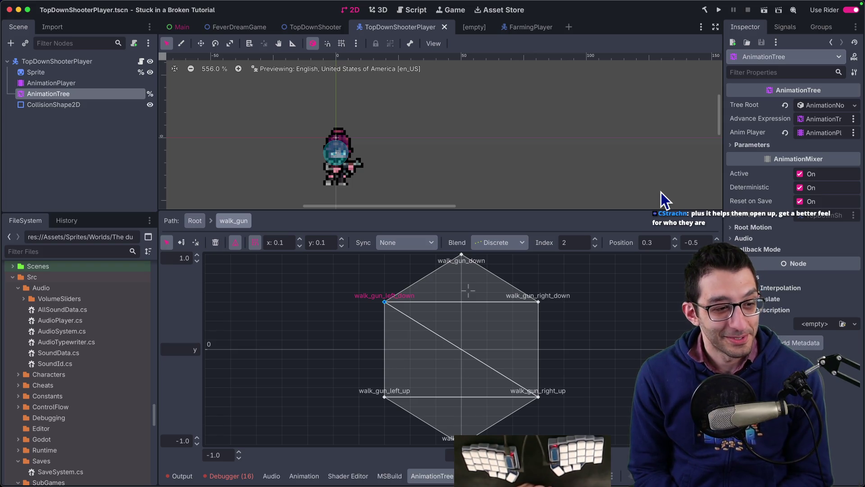
{"action": "left_click", "coordinate": [230, 476]}
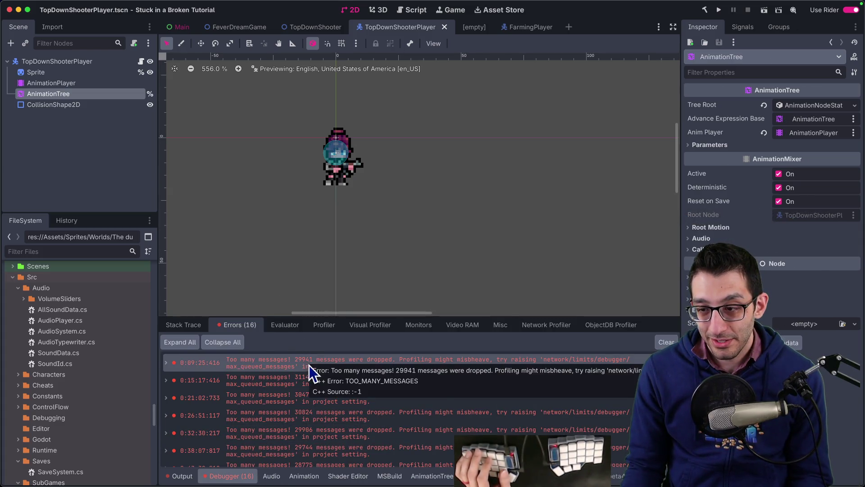
- Copy the first 'Too many messages' debugger error and paste it into a new VS Code note
{"action": "scroll", "coordinate": [332, 383], "scroll_direction": "down", "scroll_amount": 5}
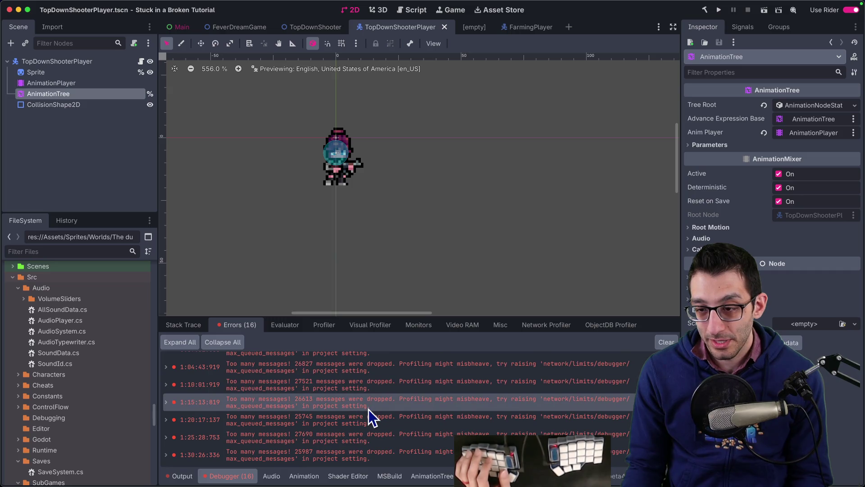
{"action": "scroll", "coordinate": [369, 409], "scroll_direction": "up", "scroll_amount": 5}
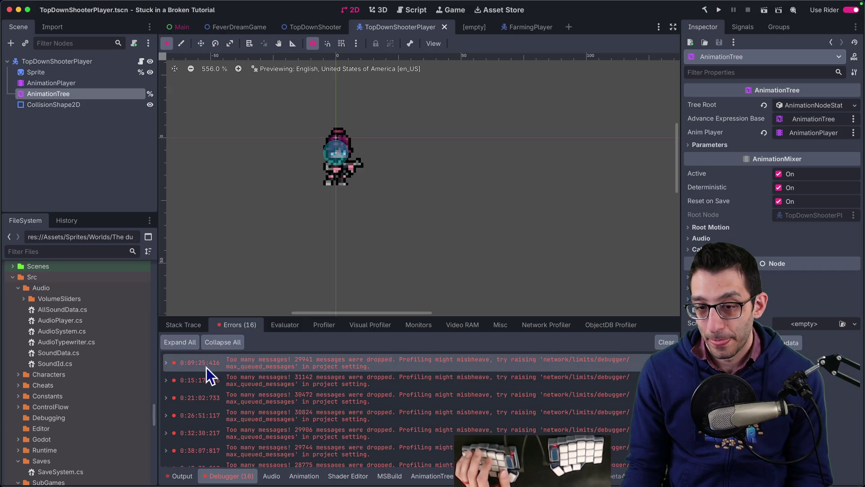
{"action": "left_click", "coordinate": [168, 364]}
{"action": "left_click", "coordinate": [212, 376]}
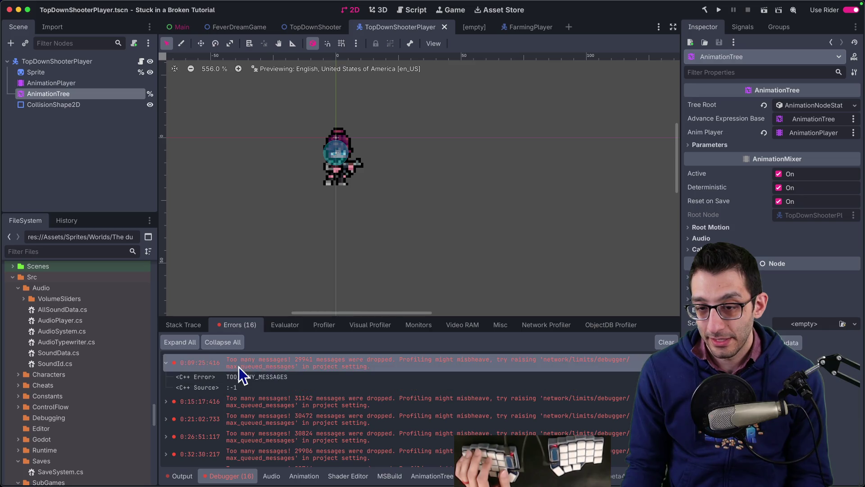
{"action": "right_click", "coordinate": [243, 366]}
{"action": "left_click", "coordinate": [255, 373]}
{"action": "key", "text": "super+Tab"}
{"action": "key", "text": "super+n"}
{"action": "type", "text": "E 0:09:25:416   Too many messages! 29941 messages were dropped. Profiling might misbheave, try raising 'network/limits/debugger/max_queued_messages' in project setting.   <C++ Error>   TOO_MANY_MESSAGES   <C++ Source>  :-1"}
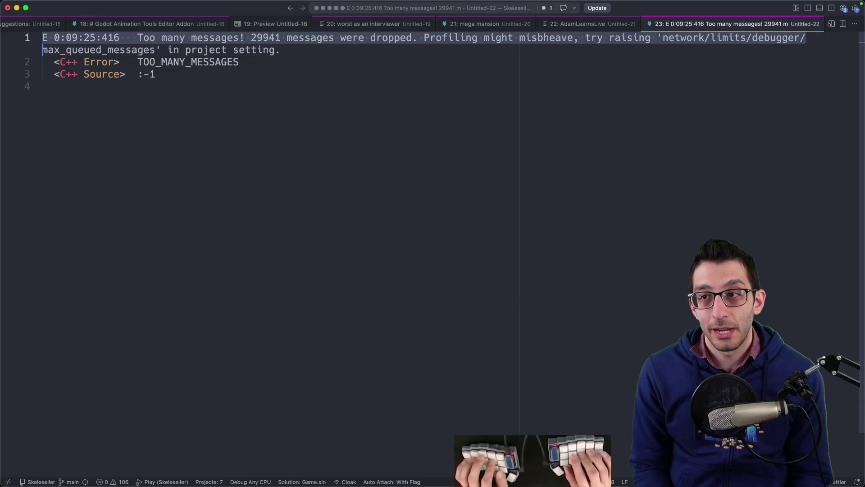
- Delete the pasted error text and close the note without saving, returning to Godot
{"action": "key", "text": "shift+Up"}
{"action": "key", "text": "shift+Up"}
{"action": "key", "text": "shift+Up"}
{"action": "key", "text": "BackSpace"}
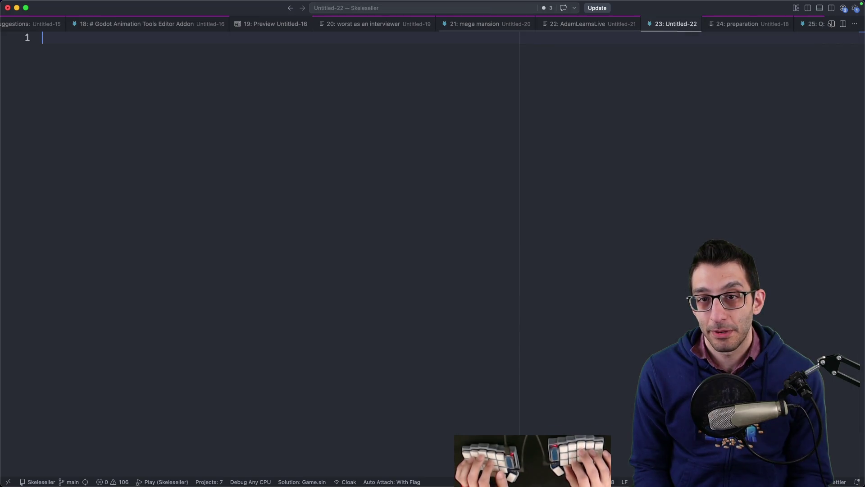
{"action": "key", "text": "super+w"}
{"action": "key", "text": "super+Tab"}
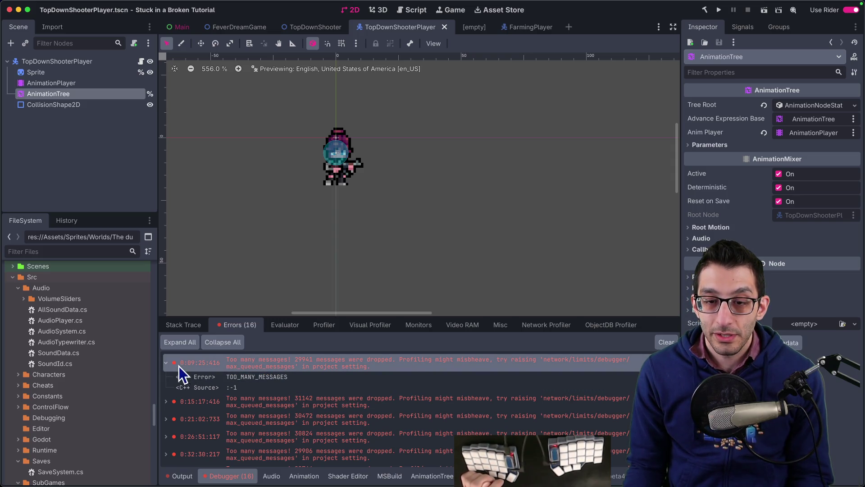
- Refresh the Codex Analytics usage page in Chrome, then bring up the TODO (Adam Learns) doc
{"action": "scroll", "coordinate": [299, 396], "scroll_direction": "down", "scroll_amount": 5}
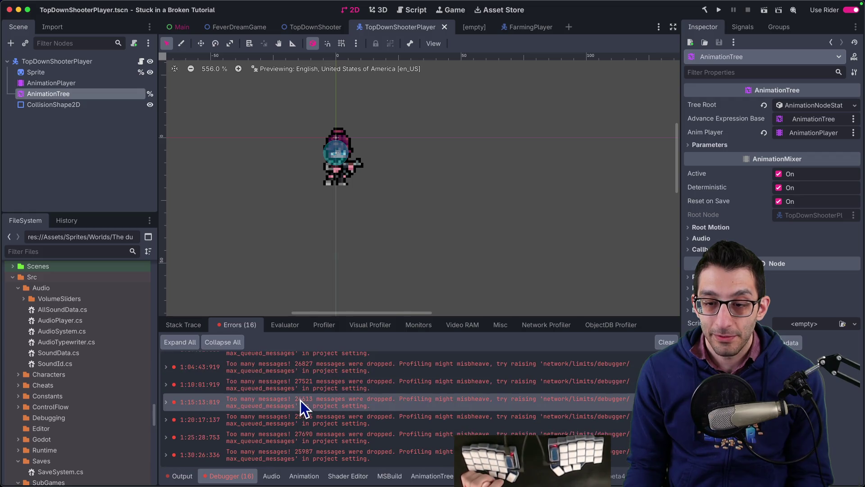
{"action": "scroll", "coordinate": [301, 401], "scroll_direction": "up", "scroll_amount": 5}
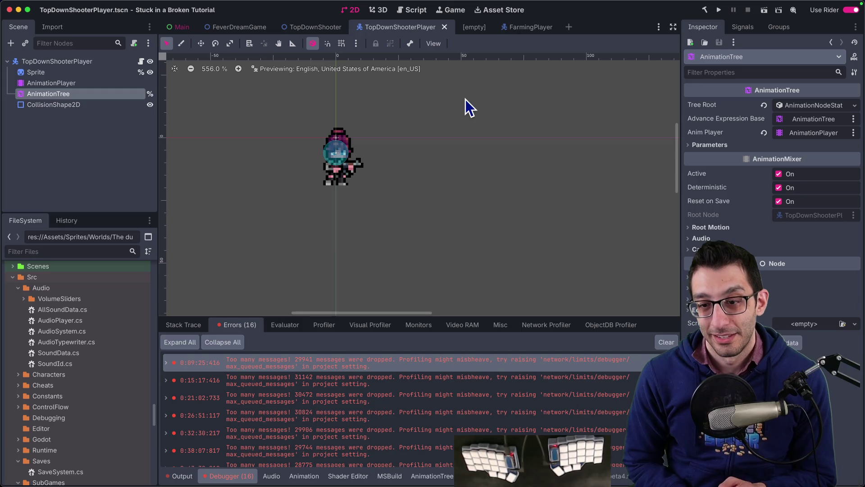
{"action": "key", "text": "super+Tab"}
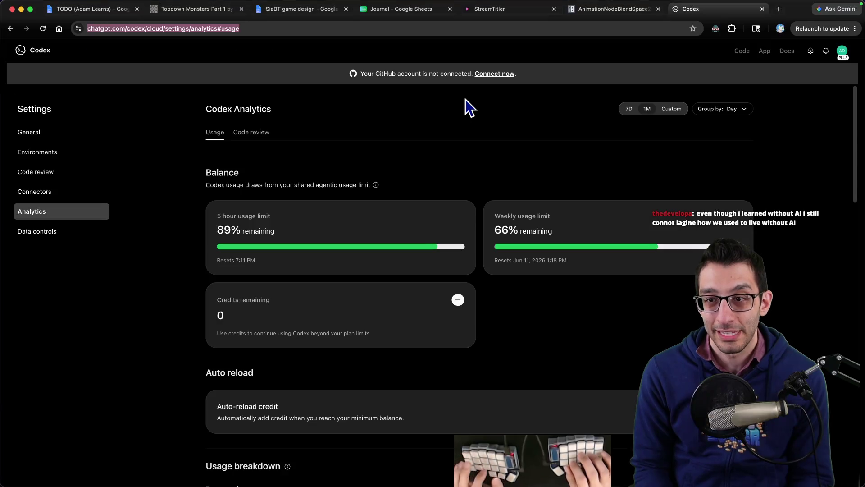
{"action": "key", "text": "super+r"}
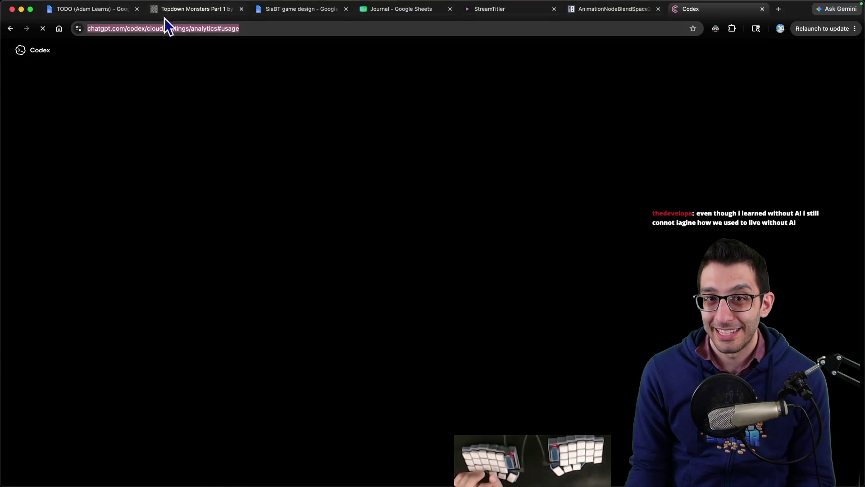
{"action": "left_click", "coordinate": [88, 10]}
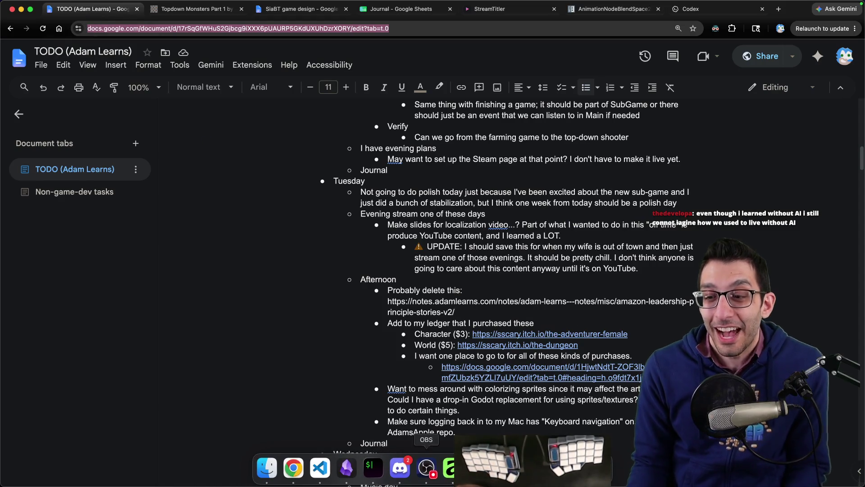
{"action": "key", "text": "super+Tab"}
{"action": "key", "text": "super+Tab"}
{"action": "key", "text": "super+Tab"}
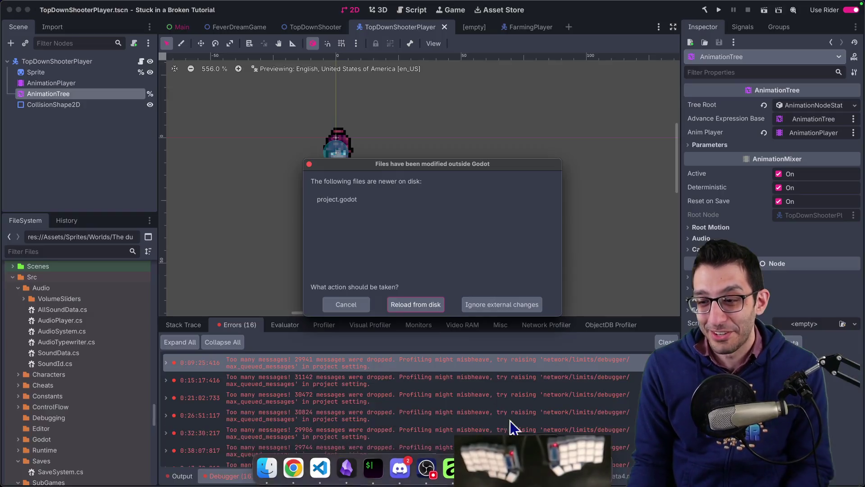
- Reload the modified project.godot from disk in Godot and check the Codex chat
{"action": "left_click", "coordinate": [409, 302]}
{"action": "left_click", "coordinate": [459, 468]}
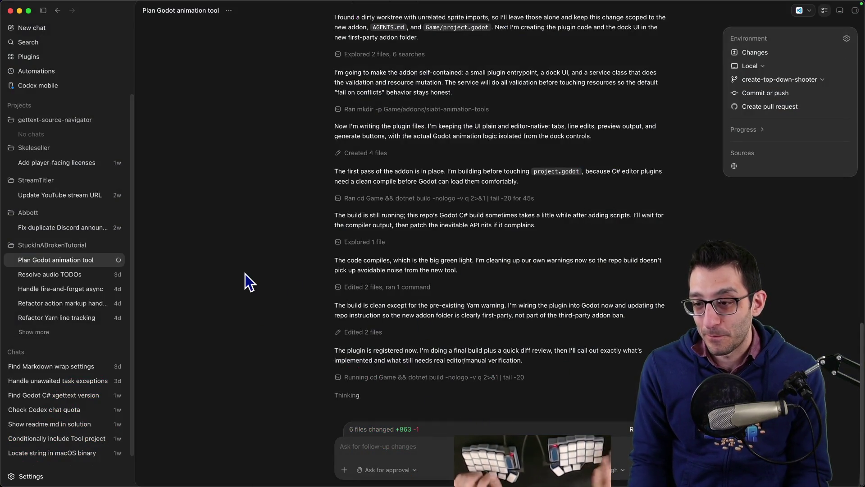
{"action": "key", "text": "super+Tab"}
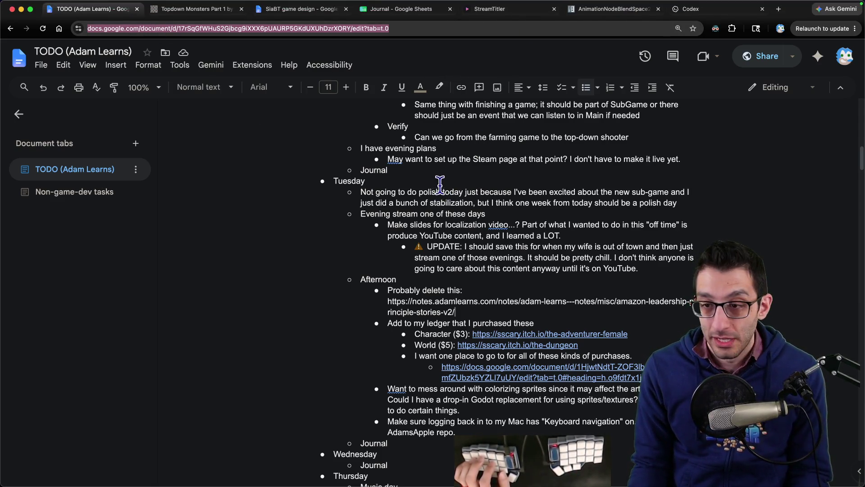
- In the TODO doc, review Tuesday's Afternoon items and place the cursor in the UPDATE bullet
{"action": "mouse_move", "coordinate": [442, 482]}
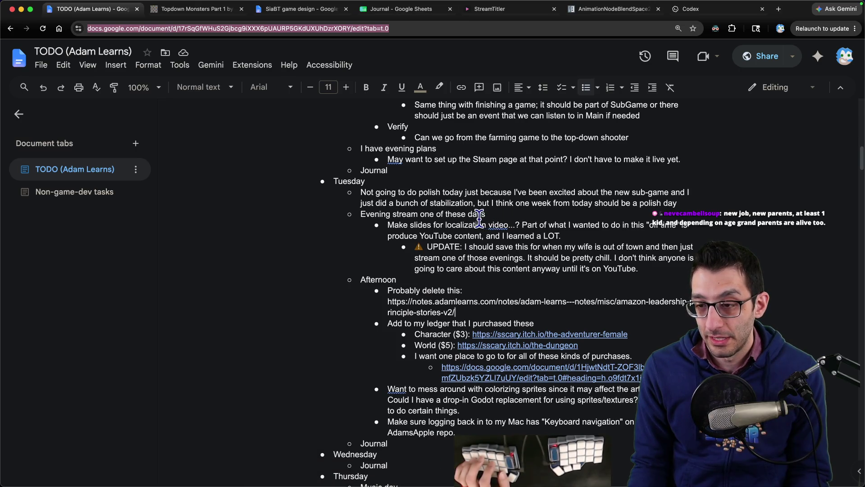
{"action": "scroll", "coordinate": [388, 302], "scroll_direction": "up", "scroll_amount": 1}
{"action": "left_click", "coordinate": [361, 289], "text": "shift"}
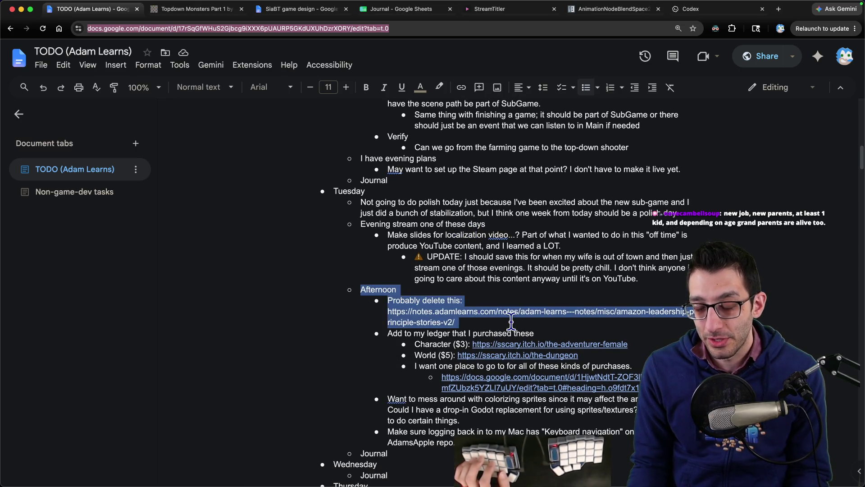
{"action": "left_click", "coordinate": [522, 302]}
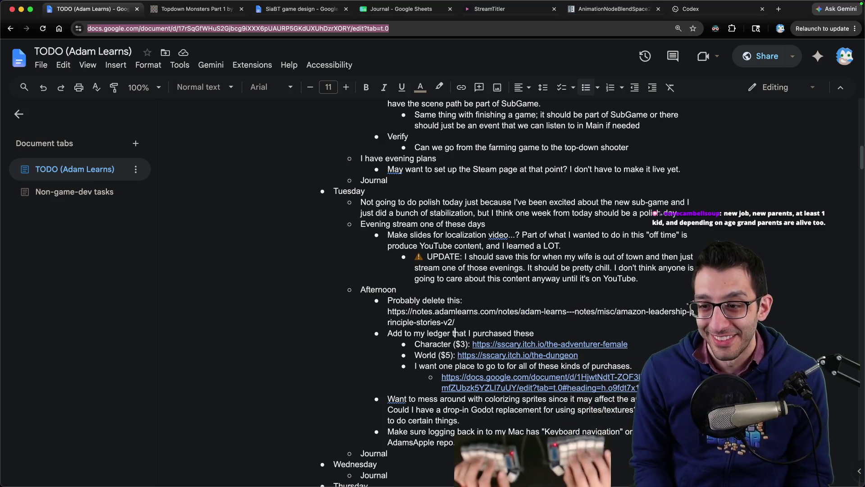
{"action": "left_click", "coordinate": [468, 268]}
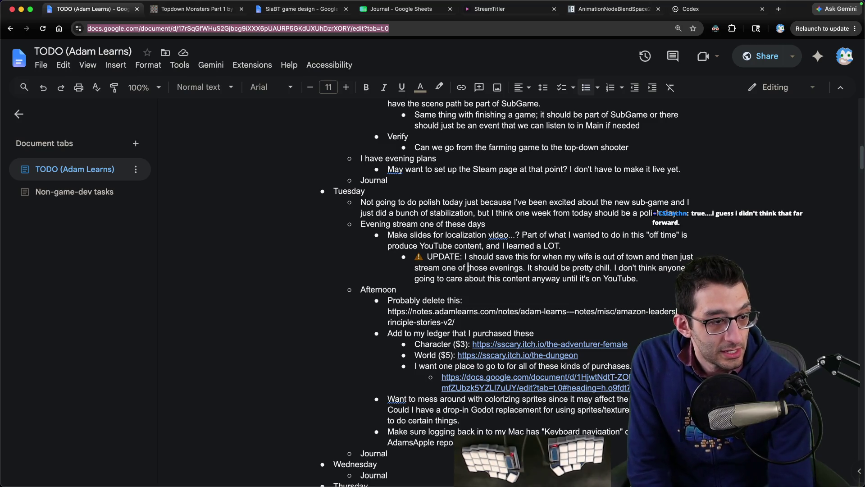
{"action": "key", "text": "super+Tab"}
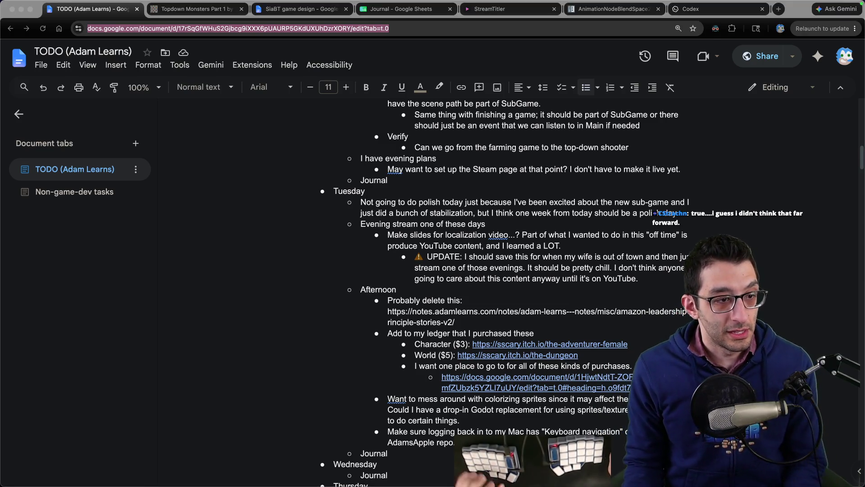
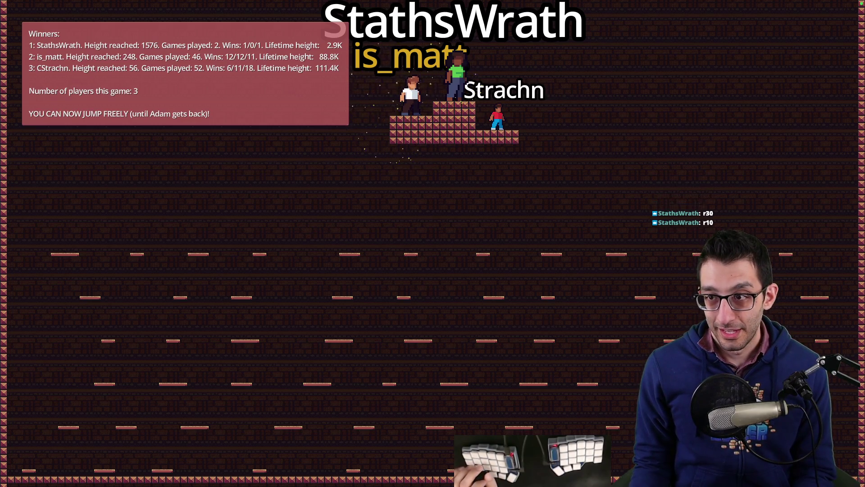
- Switch away from the full-screen stream overlay game to the Codex chat
{"action": "key", "text": "super+Tab"}
{"action": "key", "text": "super+Tab"}
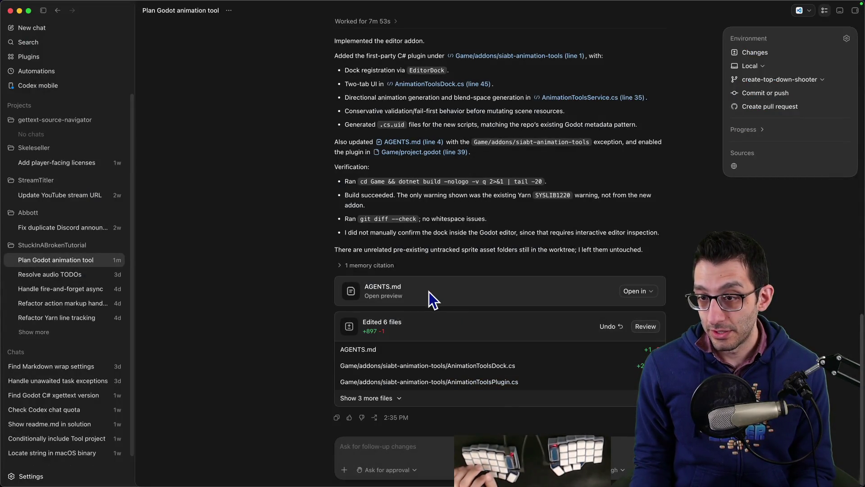
- Scroll through Codex's summary of the finished animation tools addon and its edited files
{"action": "scroll", "coordinate": [429, 291], "scroll_direction": "up", "scroll_amount": 5}
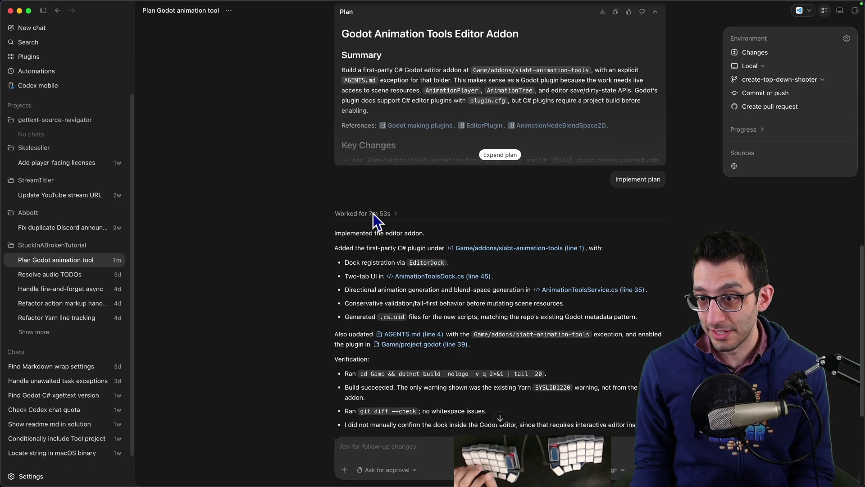
{"action": "scroll", "coordinate": [380, 217], "scroll_direction": "down", "scroll_amount": 5}
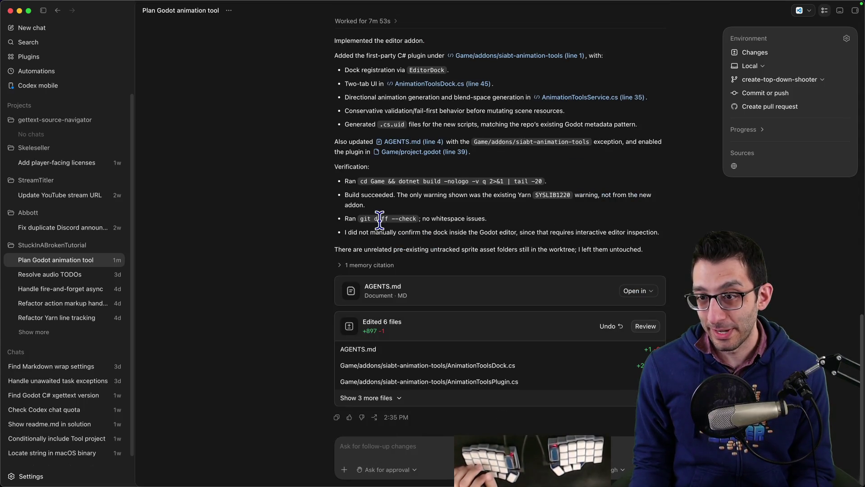
{"action": "scroll", "coordinate": [442, 192], "scroll_direction": "up", "scroll_amount": 5}
{"action": "scroll", "coordinate": [440, 203], "scroll_direction": "down", "scroll_amount": 5}
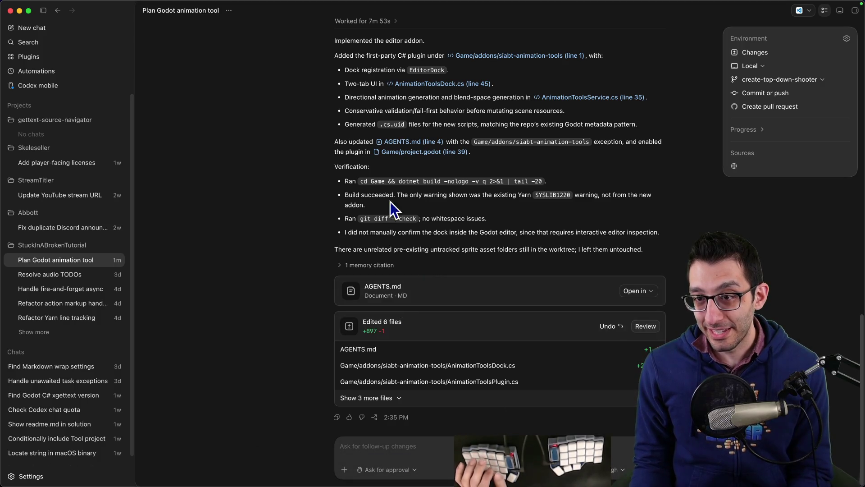
{"action": "scroll", "coordinate": [396, 201], "scroll_direction": "up", "scroll_amount": 2}
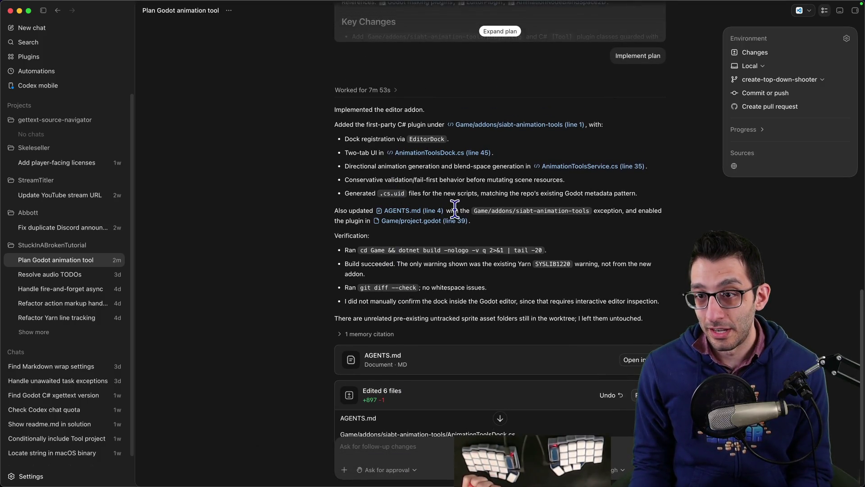
{"action": "scroll", "coordinate": [454, 208], "scroll_direction": "down", "scroll_amount": 1}
- Recheck the summary's dock registration line, then return to the Godot editor
{"action": "left_click", "coordinate": [414, 474]}
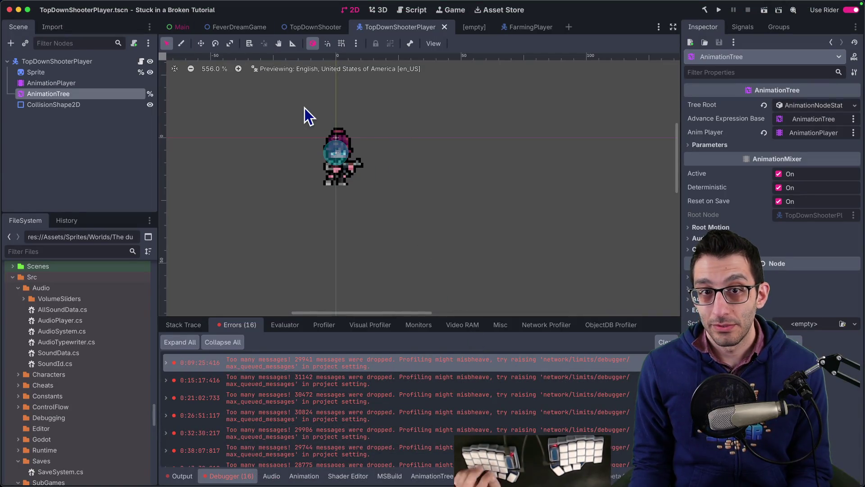
{"action": "key", "text": "super+Tab"}
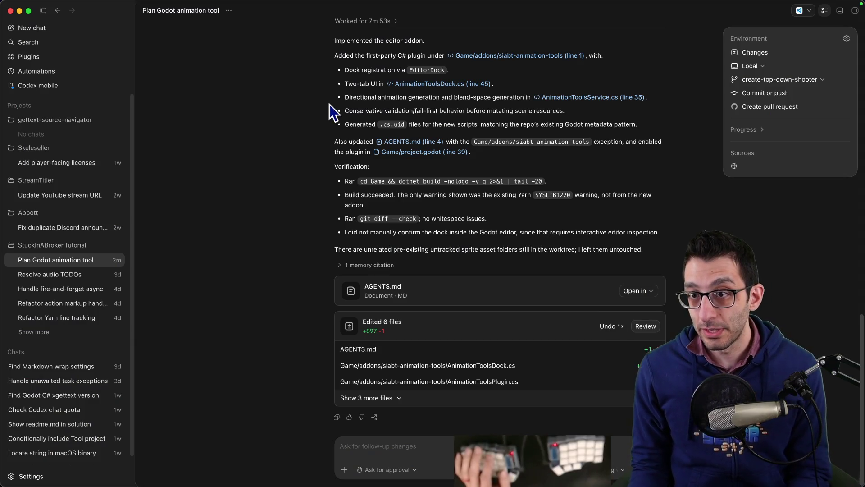
{"action": "left_click_drag", "start_coordinate": [346, 70], "coordinate": [448, 71]}
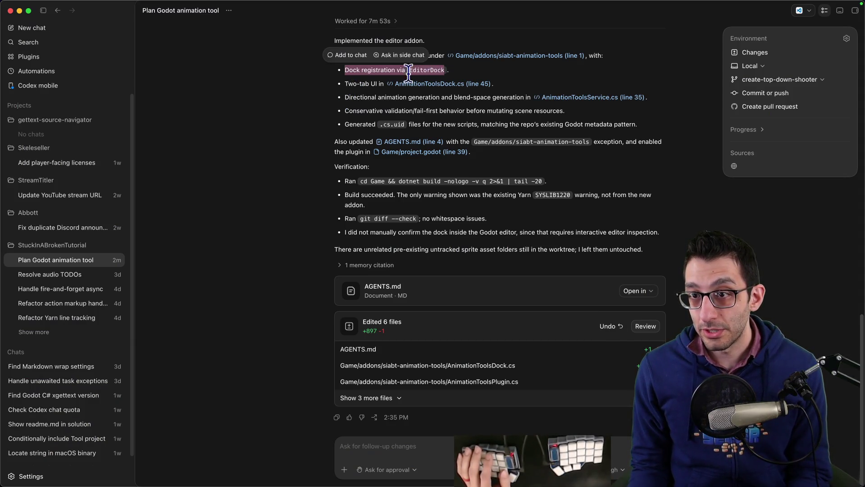
{"action": "left_click", "coordinate": [359, 88]}
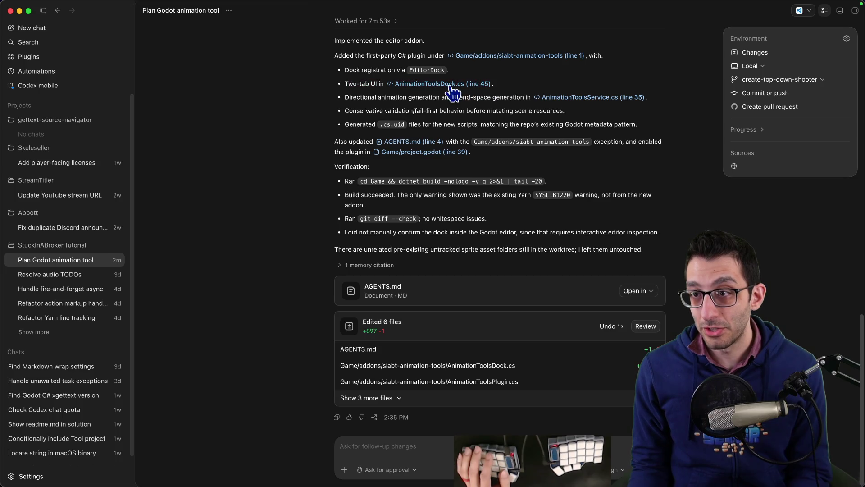
{"action": "key", "text": "super+Tab"}
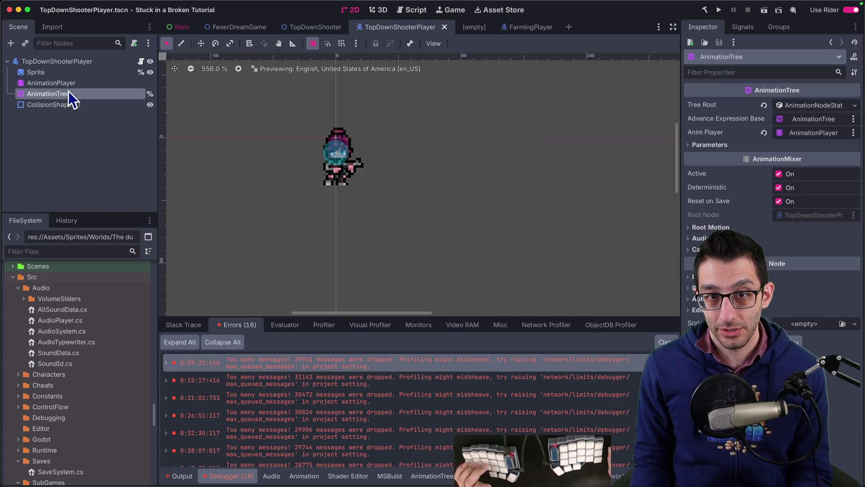
- Show idle_gun_down's Sprite texture, hframes, vframes and frame tracks in the AnimationPlayer
{"action": "left_click", "coordinate": [68, 84]}
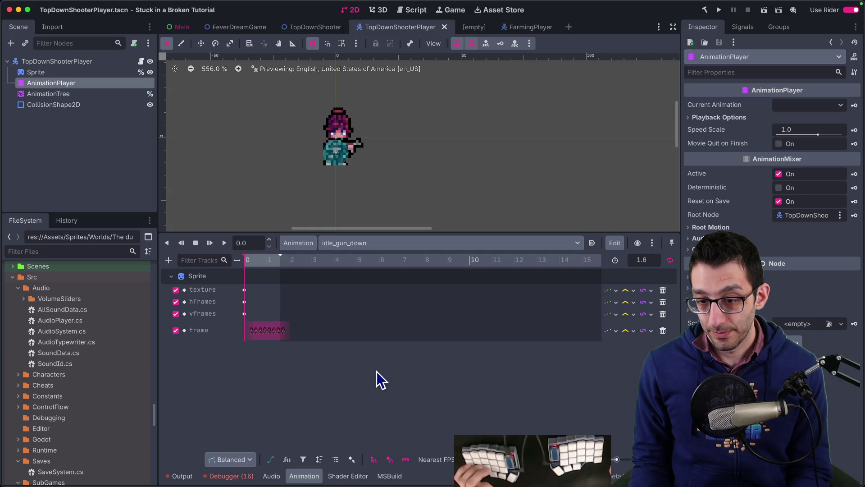
{"action": "left_click", "coordinate": [246, 459]}
{"action": "left_click", "coordinate": [247, 464]}
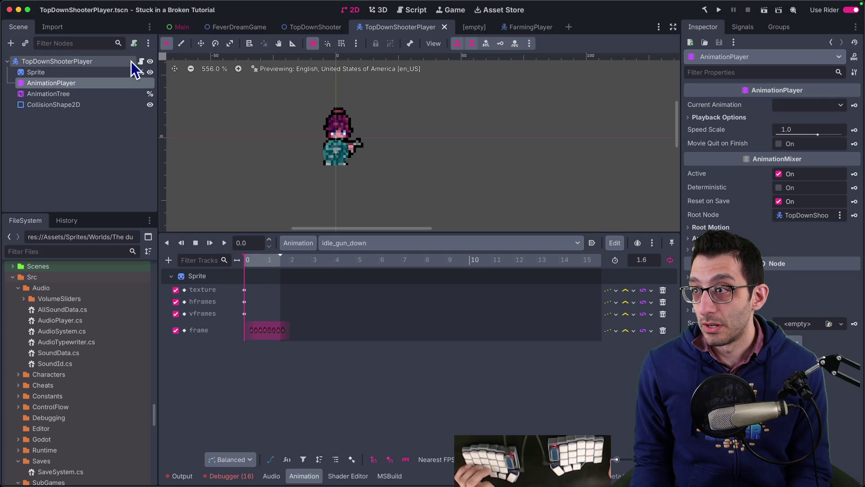
{"action": "left_click", "coordinate": [98, 5]}
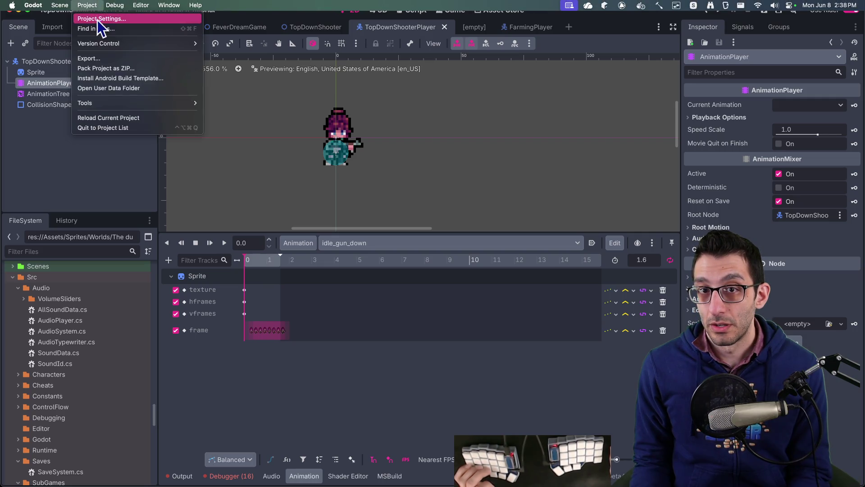
- Enable SiaBT Animation Tools under Project Settings > Plugins and tile Godot to the left half
{"action": "left_click", "coordinate": [100, 18]}
{"action": "left_click", "coordinate": [239, 23]}
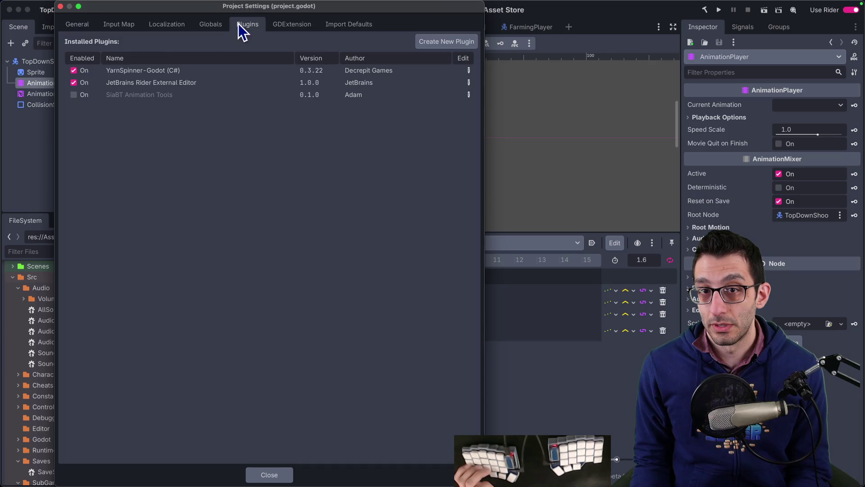
{"action": "left_click", "coordinate": [72, 96]}
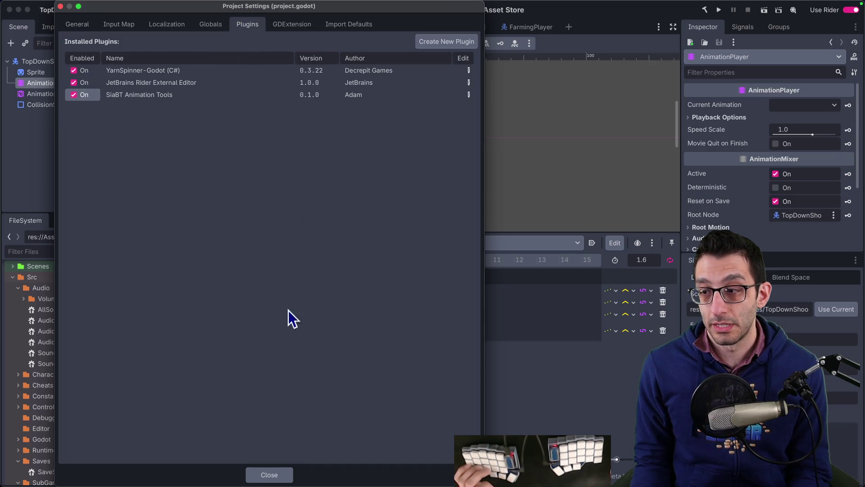
{"action": "left_click", "coordinate": [272, 474]}
{"action": "key", "text": "ctrl+alt+Left"}
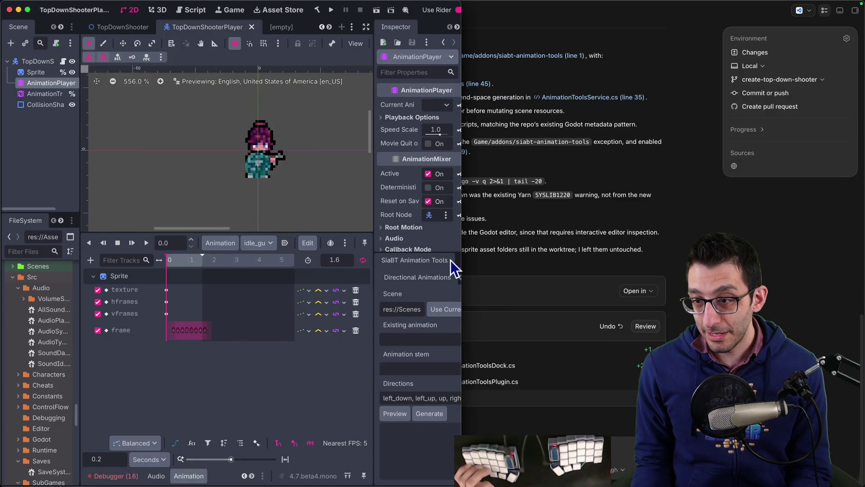
- Widen the Godot window and show the AnimationTree state machine with idle_gun and walk_gun
{"action": "left_click_drag", "start_coordinate": [460, 260], "coordinate": [697, 256]}
{"action": "left_click", "coordinate": [58, 93]}
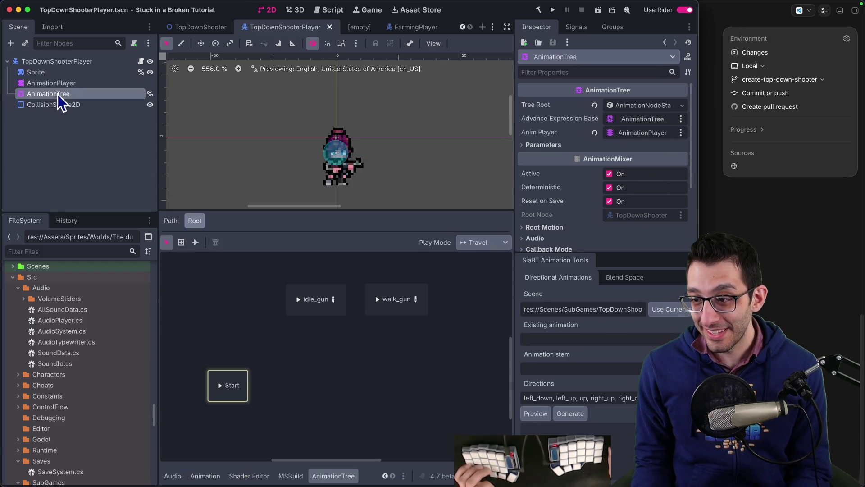
{"action": "left_click", "coordinate": [60, 87]}
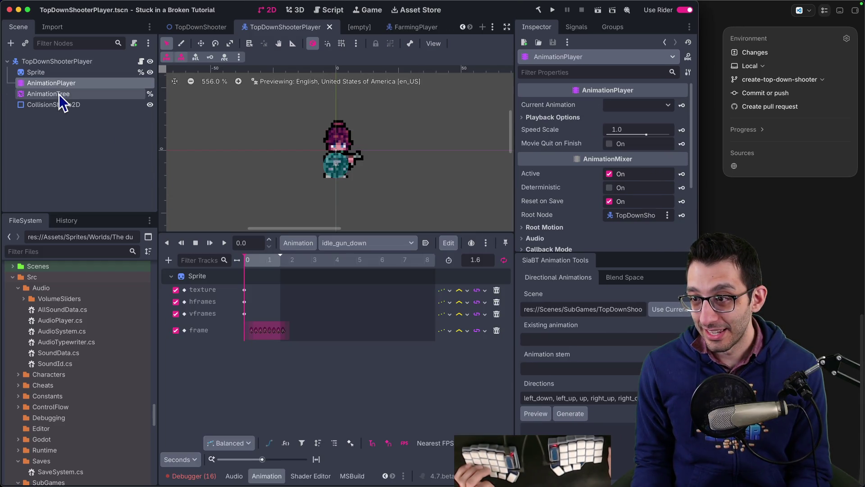
{"action": "left_click", "coordinate": [59, 94]}
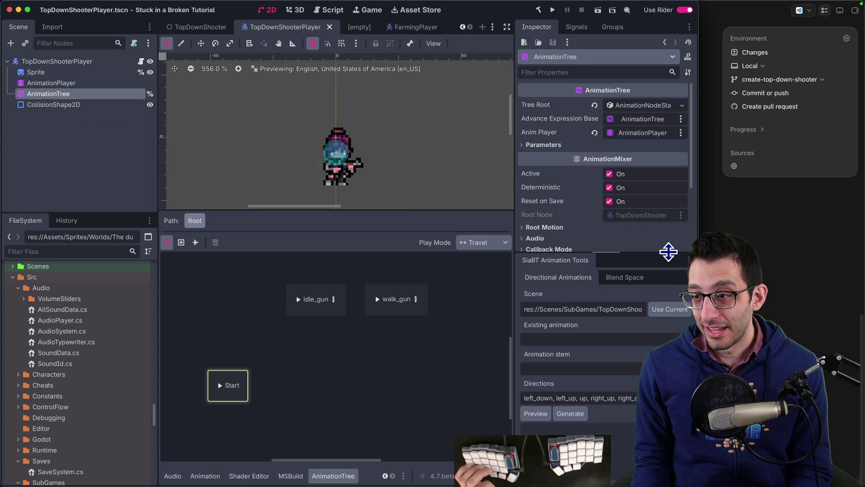
- Lower the SiaBT Animation Tools panel and look at its Blend Space tools
{"action": "left_click_drag", "start_coordinate": [666, 252], "coordinate": [670, 278]}
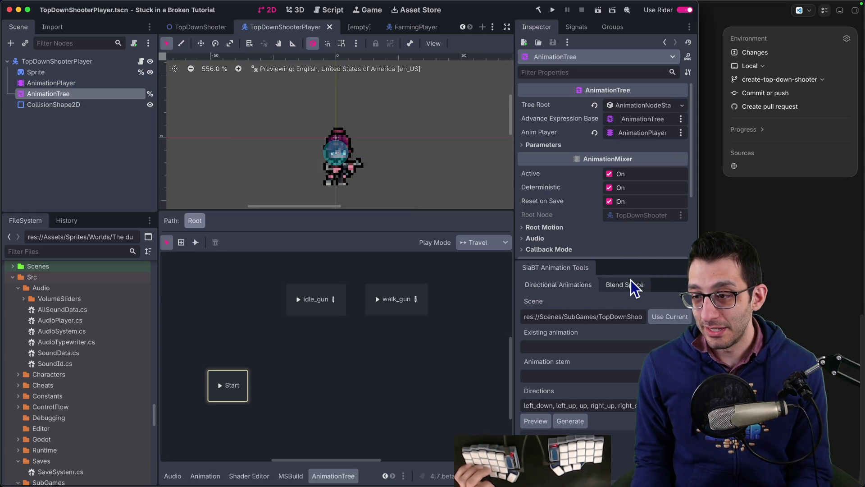
{"action": "left_click", "coordinate": [618, 289]}
{"action": "left_click", "coordinate": [588, 288]}
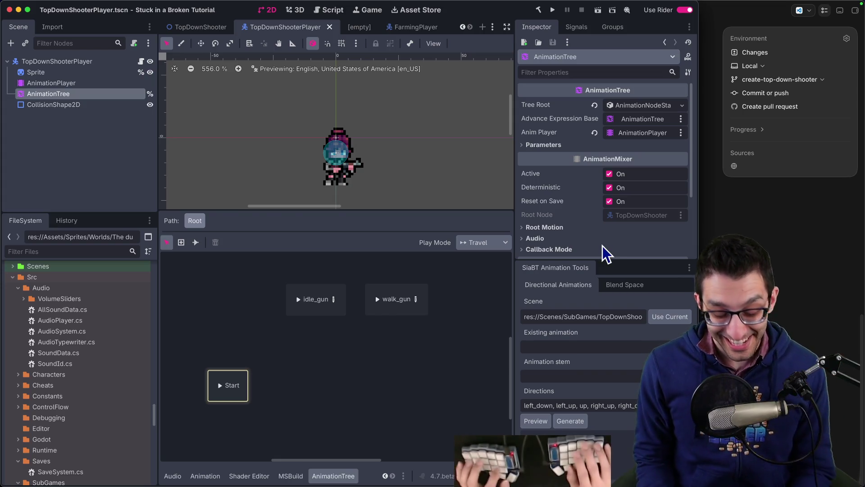
{"action": "key", "text": "super+Tab"}
- Expand Rider's changed Game files, including the new addon folder, and view project.godot's diff
{"action": "left_click", "coordinate": [576, 70]}
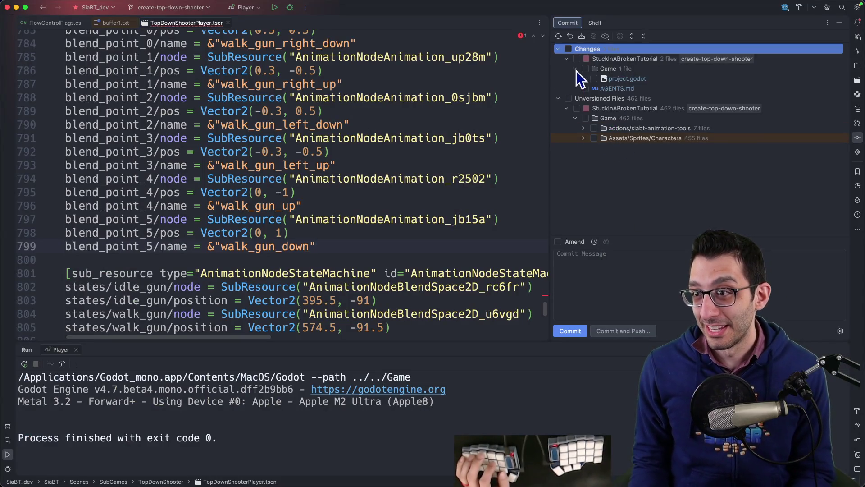
{"action": "left_click", "coordinate": [584, 127]}
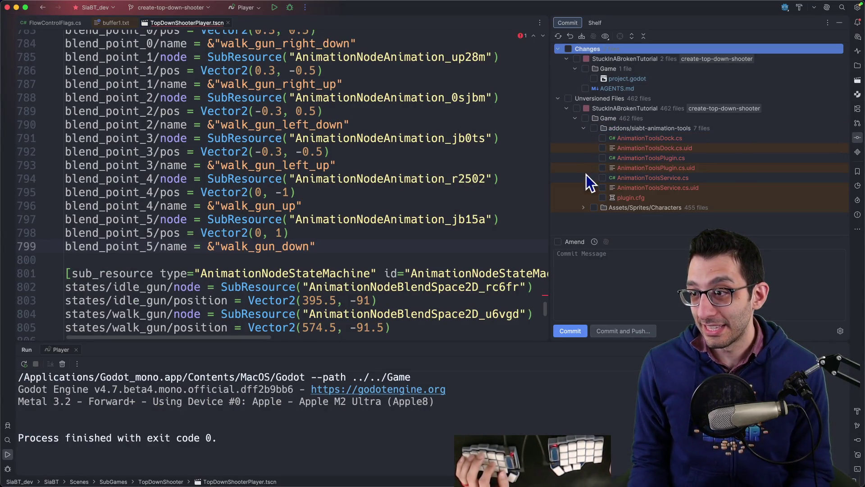
{"action": "left_click", "coordinate": [584, 207]}
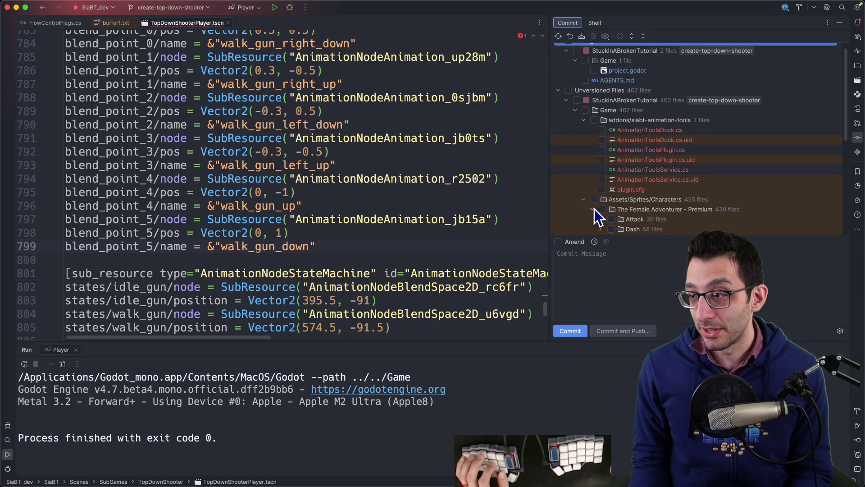
{"action": "key", "text": "super+d"}
{"action": "left_click", "coordinate": [592, 220]}
{"action": "left_click", "coordinate": [596, 218]}
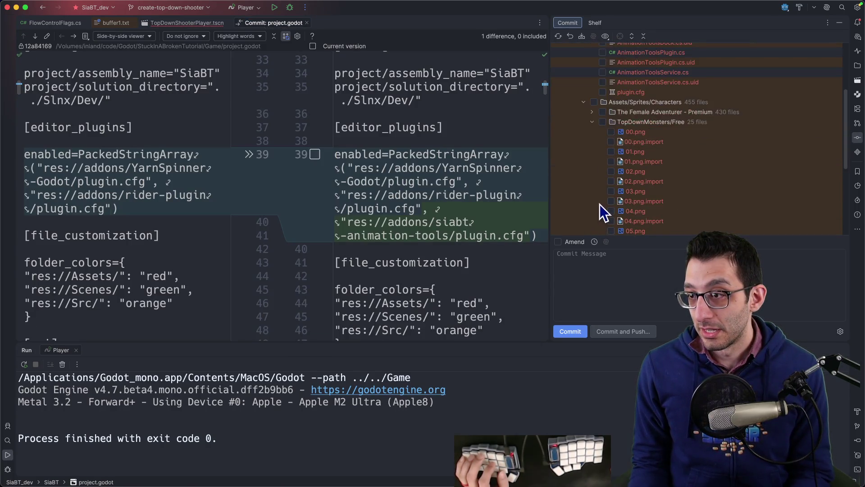
{"action": "scroll", "coordinate": [594, 169], "scroll_direction": "up", "scroll_amount": 1}
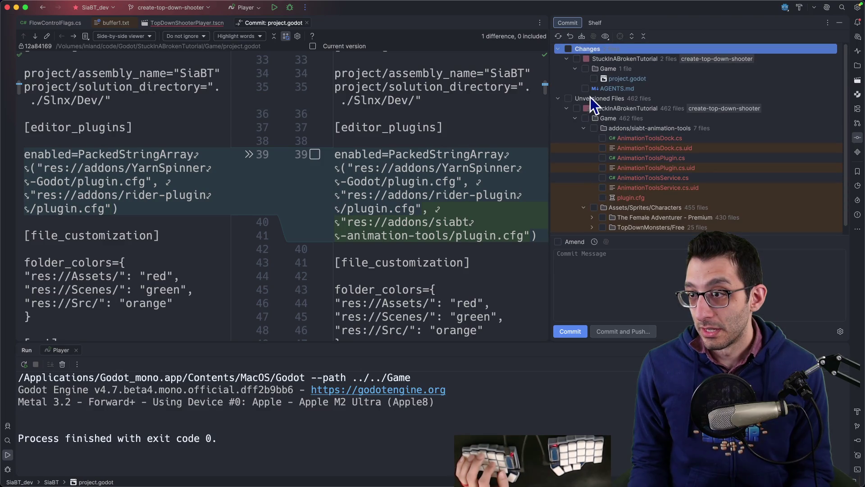
- Review the AGENTS.md diff exempting siabt-animation-tools, then bring Godot back to the front
{"action": "left_click", "coordinate": [598, 89]}
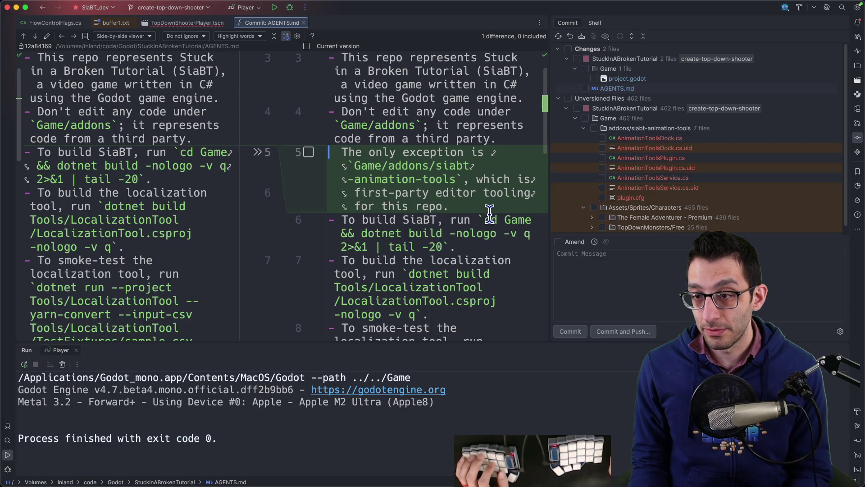
{"action": "mouse_move", "coordinate": [541, 485]}
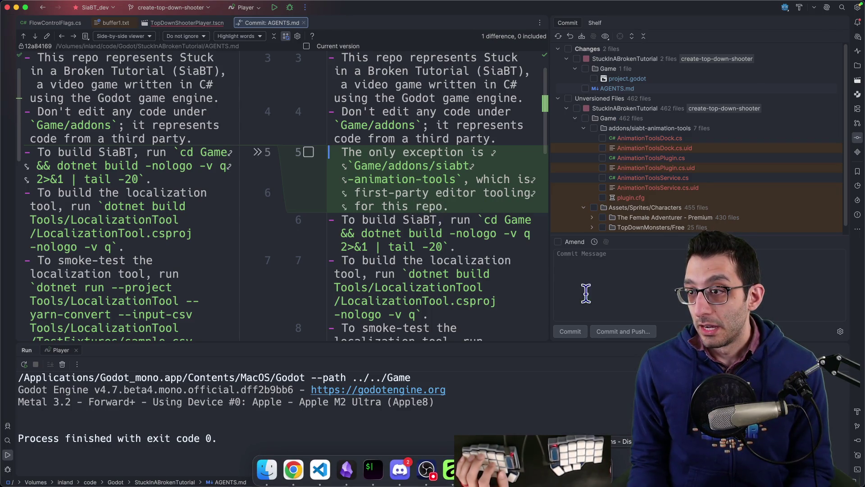
{"action": "scroll", "coordinate": [636, 170], "scroll_direction": "down", "scroll_amount": 1}
{"action": "scroll", "coordinate": [636, 170], "scroll_direction": "up", "scroll_amount": 1}
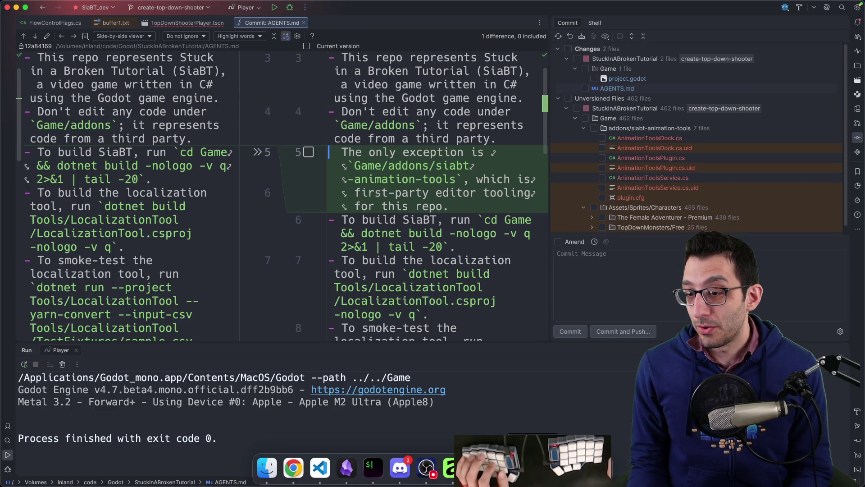
{"action": "left_click", "coordinate": [531, 469]}
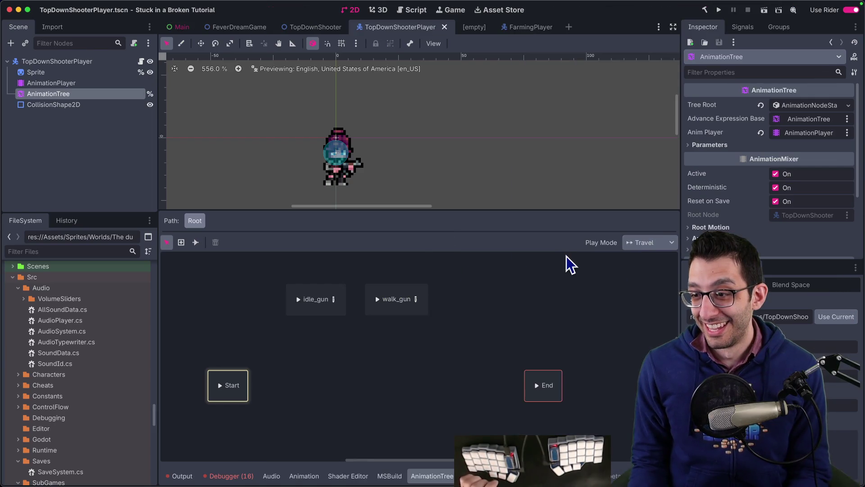
- Widen the Inspector and inspect the AnimationPlayer in the FeverDreamGame scene
{"action": "left_click_drag", "start_coordinate": [683, 198], "coordinate": [563, 195]}
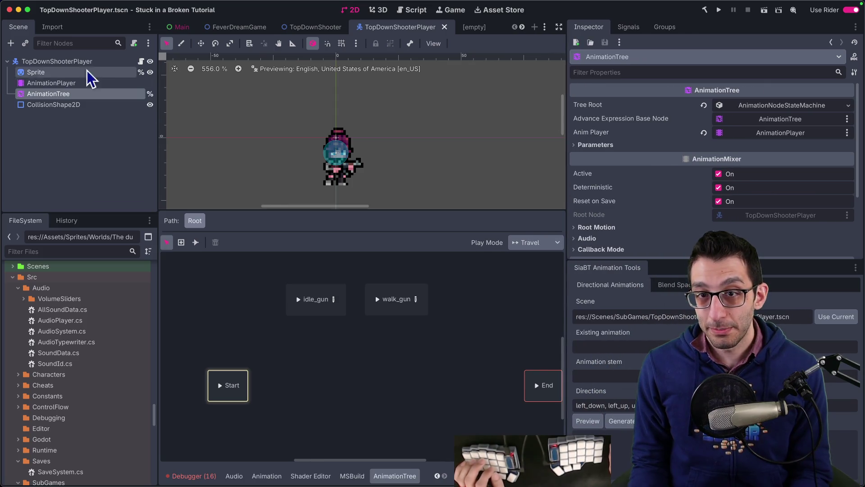
{"action": "left_click", "coordinate": [246, 29]}
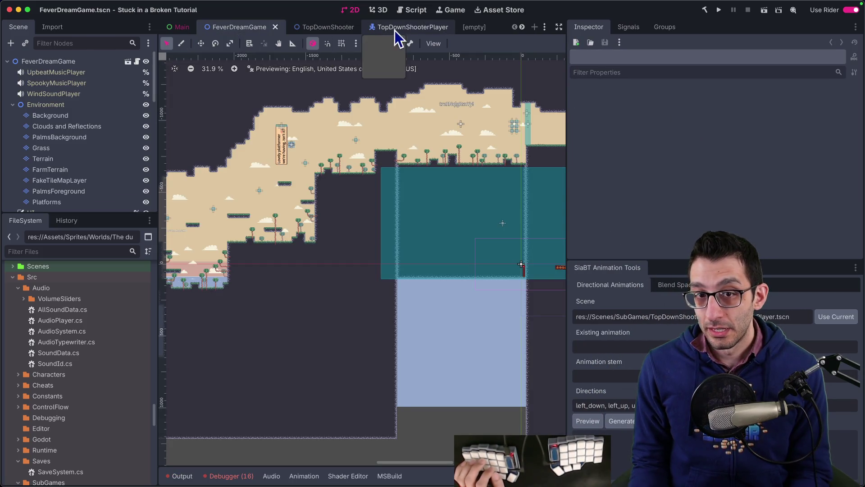
{"action": "scroll", "coordinate": [104, 128], "scroll_direction": "down", "scroll_amount": 10}
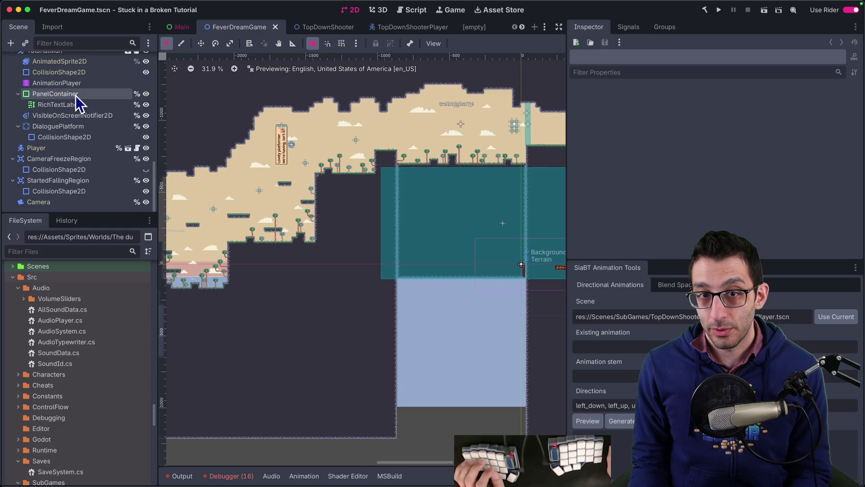
{"action": "left_click", "coordinate": [78, 86]}
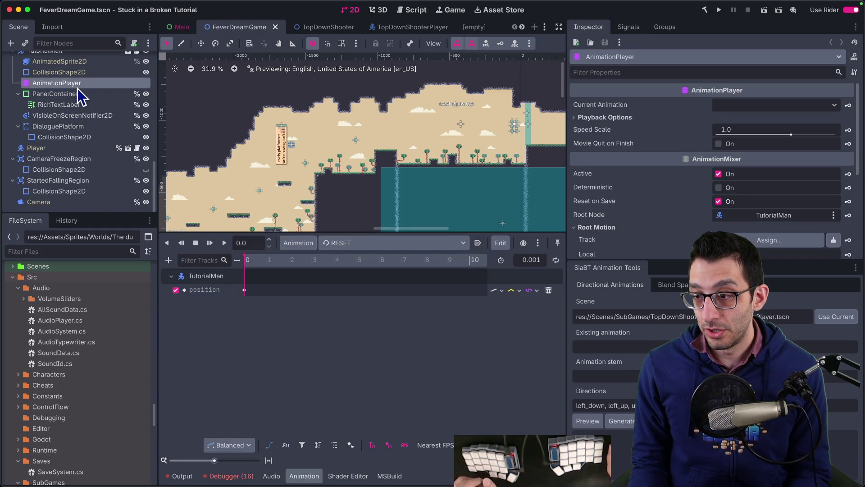
- In TopDownShooterPlayer, list the AnimationPlayer's idle_gun and walk_gun directional animations
{"action": "left_click", "coordinate": [413, 30]}
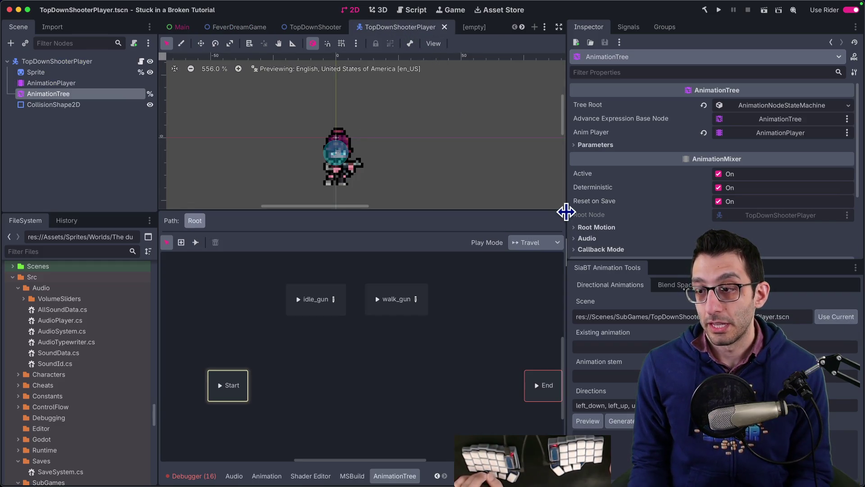
{"action": "left_click", "coordinate": [97, 84]}
{"action": "left_click", "coordinate": [342, 243]}
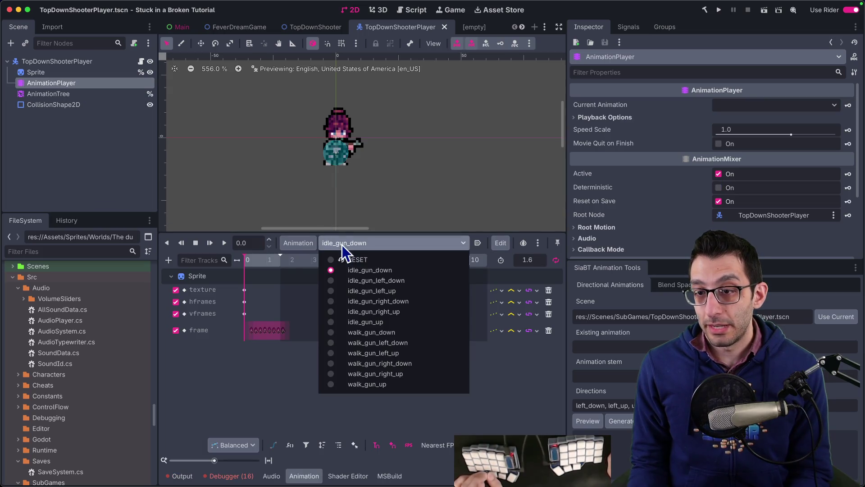
- Close the animation list and browse The Female Adventurer - Premium sprite folders in Finder
{"action": "key", "text": "Escape"}
{"action": "key", "text": "super+Tab"}
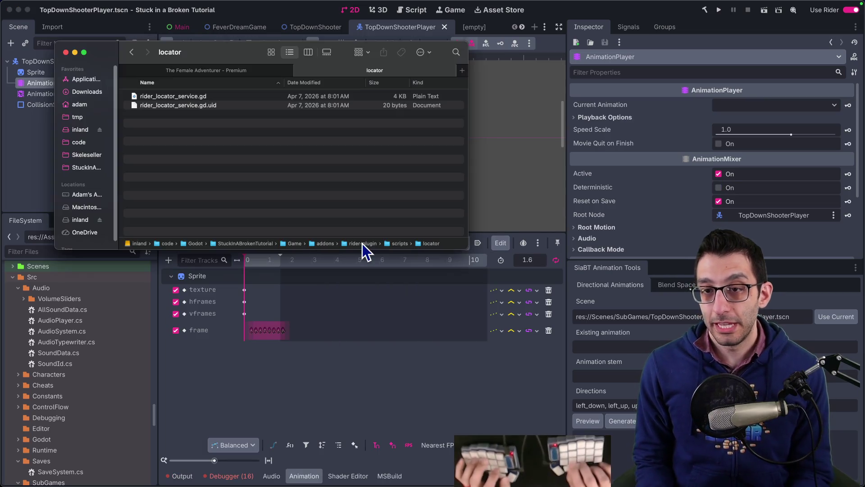
{"action": "left_click", "coordinate": [212, 70]}
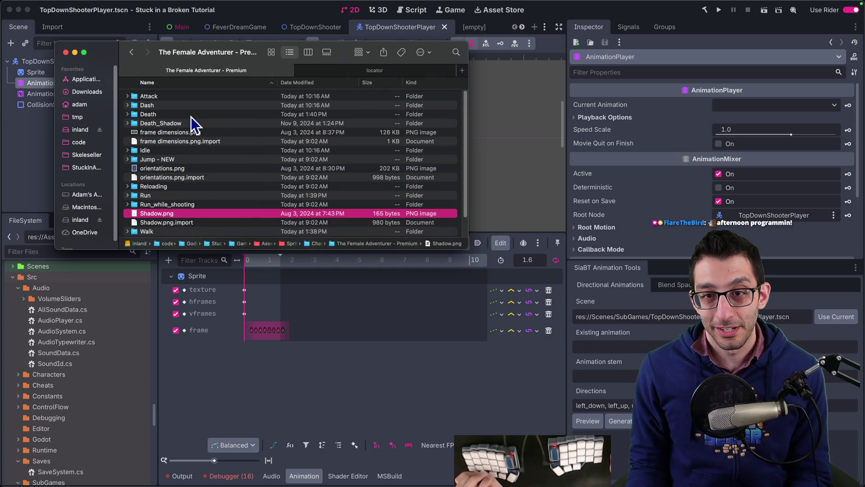
{"action": "double_click", "coordinate": [191, 116]}
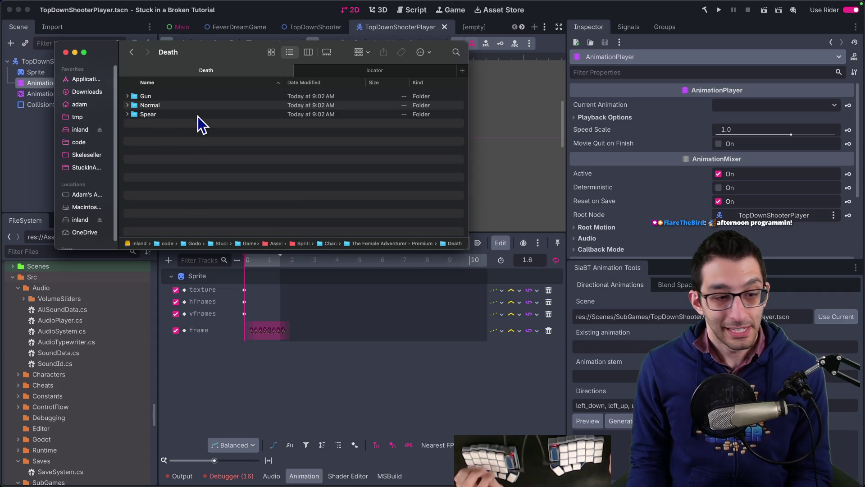
{"action": "key", "text": "super+Up"}
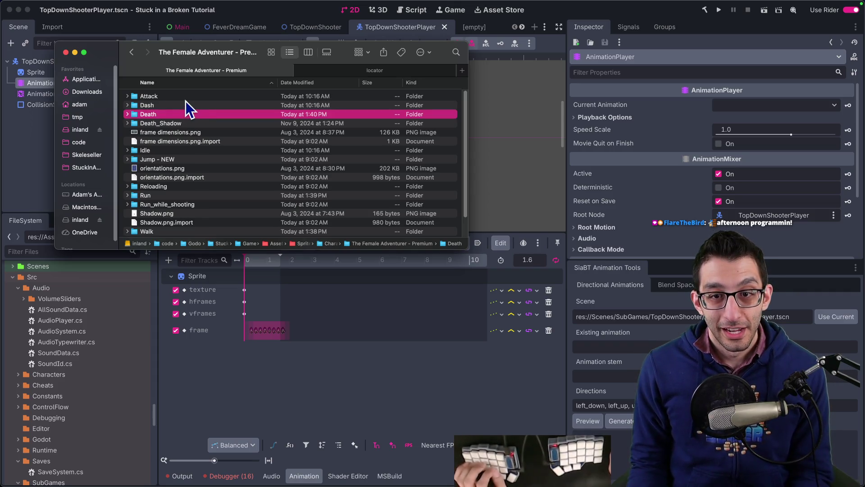
- Open Attack > Gun and Quick Look the Shooting.png sprite sheet beside the file list
{"action": "double_click", "coordinate": [186, 98]}
{"action": "double_click", "coordinate": [185, 98]}
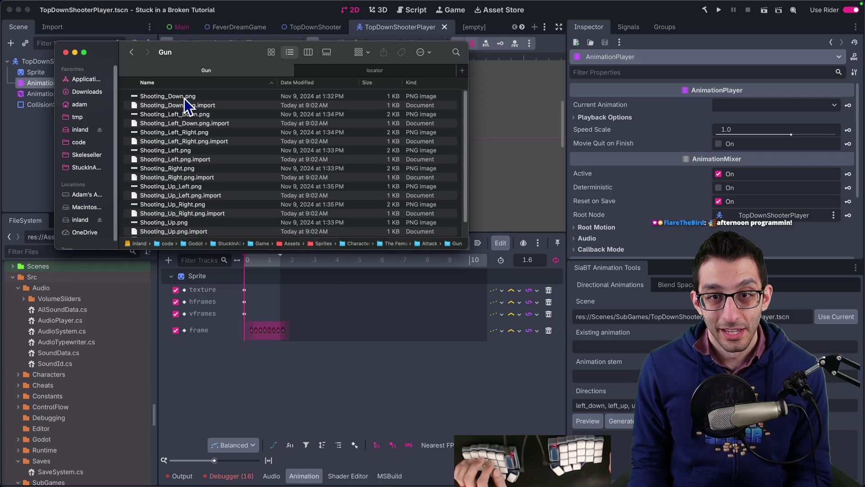
{"action": "scroll", "coordinate": [196, 115], "scroll_direction": "down", "scroll_amount": 2}
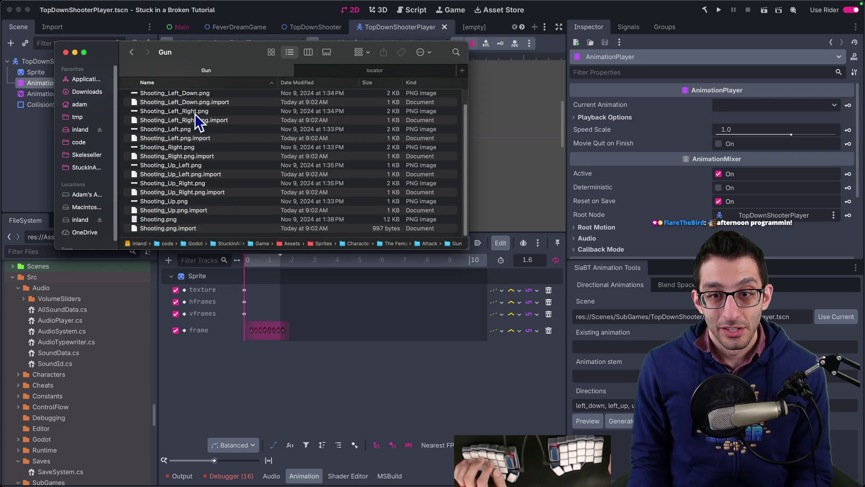
{"action": "left_click", "coordinate": [180, 223]}
{"action": "key", "text": "space"}
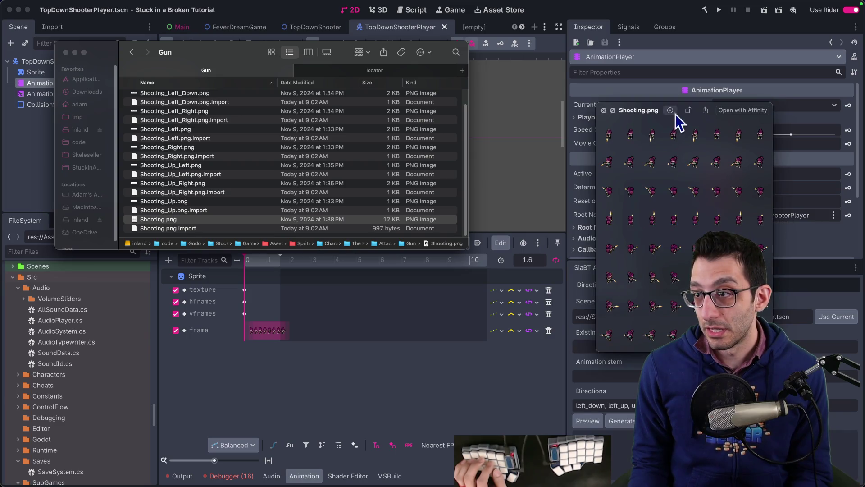
{"action": "left_click_drag", "start_coordinate": [714, 109], "coordinate": [236, 99]}
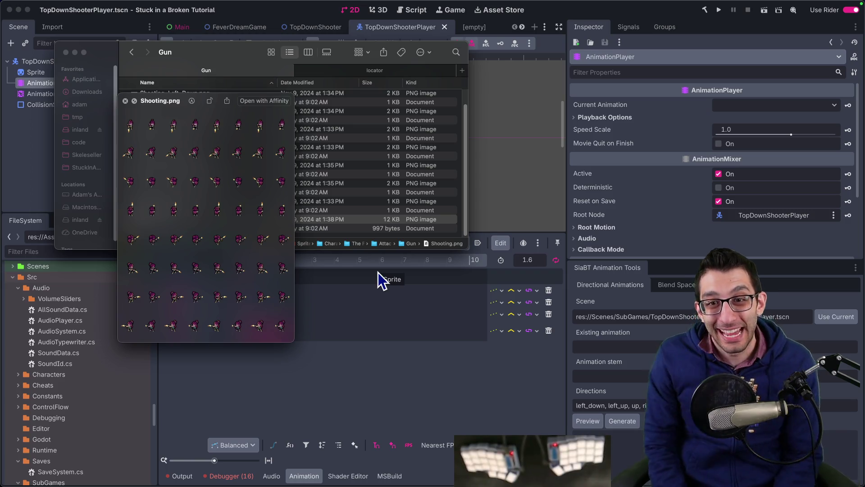
{"action": "key", "text": "super+Tab"}
- Write a new Zed note: 'only 6 directions for some animations but 8 for others — use 6 always, or 8 when available?'
{"action": "key", "text": "super+n"}
{"action": "type", "text": "Questi"}
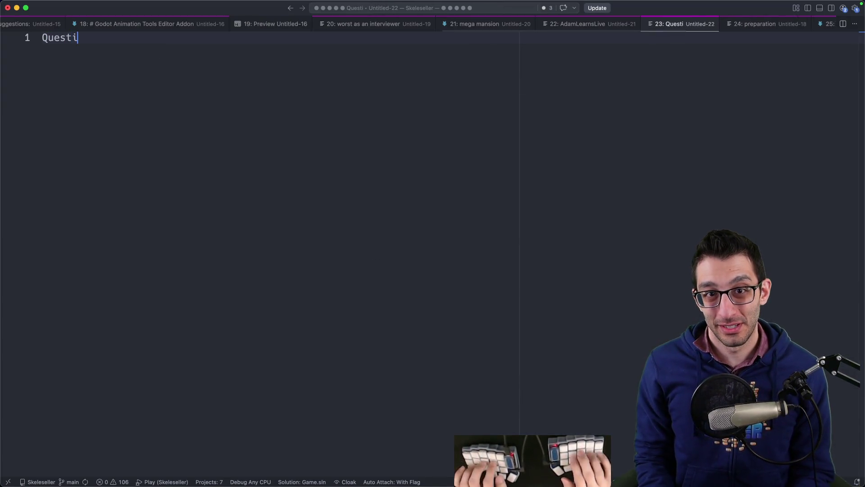
{"action": "type", "text": "on: we have only"}
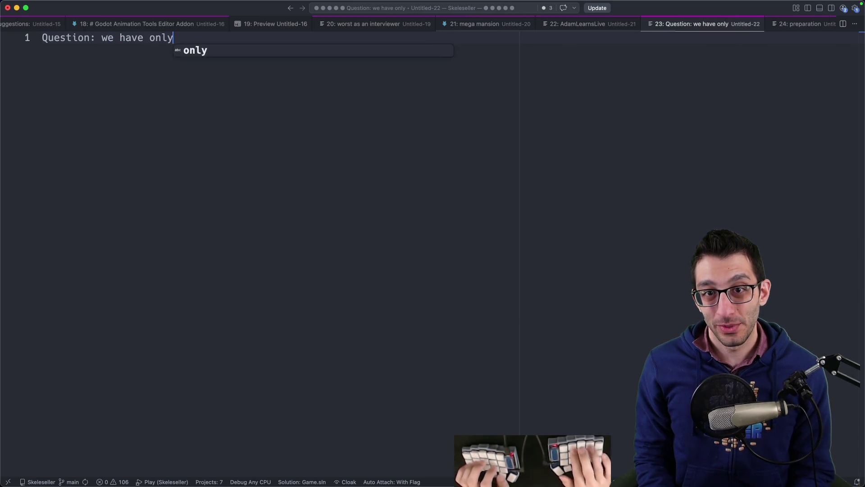
{"action": "type", "text": " 6 directions fors"}
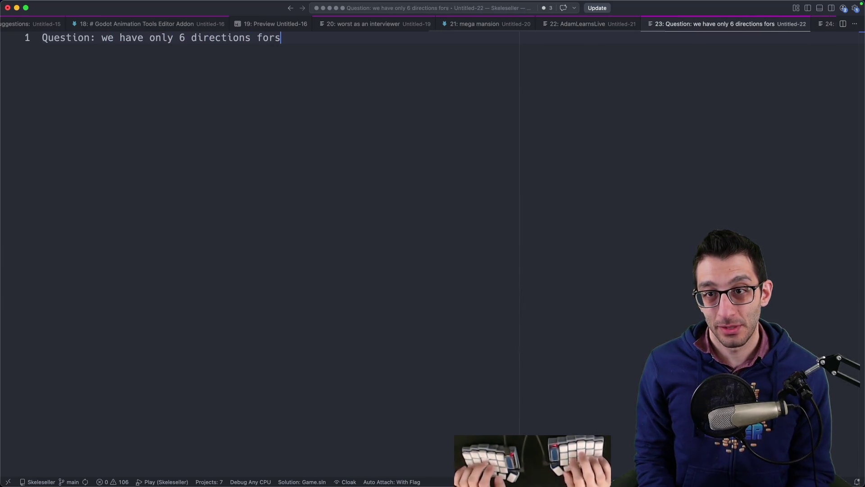
{"action": "key", "text": "BackSpace"}
{"action": "type", "text": "some animations but 8 f"}
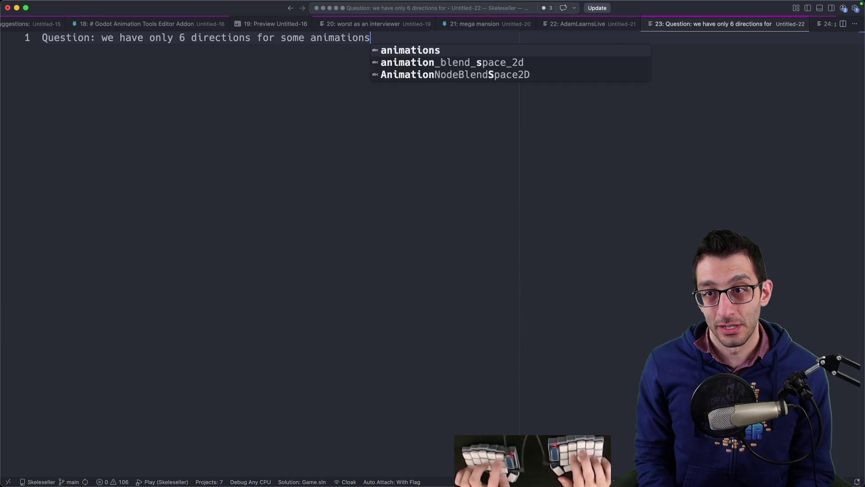
{"action": "type", "text": "or others"}
{"action": "key", "text": "Return"}
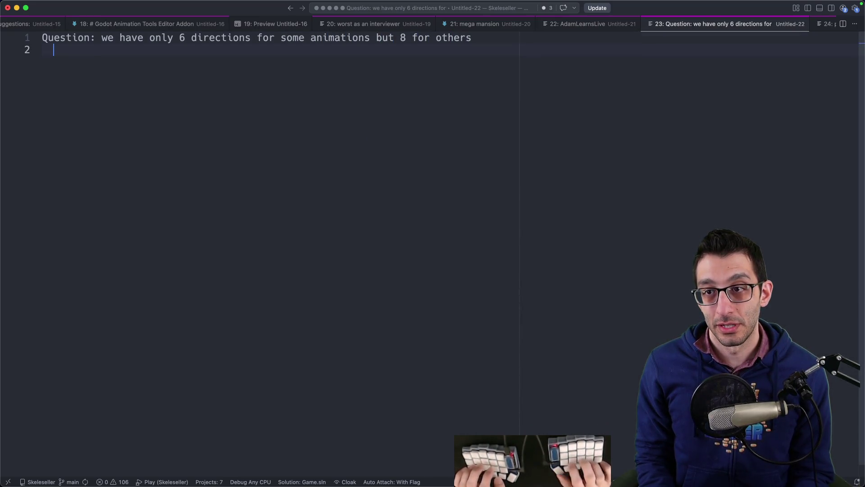
{"action": "type", "text": "Do we just use 6 n"}
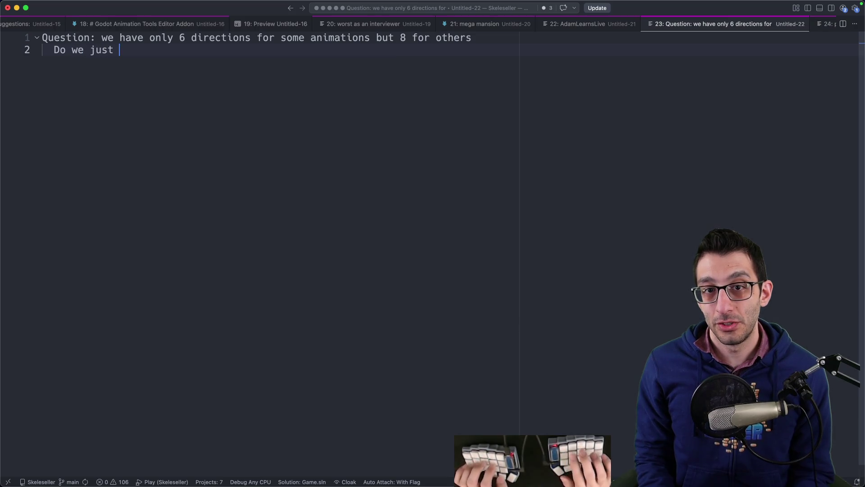
{"action": "type", "text": "o matter what "}
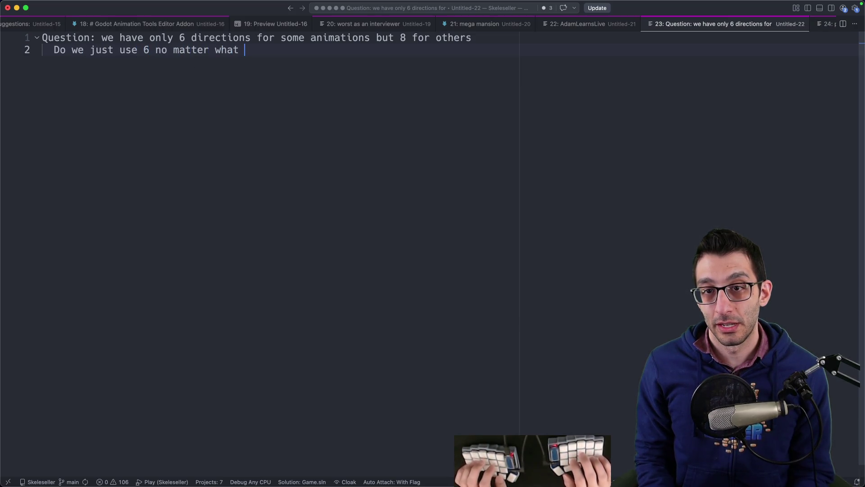
{"action": "type", "text": "or do we use 8 when we have them?"}
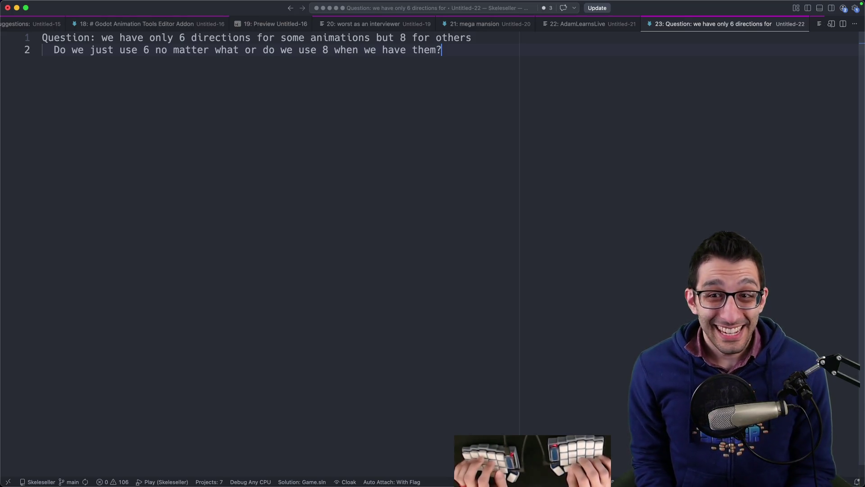
{"action": "key", "text": "super+Tab"}
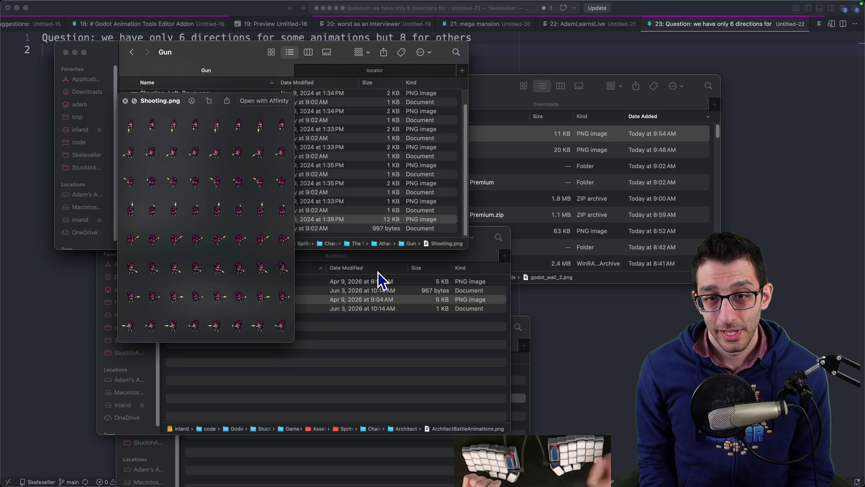
- Close the Quick Look preview and open the Gun folder's Shooting.png in Affinity
{"action": "key", "text": "space"}
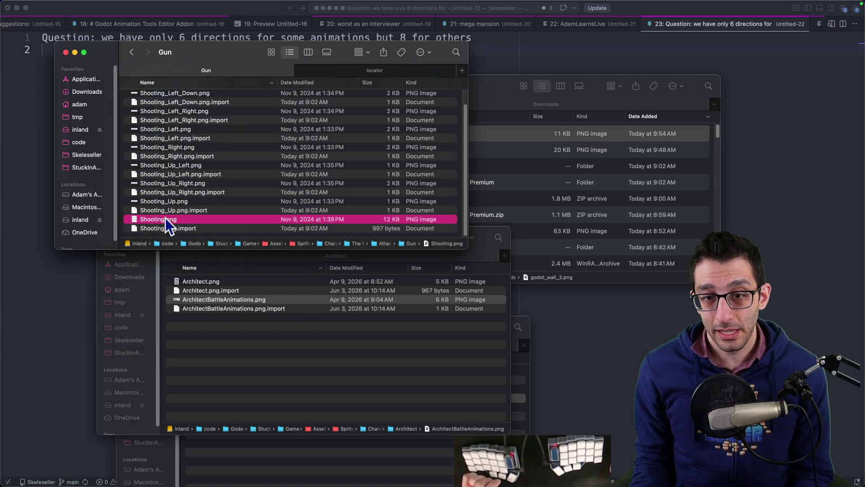
{"action": "double_click", "coordinate": [165, 219]}
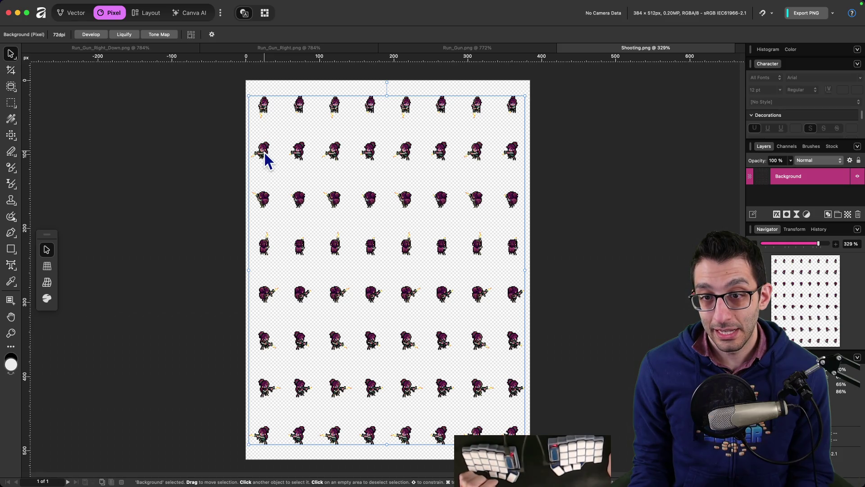
{"action": "scroll", "coordinate": [266, 154], "scroll_direction": "up", "scroll_amount": 4}
{"action": "scroll", "coordinate": [271, 165], "scroll_direction": "down", "scroll_amount": 2}
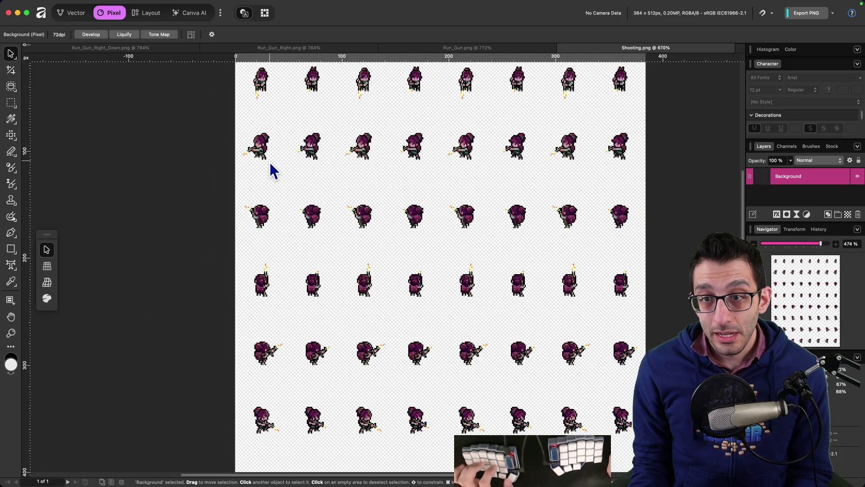
{"action": "scroll", "coordinate": [271, 163], "scroll_direction": "down", "scroll_amount": 2}
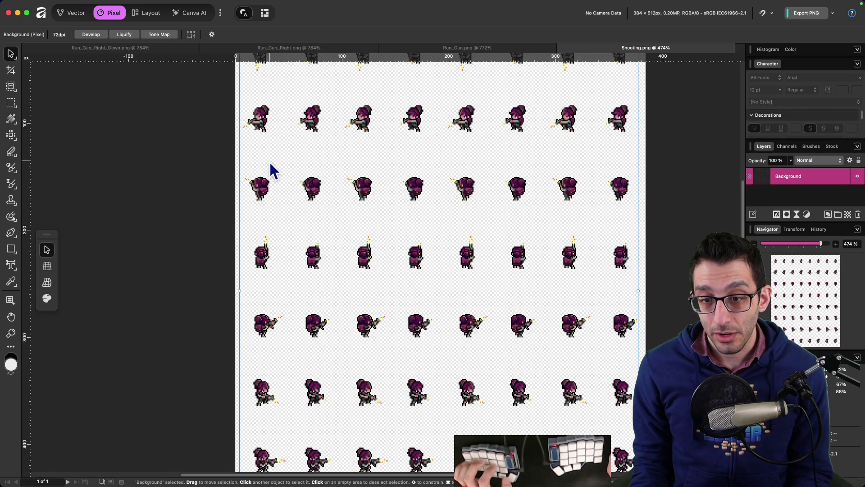
{"action": "scroll", "coordinate": [274, 170], "scroll_direction": "down", "scroll_amount": 5}
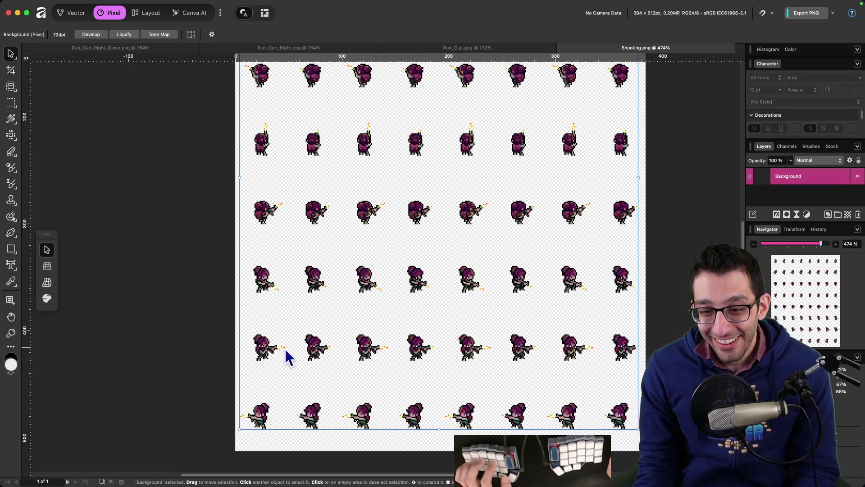
{"action": "scroll", "coordinate": [282, 351], "scroll_direction": "up", "scroll_amount": 8}
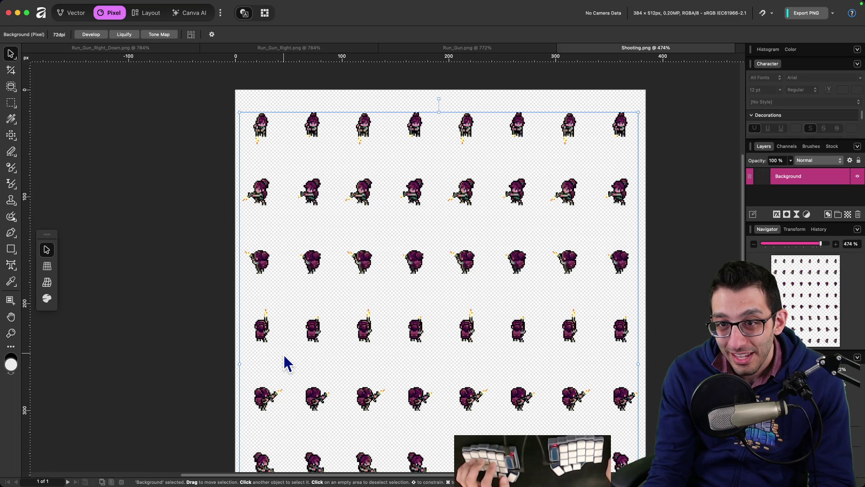
{"action": "scroll", "coordinate": [283, 353], "scroll_direction": "down", "scroll_amount": 8}
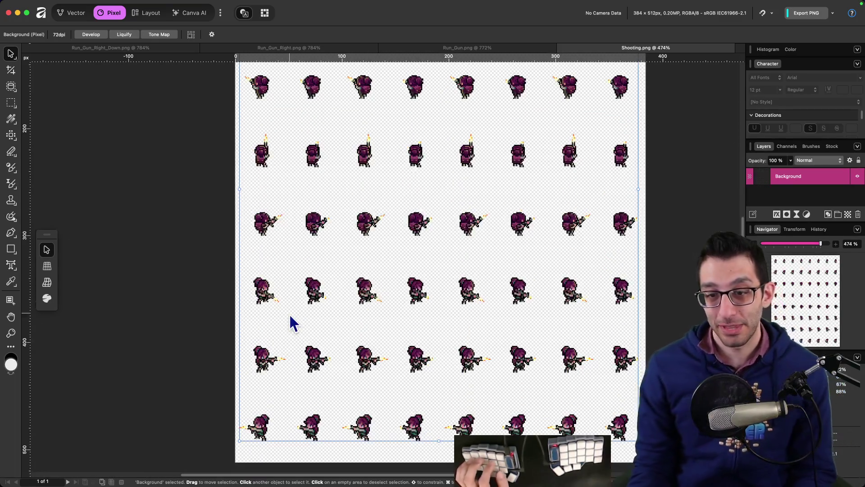
{"action": "scroll", "coordinate": [280, 392], "scroll_direction": "up", "scroll_amount": 8}
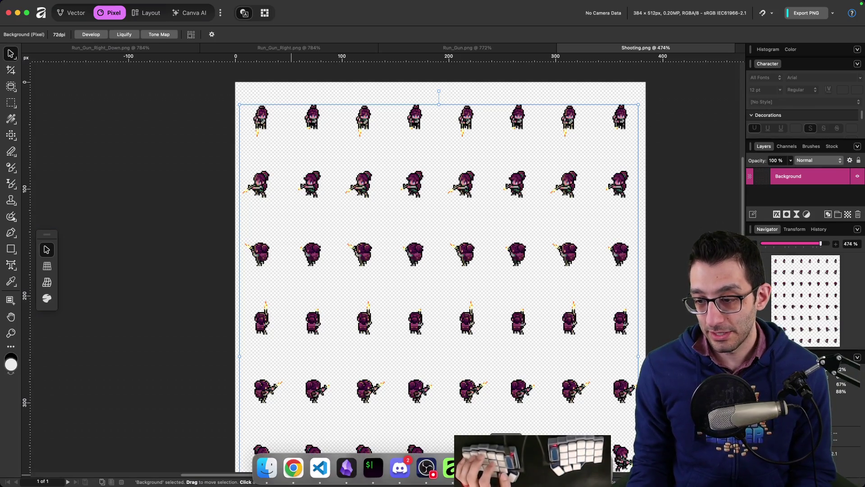
{"action": "left_click", "coordinate": [288, 473]}
- Duplicate the idle_gun_down animation from the Animation menu
{"action": "left_click", "coordinate": [307, 473]}
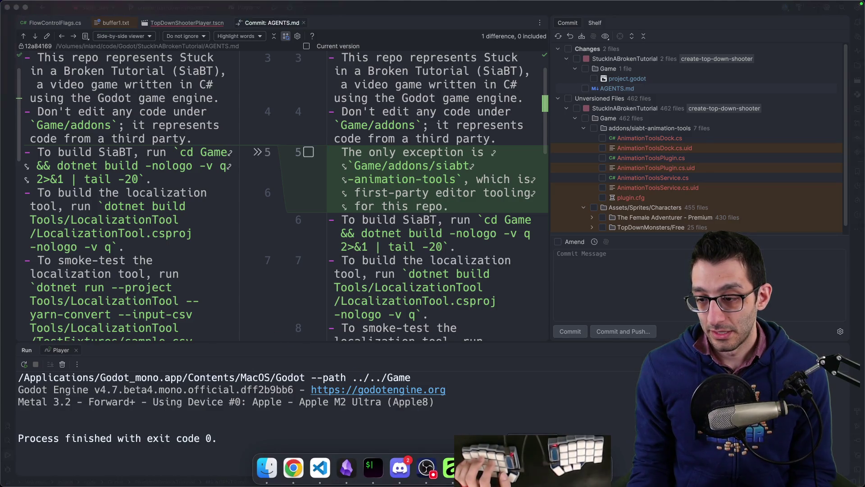
{"action": "left_click", "coordinate": [306, 243]}
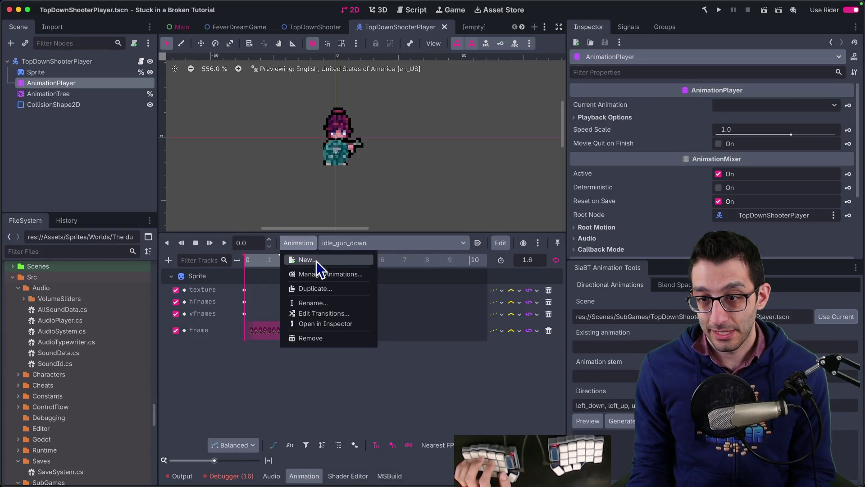
{"action": "left_click", "coordinate": [347, 242]}
{"action": "left_click", "coordinate": [351, 243]}
{"action": "left_click", "coordinate": [316, 241]}
{"action": "left_click", "coordinate": [302, 243]}
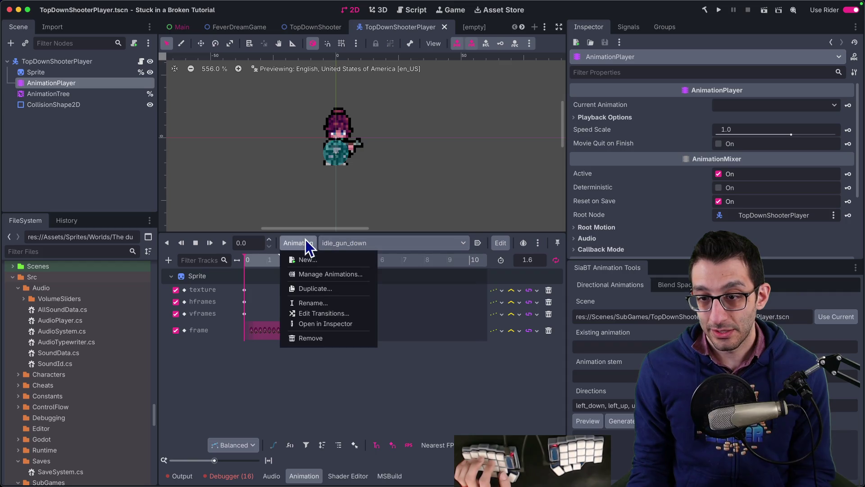
{"action": "left_click", "coordinate": [315, 290]}
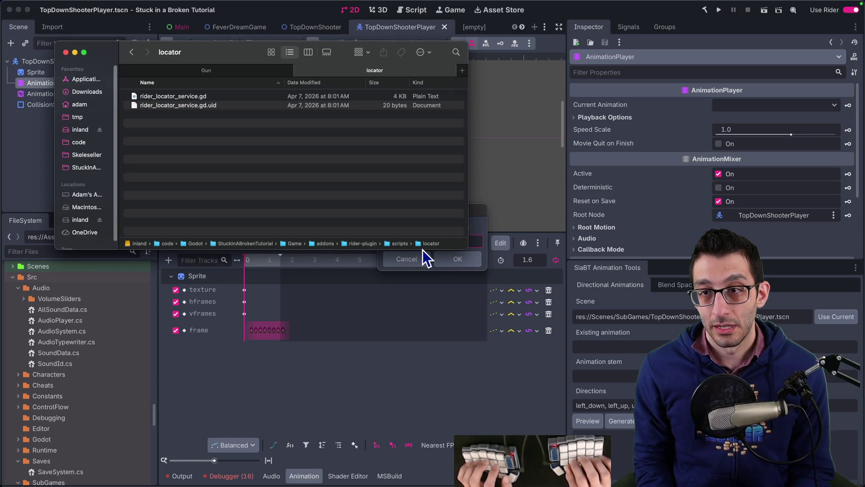
- Name the duplicate shooting_gun_down and select its texture keyframe
{"action": "key", "text": "ctrl+shift+Tab"}
{"action": "key", "text": "super+w"}
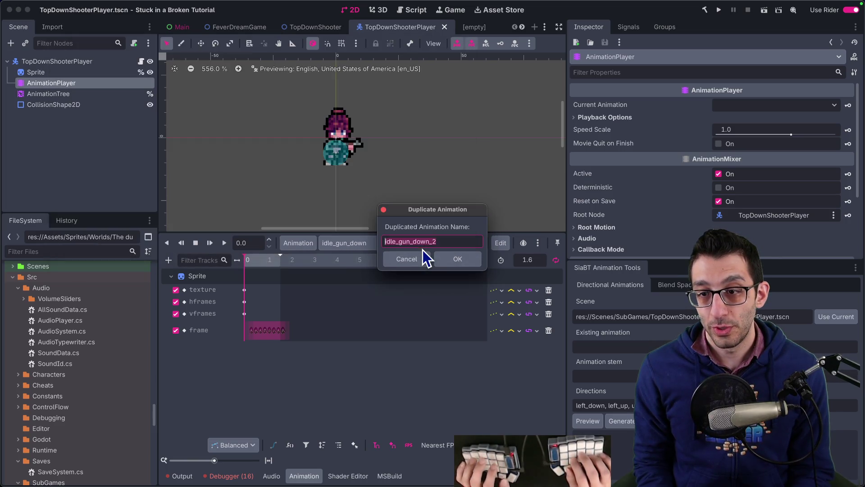
{"action": "type", "text": "shooting_gun"}
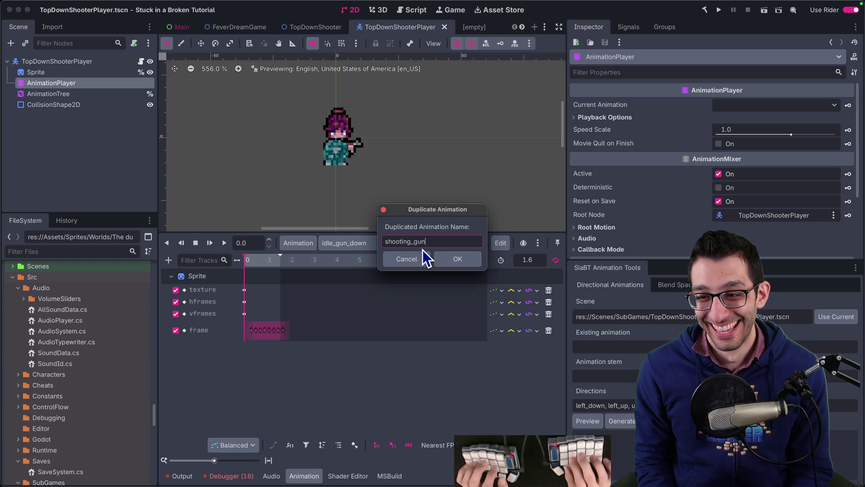
{"action": "type", "text": "_down"}
{"action": "key", "text": "Return"}
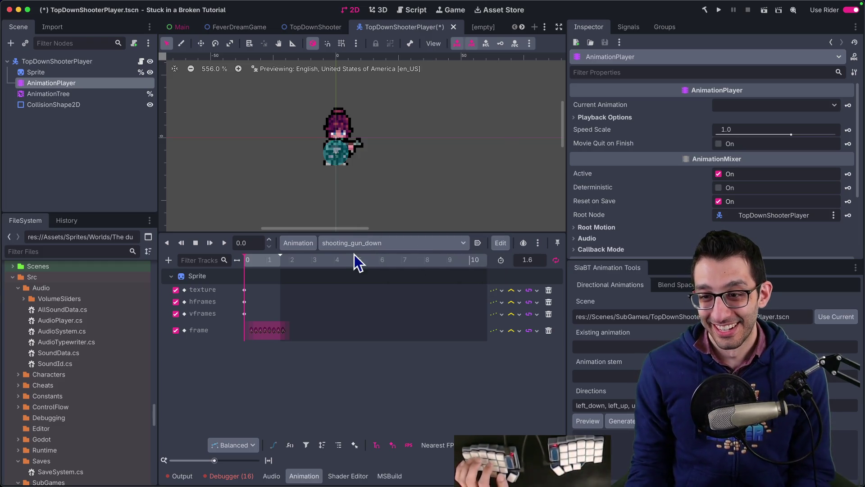
{"action": "left_click", "coordinate": [244, 290]}
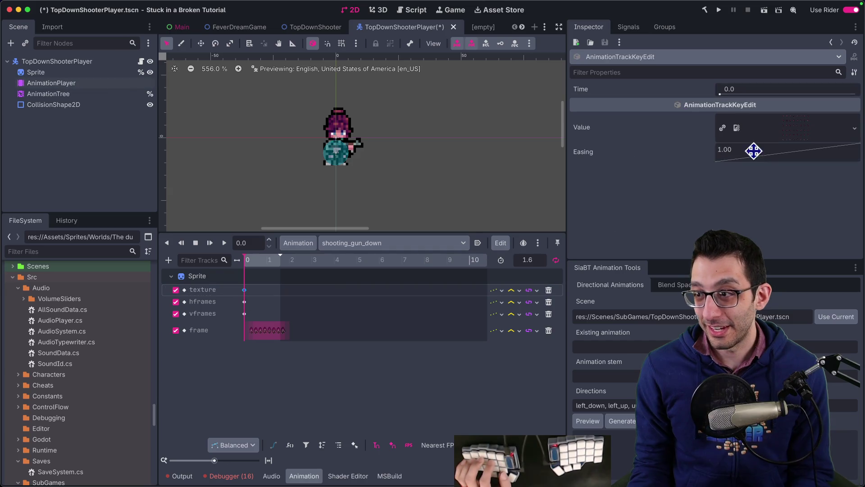
- Quick Load Shooting.png as the texture key's value and save the player scene
{"action": "left_click", "coordinate": [766, 130]}
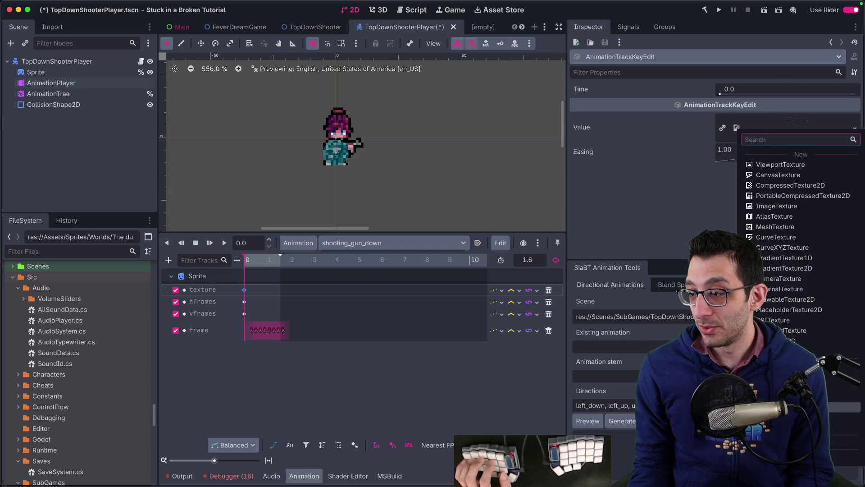
{"action": "type", "text": "shootinggun"}
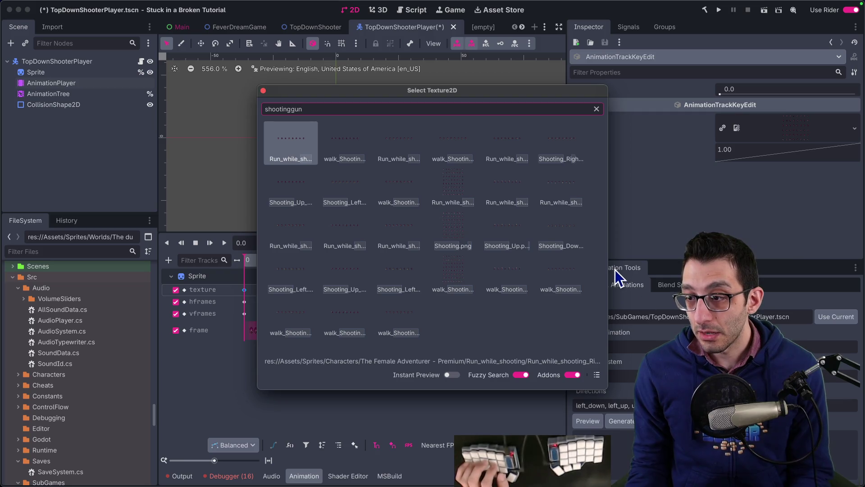
{"action": "mouse_move", "coordinate": [608, 265]}
{"action": "left_mouse_down"}
{"action": "mouse_move", "coordinate": [790, 263]}
{"action": "mouse_move", "coordinate": [762, 264]}
{"action": "left_mouse_up"}
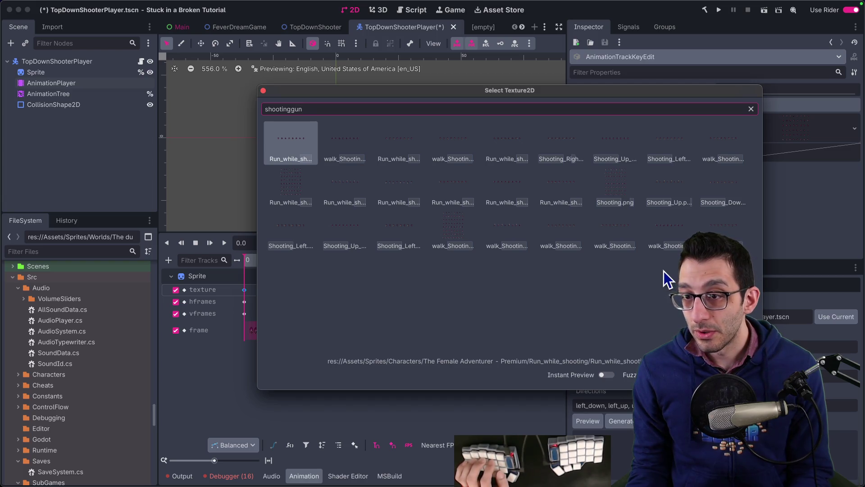
{"action": "key", "text": "super+s"}
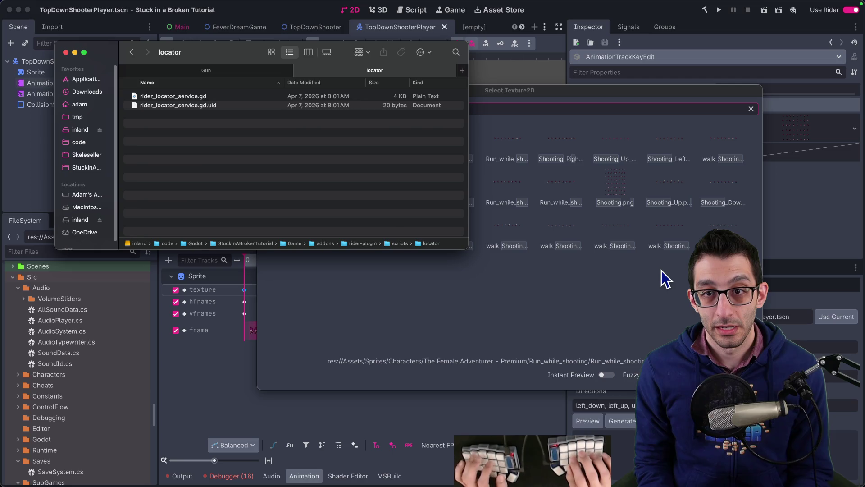
{"action": "key", "text": "super+Tab"}
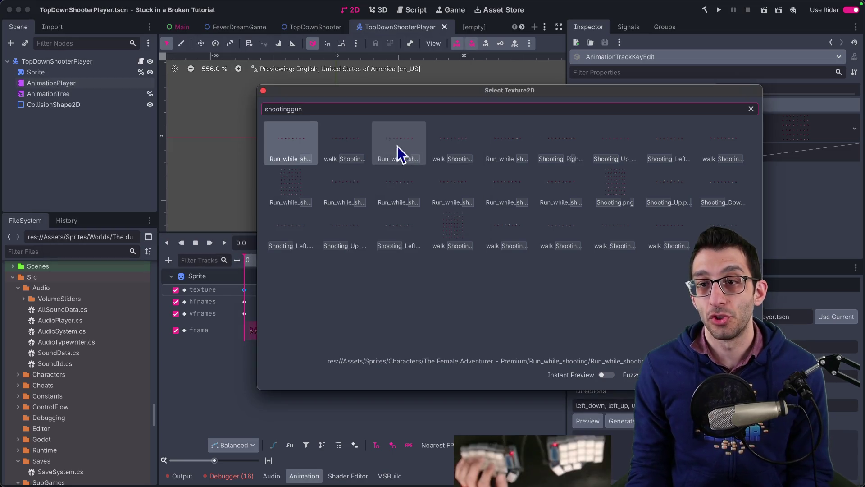
{"action": "key", "text": "BackSpace"}
{"action": "key", "text": "BackSpace"}
{"action": "key", "text": "BackSpace"}
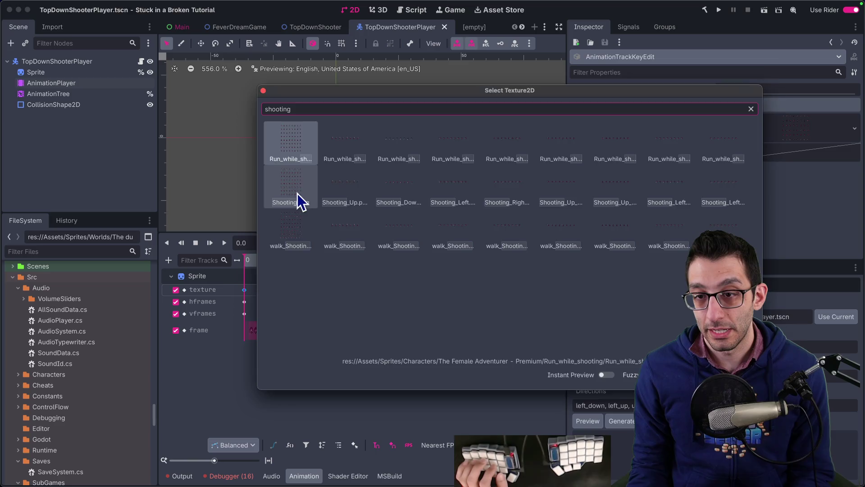
{"action": "double_click", "coordinate": [298, 198]}
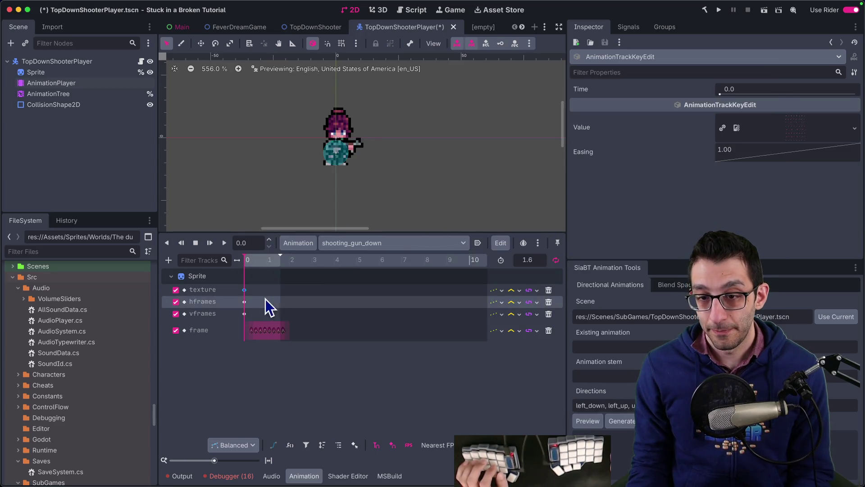
- Check the hframes and vframes keys, then play and stop the shooting_gun_down preview
{"action": "left_click", "coordinate": [244, 301]}
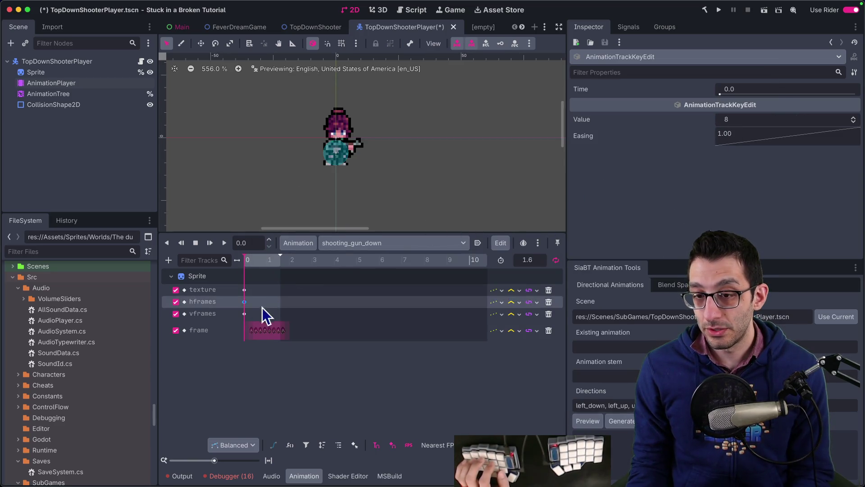
{"action": "left_click", "coordinate": [244, 313]}
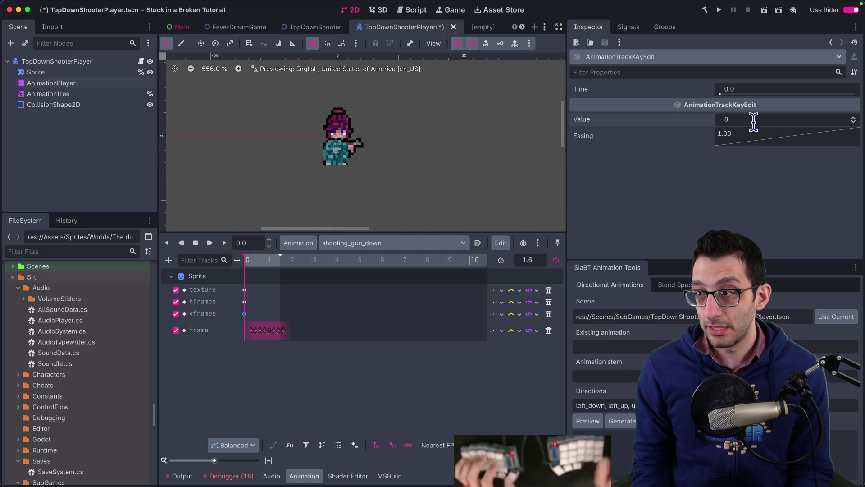
{"action": "left_click", "coordinate": [224, 244]}
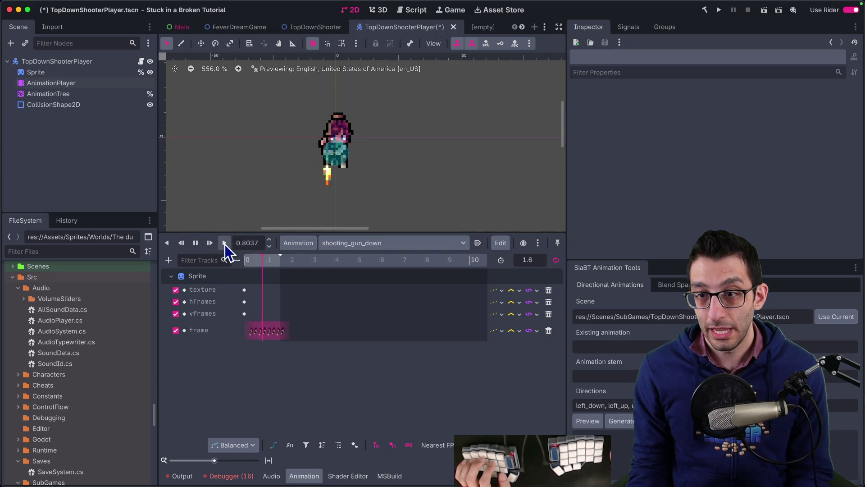
{"action": "left_click", "coordinate": [192, 247]}
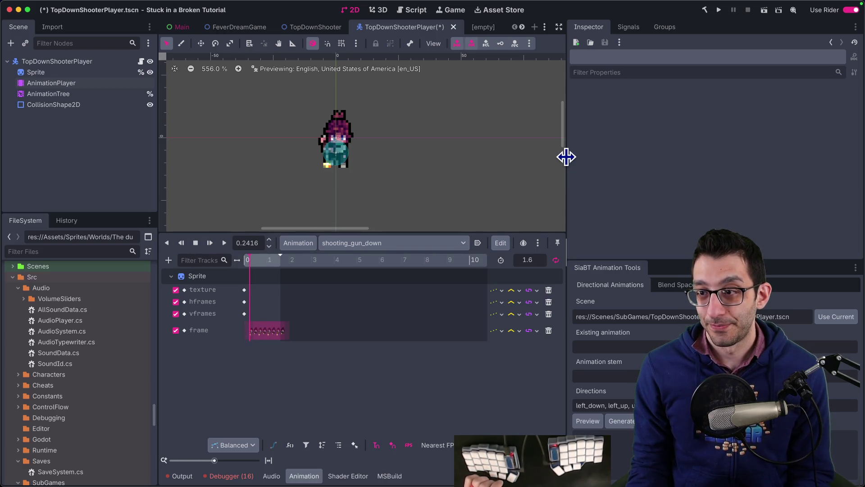
{"action": "left_click_drag", "start_coordinate": [566, 157], "coordinate": [653, 158]}
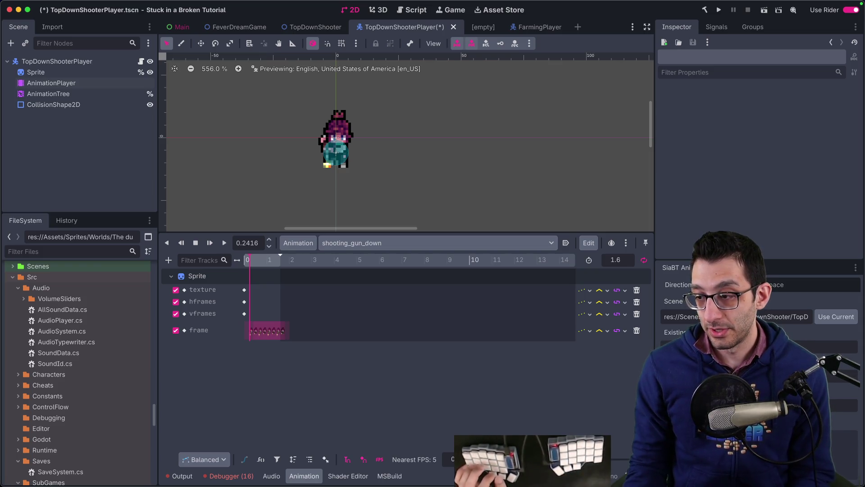
- Save the player scene and snap the direction note beside the sprite sheet
{"action": "key", "text": "super+s"}
{"action": "key", "text": "super+Tab"}
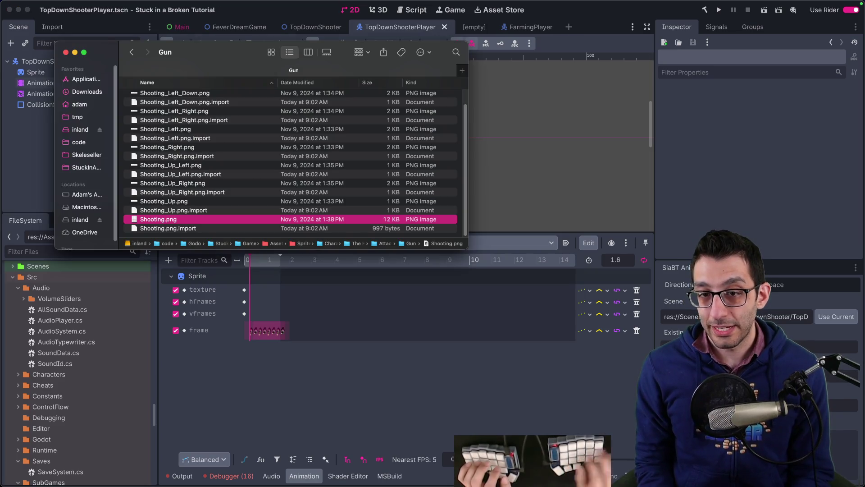
{"action": "mouse_move", "coordinate": [433, 486]}
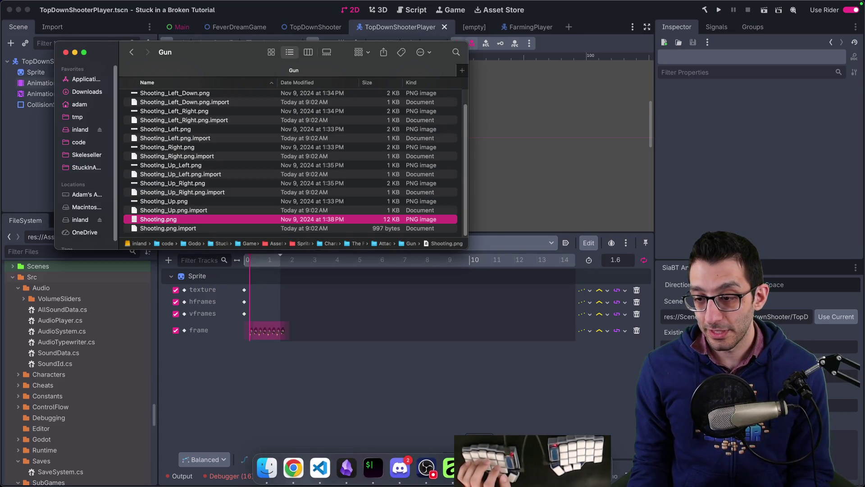
{"action": "key", "text": "ctrl+Right"}
{"action": "key", "text": "ctrl+Right"}
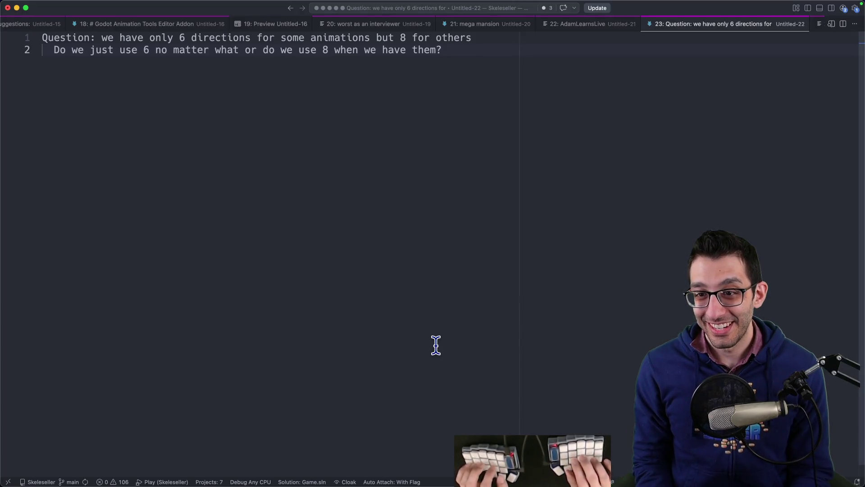
{"action": "key", "text": "ctrl+alt+Right"}
- Add right_up, right_down, right and left to the direction list, then select the list
{"action": "key", "text": "Return"}
{"action": "key", "text": "Return"}
{"action": "key", "text": "Return"}
{"action": "type", "text": "left_down"}
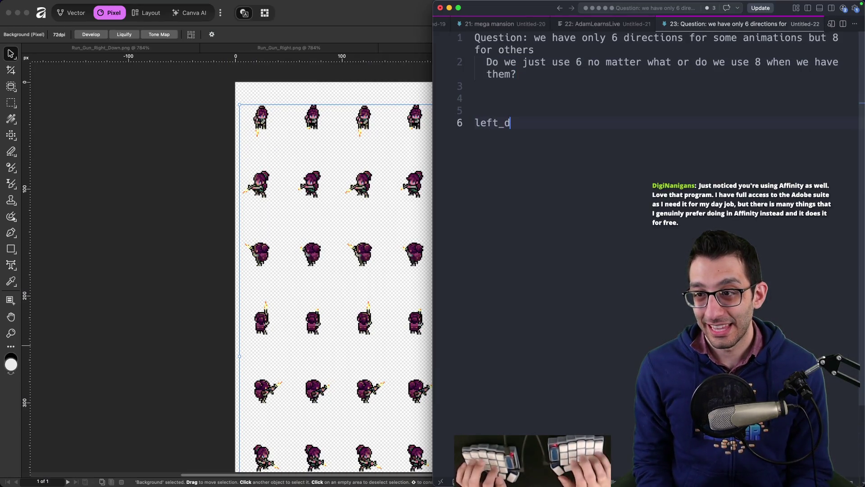
{"action": "type", "text": "p"}
{"action": "key", "text": "Return"}
{"action": "type", "text": "right_up"}
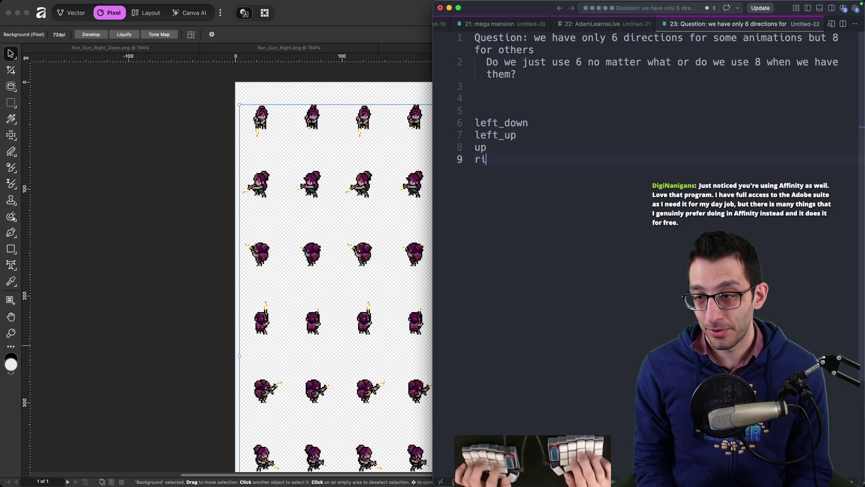
{"action": "key", "text": "Return"}
{"action": "type", "text": "right_down"}
{"action": "key", "text": "Return"}
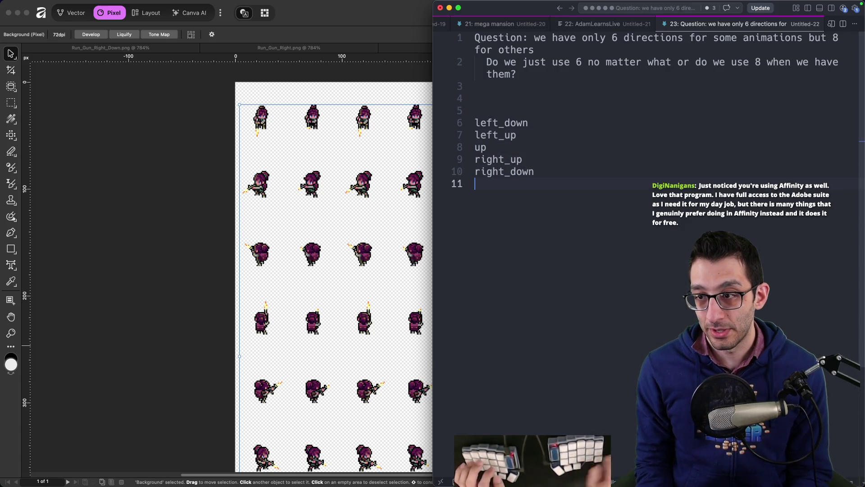
{"action": "scroll", "coordinate": [296, 348], "scroll_direction": "down", "scroll_amount": 5}
{"action": "type", "text": "right"}
{"action": "key", "text": "Return"}
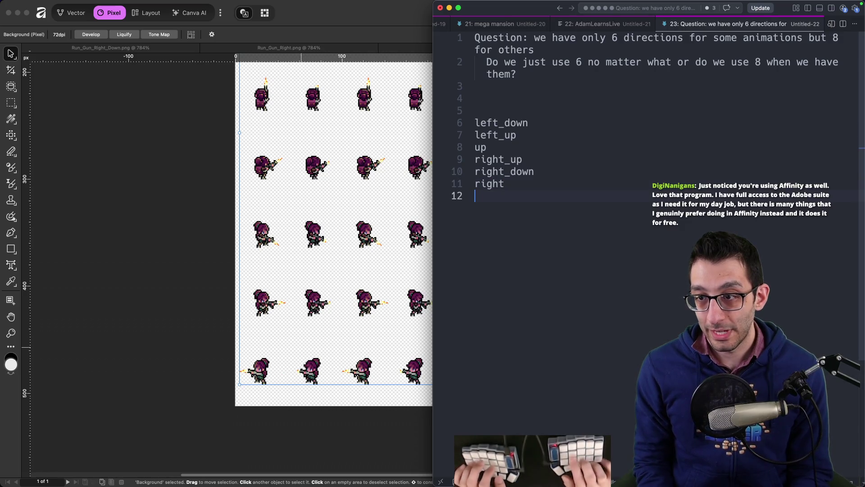
{"action": "type", "text": "left"}
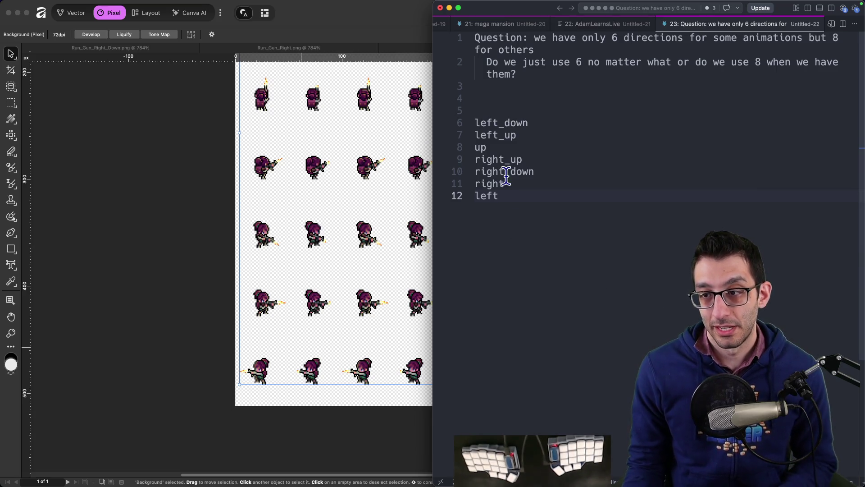
{"action": "left_click", "coordinate": [475, 122], "text": "shift"}
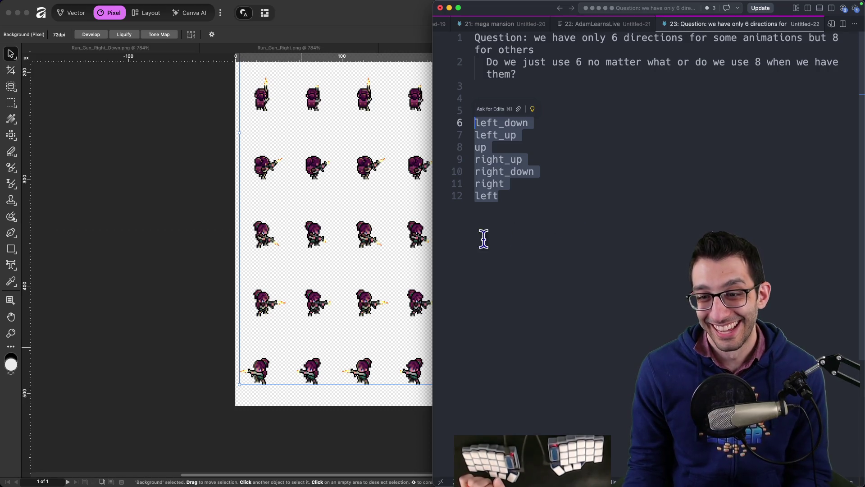
{"action": "mouse_move", "coordinate": [616, 481]}
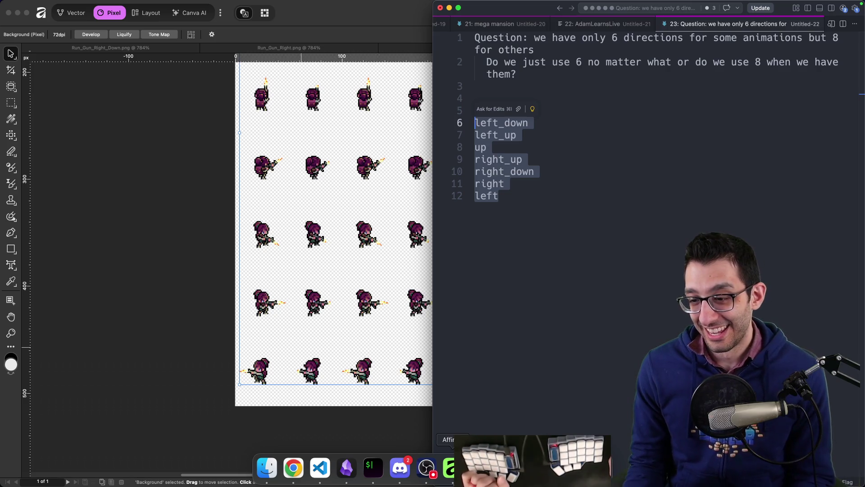
- Zoom into a Shooting.png sprite and marquee-select a 2x2-pixel block atop its head
{"action": "left_click", "coordinate": [223, 323]}
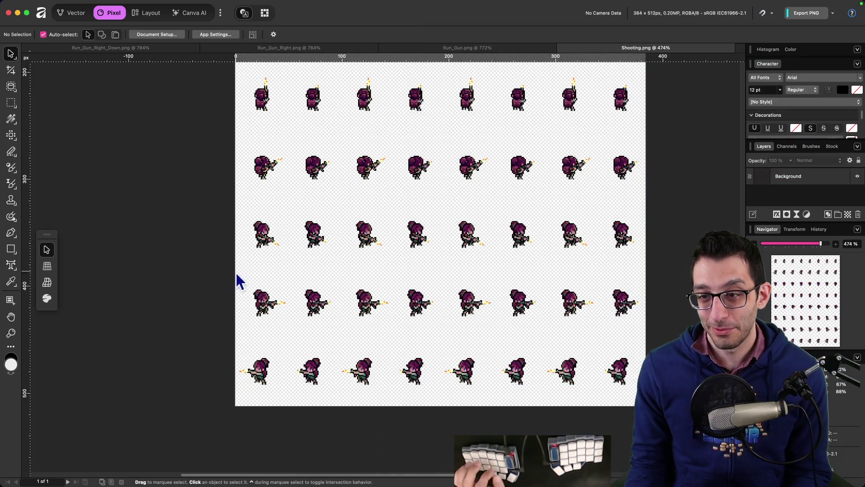
{"action": "scroll", "coordinate": [268, 141], "scroll_direction": "up", "scroll_amount": 5}
{"action": "scroll", "coordinate": [277, 275], "scroll_direction": "up", "scroll_amount": 10}
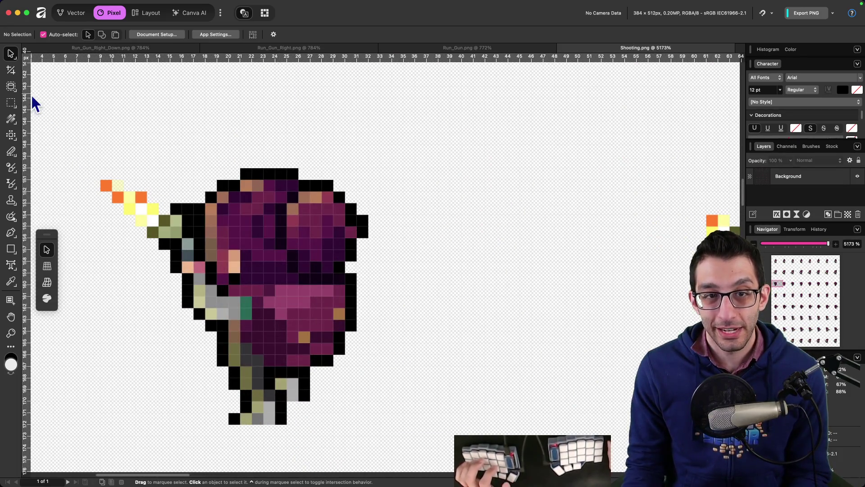
{"action": "left_click", "coordinate": [11, 103]}
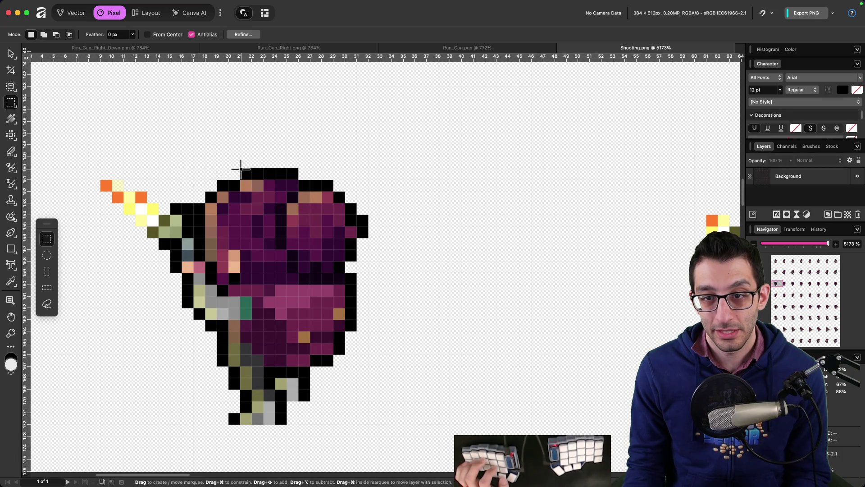
{"action": "left_click_drag", "start_coordinate": [241, 169], "coordinate": [264, 188]}
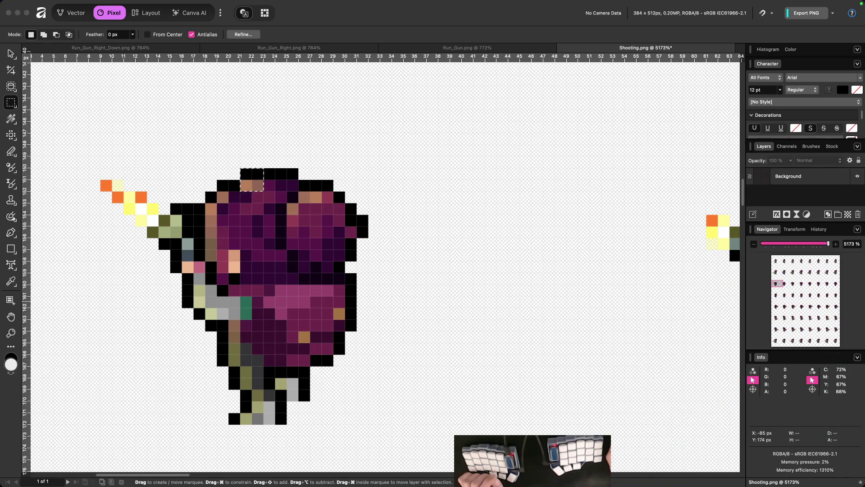
{"action": "scroll", "coordinate": [246, 183], "scroll_direction": "up", "scroll_amount": 5}
{"action": "scroll", "coordinate": [246, 183], "scroll_direction": "up", "scroll_amount": 1}
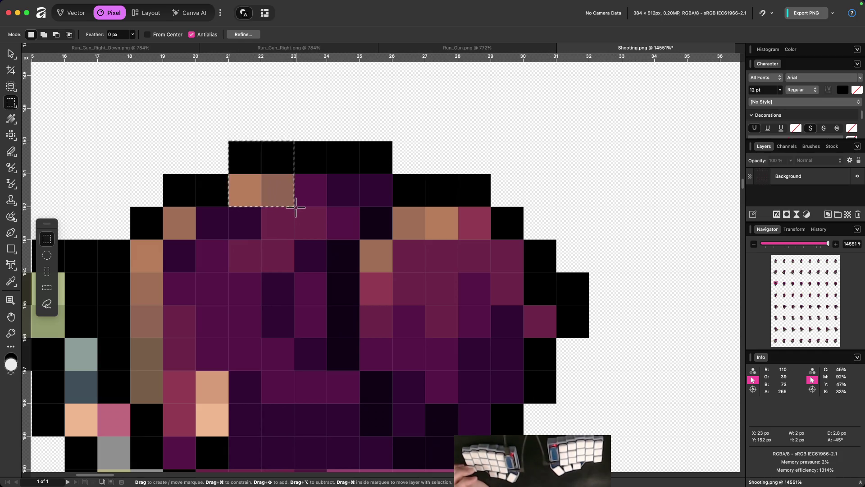
{"action": "mouse_move", "coordinate": [295, 207]}
{"action": "left_mouse_down"}
{"action": "mouse_move", "coordinate": [288, 147]}
{"action": "mouse_move", "coordinate": [293, 189]}
{"action": "mouse_move", "coordinate": [281, 185]}
{"action": "mouse_move", "coordinate": [292, 215]}
{"action": "mouse_move", "coordinate": [289, 199]}
{"action": "mouse_move", "coordinate": [305, 194]}
{"action": "left_mouse_up"}
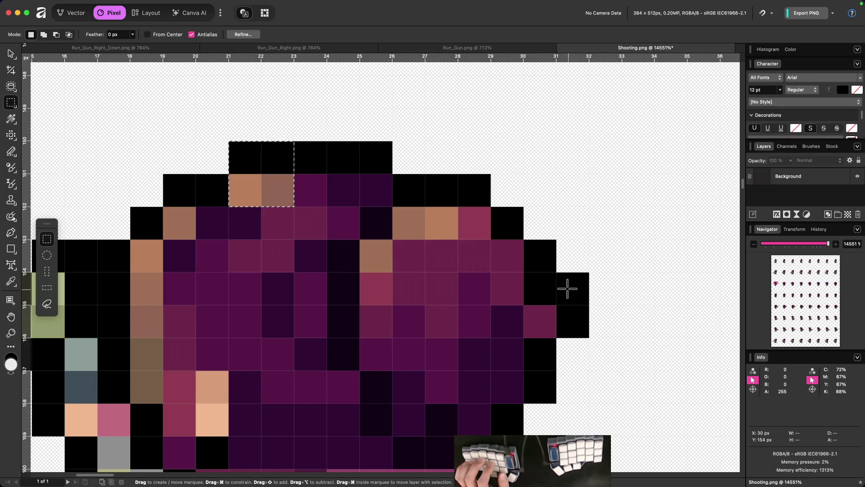
{"action": "key", "text": "o"}
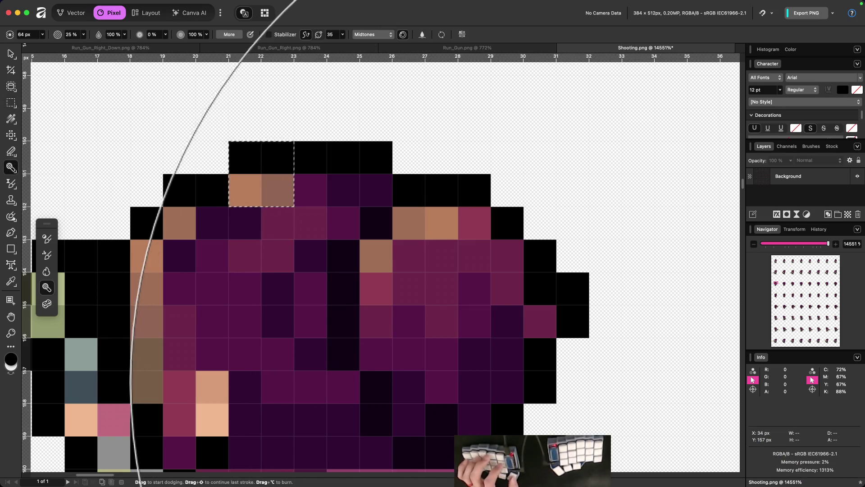
- Capture a screenshot of the Info panel cropped to the W/H fields
{"action": "left_click_drag", "start_coordinate": [734, 406], "coordinate": [864, 468]}
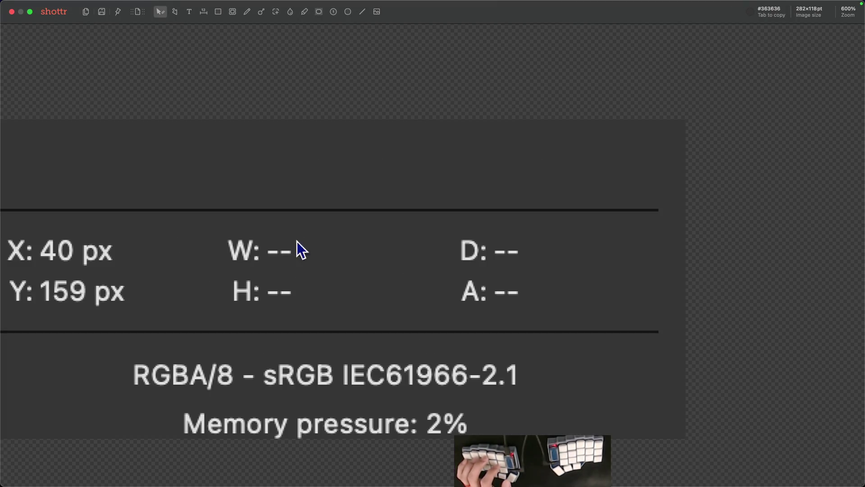
{"action": "key", "text": "c"}
{"action": "left_click_drag", "start_coordinate": [303, 220], "coordinate": [241, 296]}
{"action": "mouse_move", "coordinate": [472, 217]}
{"action": "left_mouse_down"}
{"action": "mouse_move", "coordinate": [388, 293]}
{"action": "mouse_move", "coordinate": [290, 312]}
{"action": "left_mouse_up"}
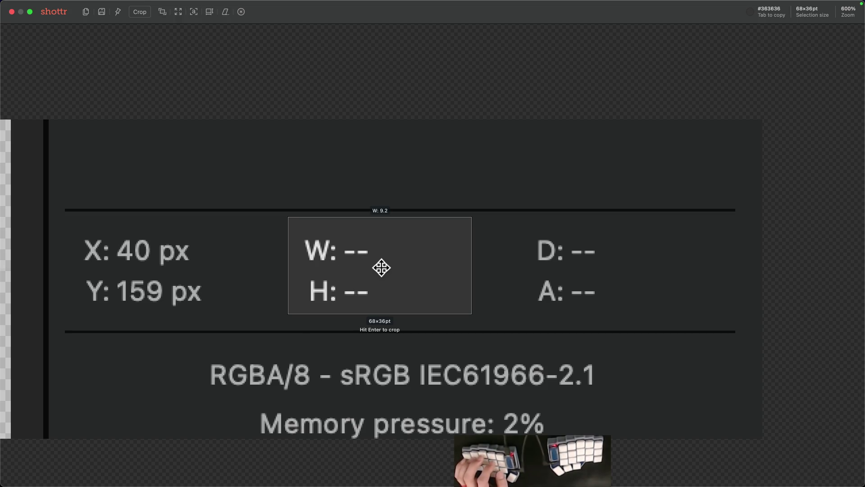
{"action": "key", "text": "Escape"}
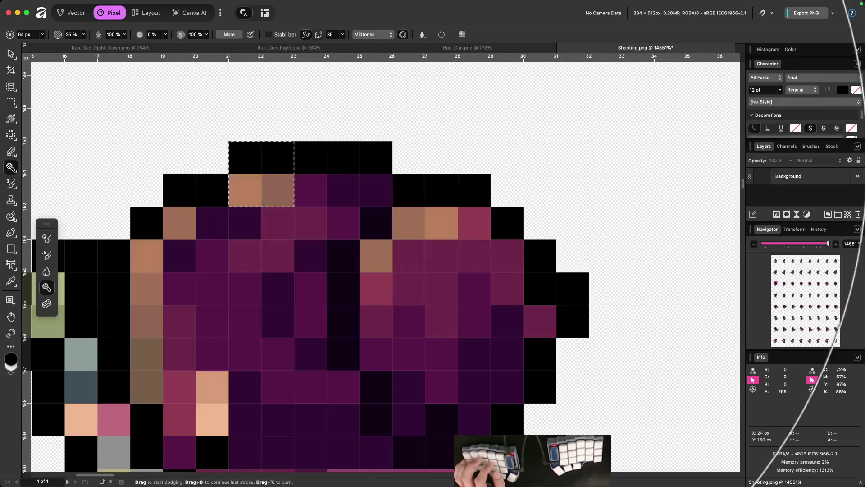
{"action": "key", "text": "Escape"}
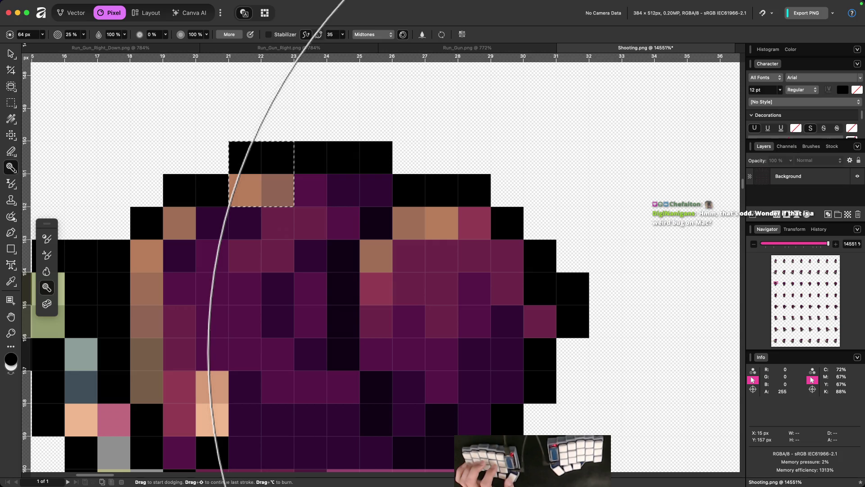
- Zoom out to the full sprite row and switch back to the Dodge brush
{"action": "scroll", "coordinate": [455, 340], "scroll_direction": "down", "scroll_amount": 10}
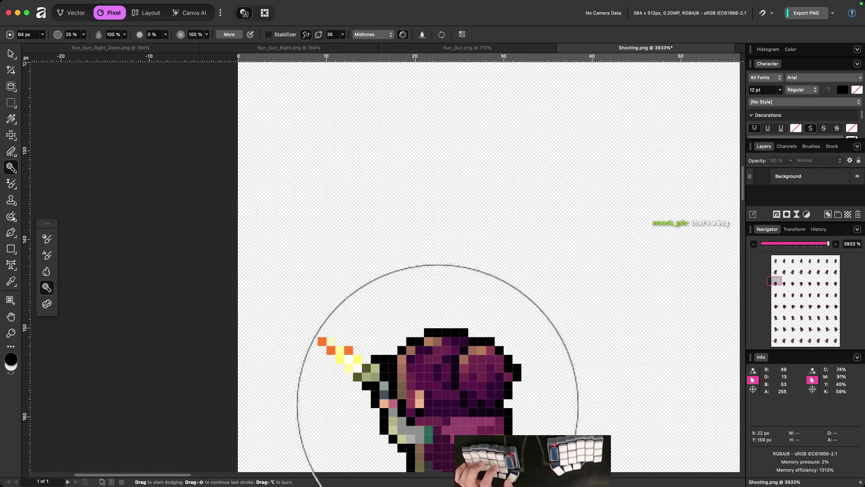
{"action": "scroll", "coordinate": [455, 340], "scroll_direction": "down", "scroll_amount": 3}
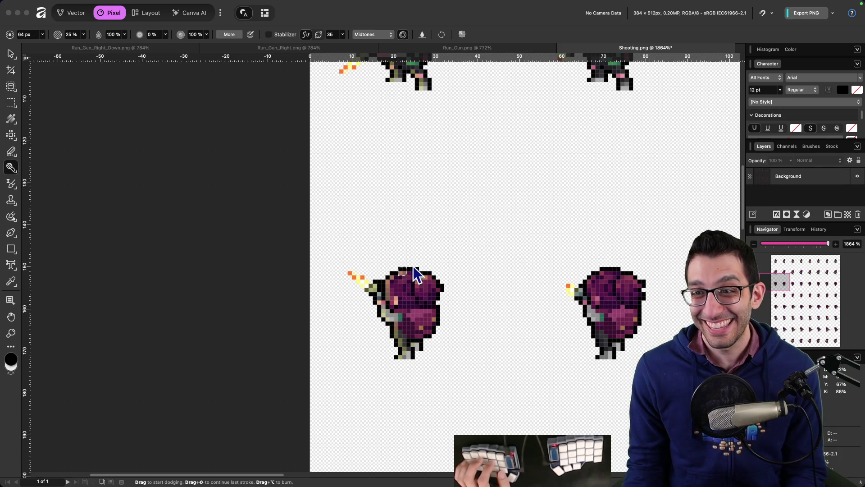
{"action": "key", "text": "o"}
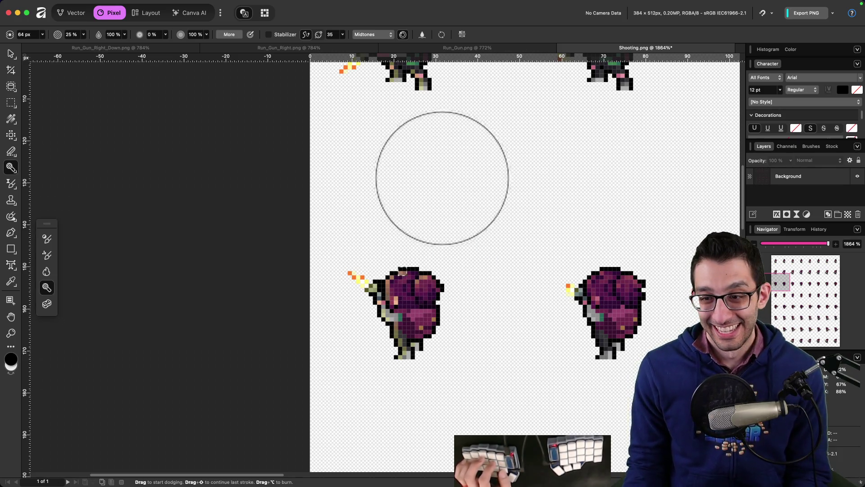
{"action": "mouse_move", "coordinate": [400, 471]}
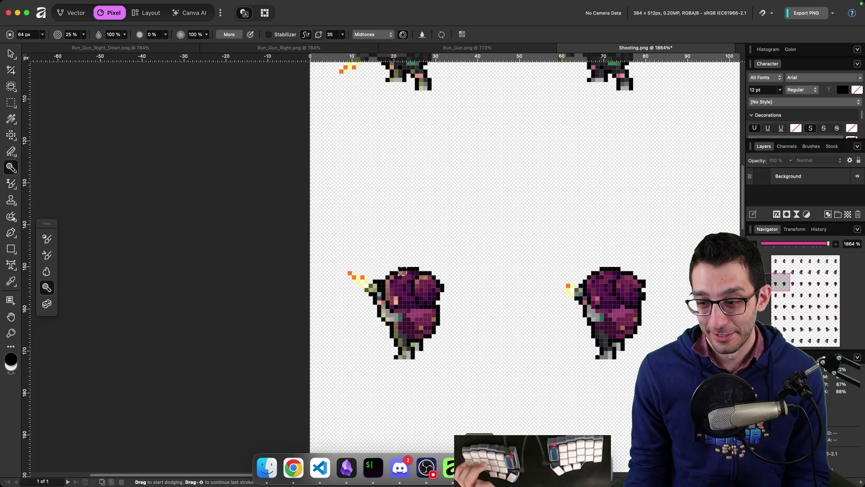
{"action": "left_click", "coordinate": [477, 469]}
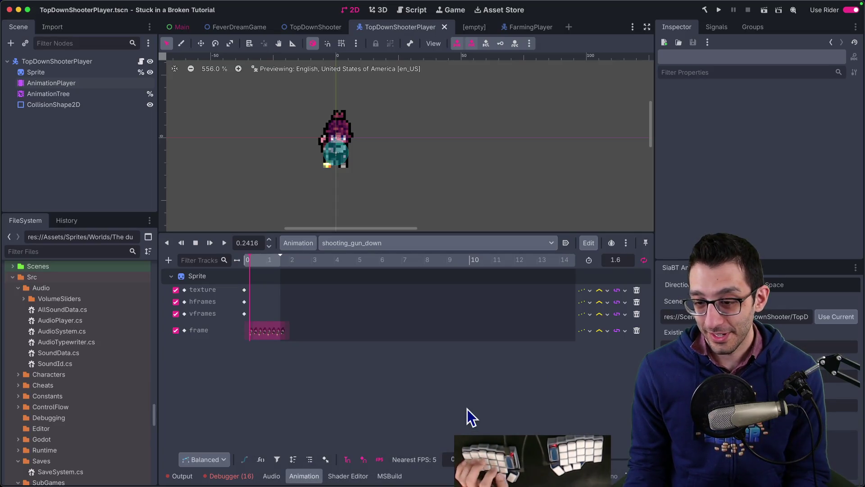
- Add a comma after each direction and join the lines into one comma-separated line
{"action": "key", "text": "super+Tab"}
{"action": "key", "text": "Down"}
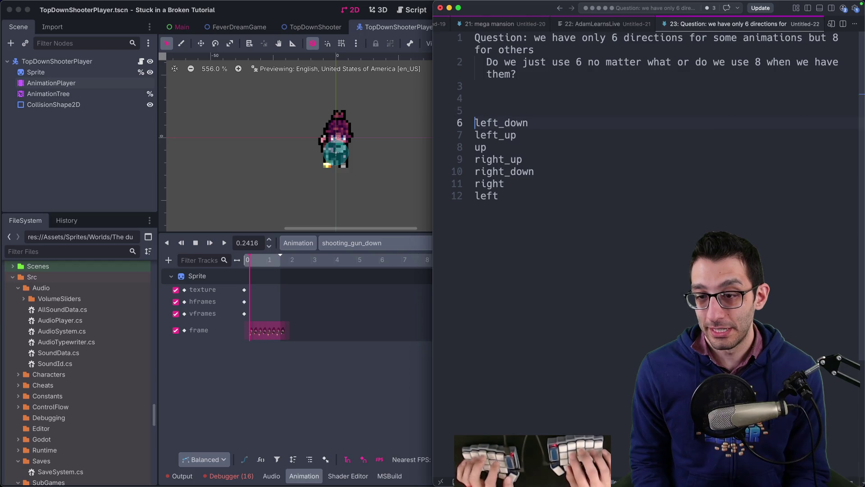
{"action": "key", "text": "super+Tab"}
{"action": "key", "text": "super+Tab"}
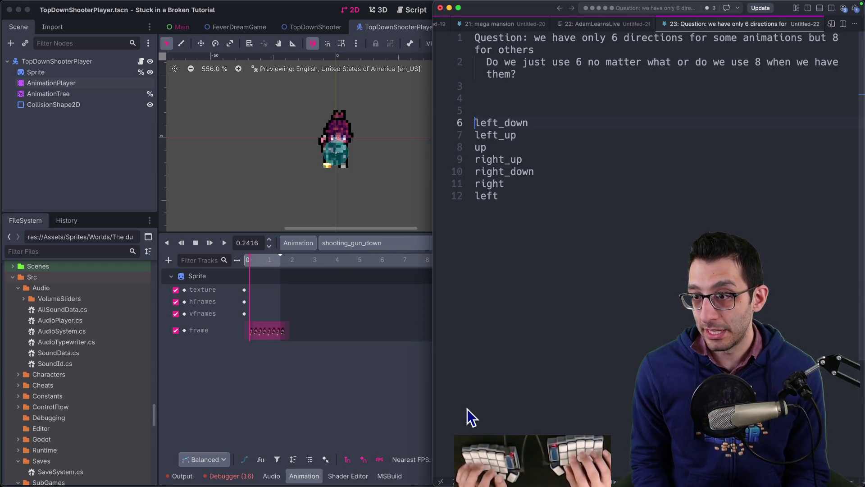
{"action": "key", "text": "super+alt+Down"}
{"action": "key", "text": "super+alt+Down"}
{"action": "key", "text": "super+alt+Down"}
{"action": "key", "text": "End"}
{"action": "type", "text": ","}
{"action": "key", "text": "Escape"}
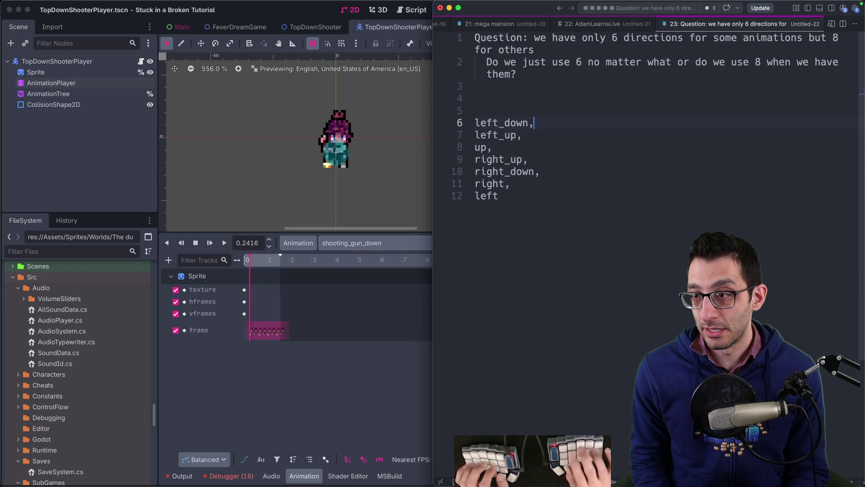
{"action": "key", "text": "ctrl+j"}
{"action": "key", "text": "ctrl+j"}
{"action": "key", "text": "ctrl+j"}
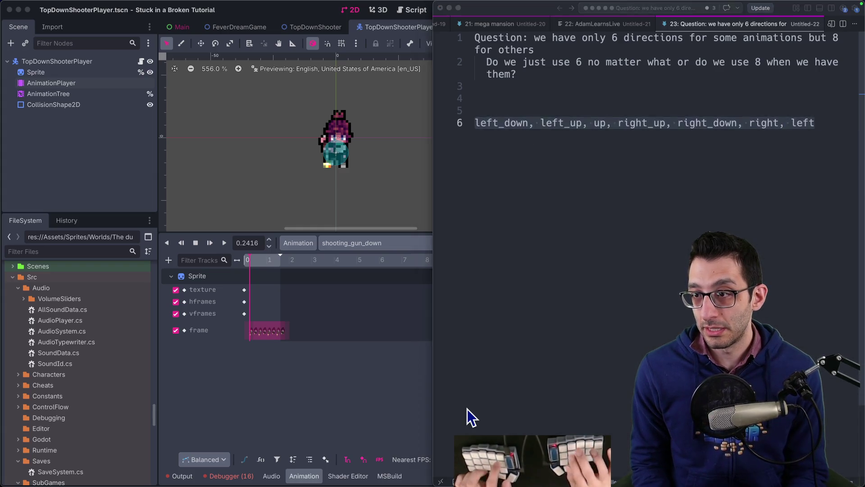
- Paste a new note mapping shooting_gun directions to frame offsets +8 to +56, 8 hframes
{"action": "key", "text": "super+Tab"}
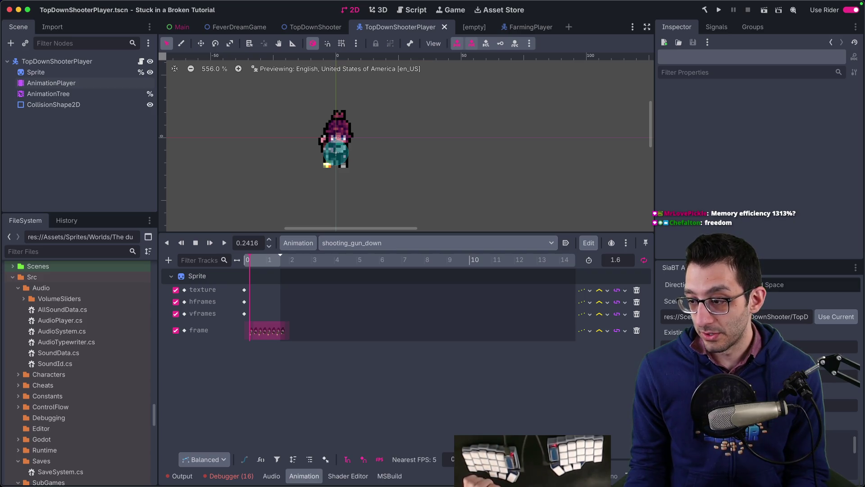
{"action": "key", "text": "super+Tab"}
{"action": "key", "text": "super+n"}
{"action": "type", "text": "Directional animation preview Preview only  AnimationPlayer: AnimationPlayer Base animation: shooting_gun_down hframes: 8  shooting_gun_left_down: frame offset +8 shooting_gun_left_up: frame offset +16 shooting_gun_up: frame offset +24 shooting_gun_right_up: frame offset +32 shooting_gun_right_down: frame offset +40 shooting_gun_right: frame offset +48 shooting_gun_left: frame offset +56"}
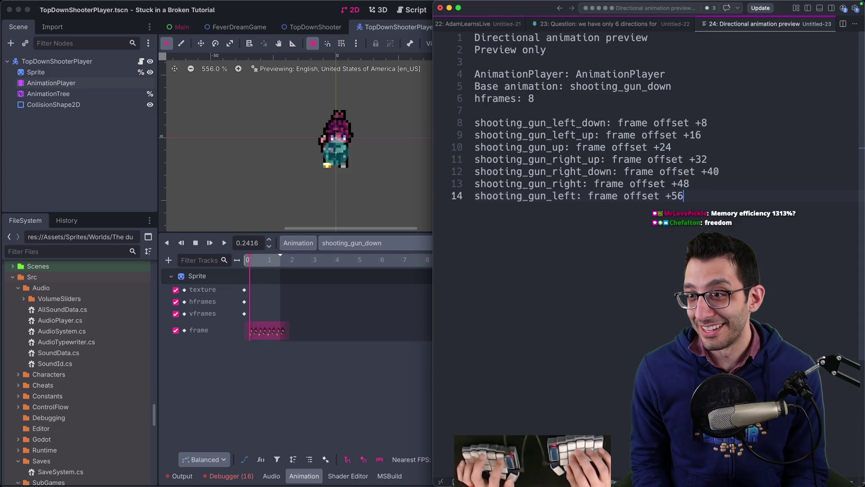
{"action": "key", "text": "super+Tab"}
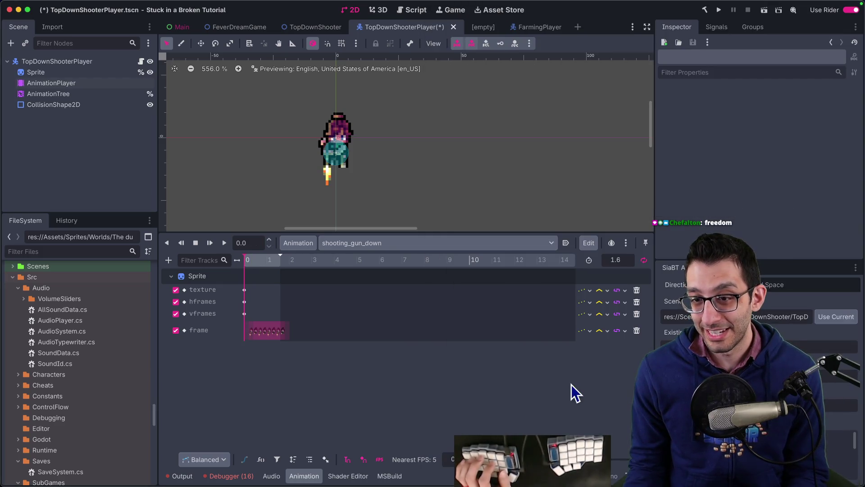
- Preview the shooting_gun_left, shooting_gun_left_down and shooting_gun_left_up animations
{"action": "left_click", "coordinate": [373, 246]}
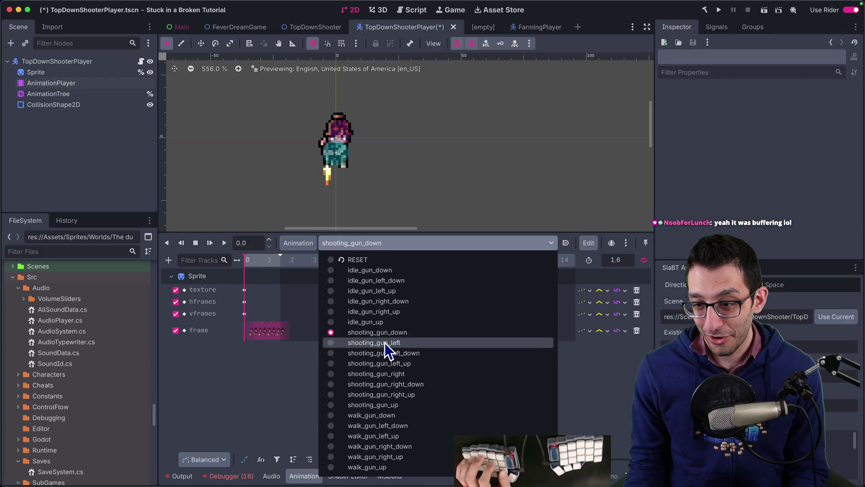
{"action": "left_click", "coordinate": [386, 344]}
{"action": "left_click", "coordinate": [224, 244]}
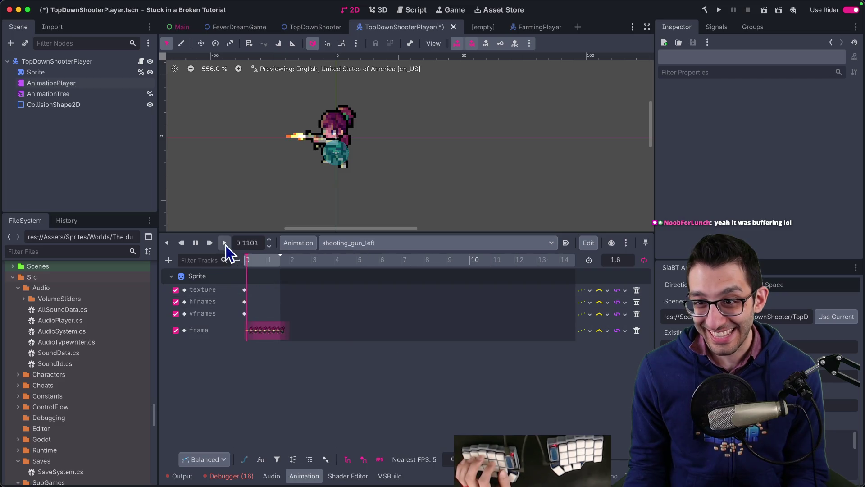
{"action": "left_click", "coordinate": [195, 244]}
{"action": "left_click", "coordinate": [387, 243]}
{"action": "left_click", "coordinate": [380, 346]}
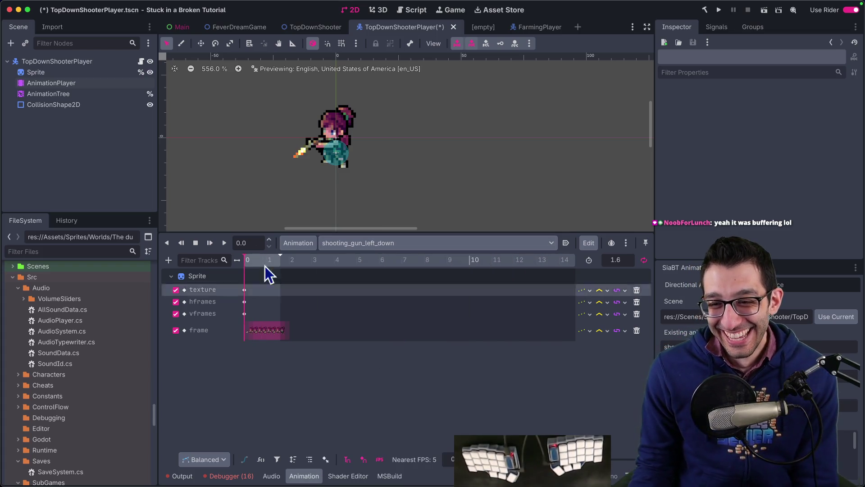
{"action": "left_click", "coordinate": [225, 244]}
{"action": "left_click", "coordinate": [196, 244]}
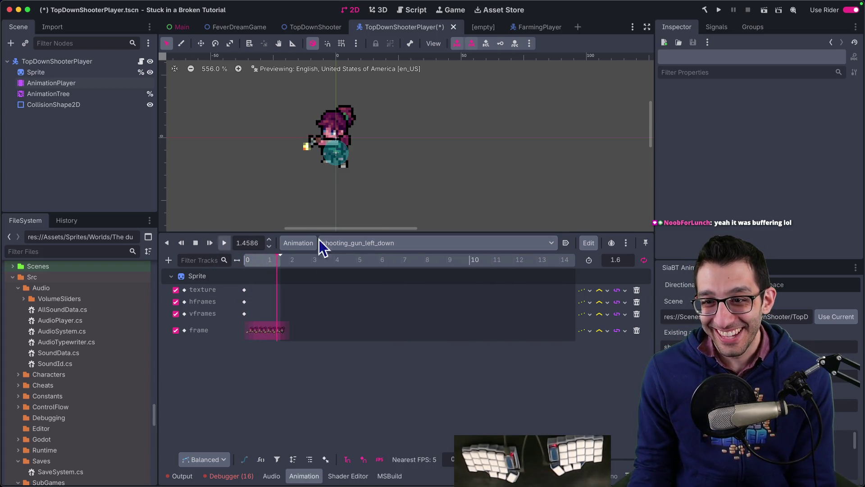
{"action": "left_click", "coordinate": [324, 243]}
{"action": "left_click", "coordinate": [383, 363]}
{"action": "left_click", "coordinate": [216, 246]}
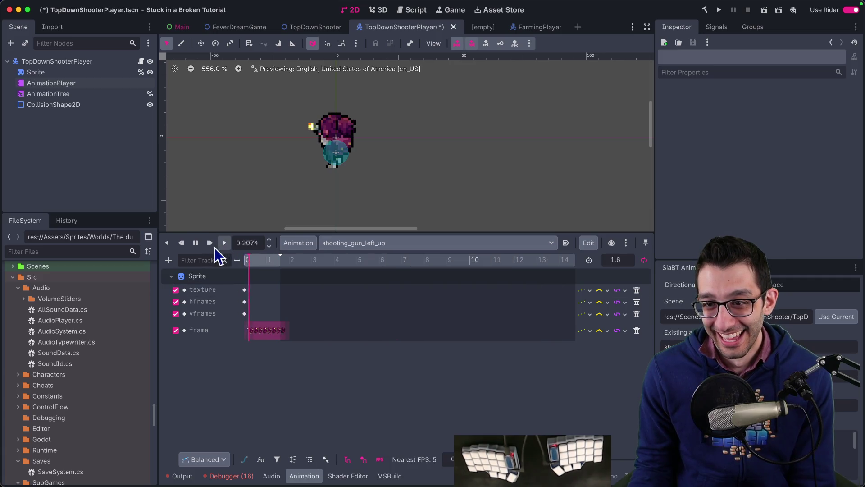
- Preview shooting_gun_right, shooting_gun_right_down, shooting_gun_right_up and shooting_gun_up
{"action": "left_click", "coordinate": [414, 246]}
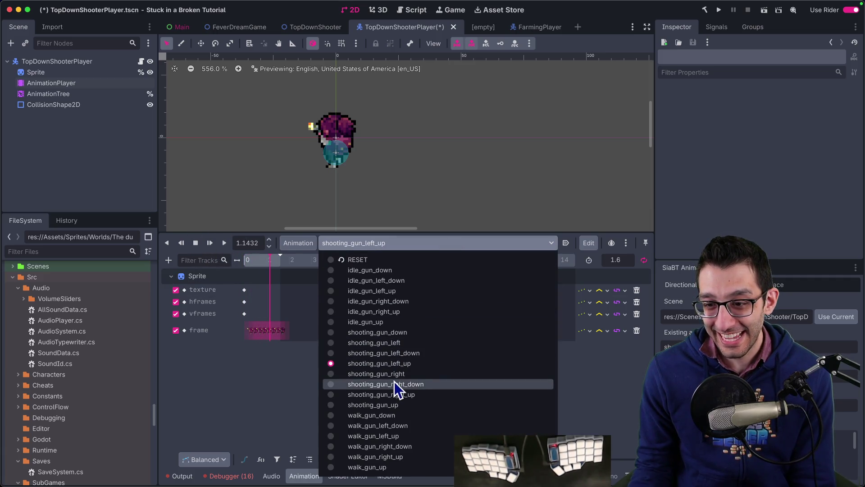
{"action": "left_click", "coordinate": [394, 383]}
{"action": "left_click", "coordinate": [224, 244]}
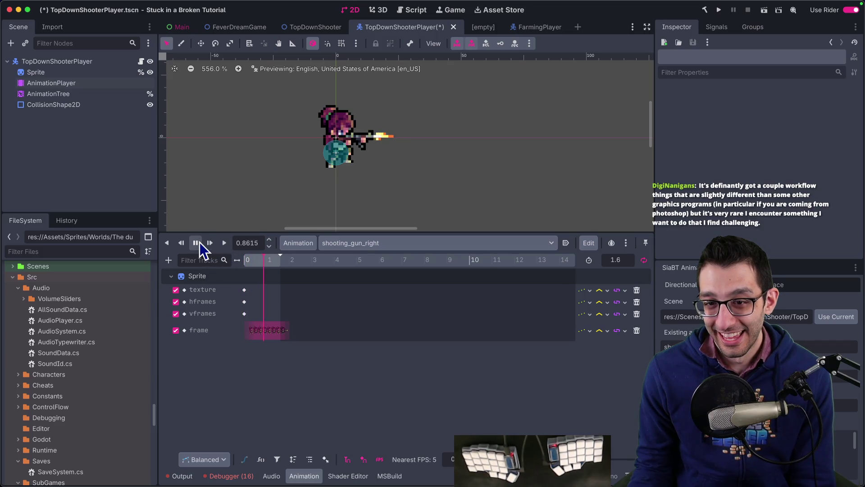
{"action": "left_click", "coordinate": [196, 242]}
{"action": "left_click", "coordinate": [434, 245]}
{"action": "left_click", "coordinate": [387, 384]}
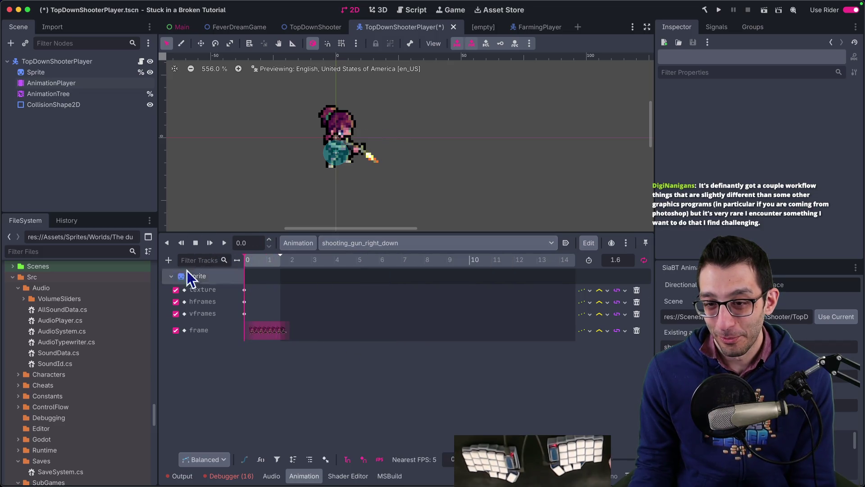
{"action": "left_click", "coordinate": [212, 246]}
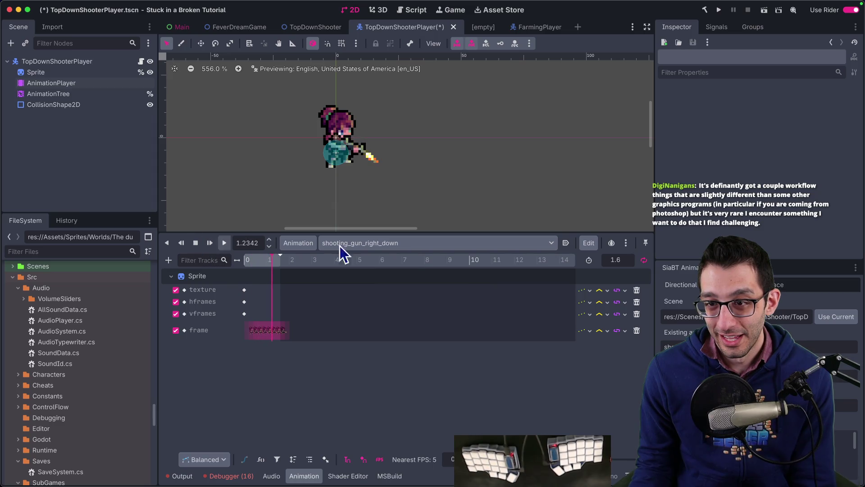
{"action": "left_click", "coordinate": [340, 245]}
{"action": "left_click", "coordinate": [396, 395]}
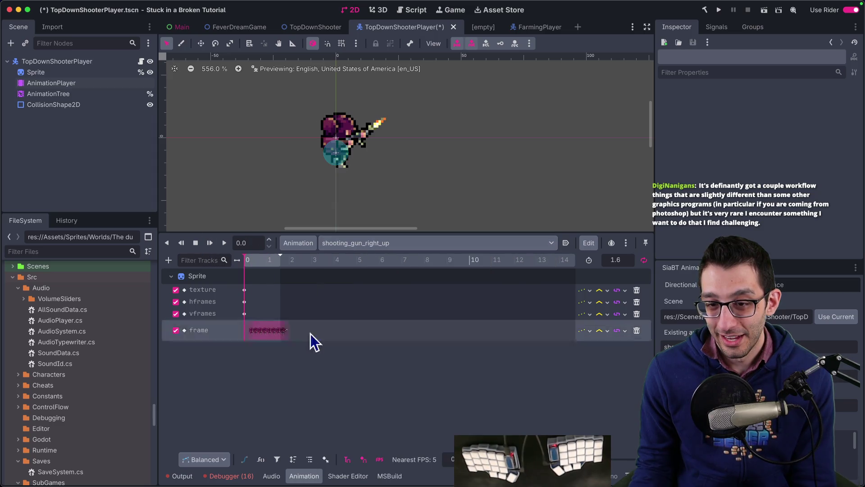
{"action": "left_click", "coordinate": [221, 247]}
{"action": "left_click", "coordinate": [356, 243]}
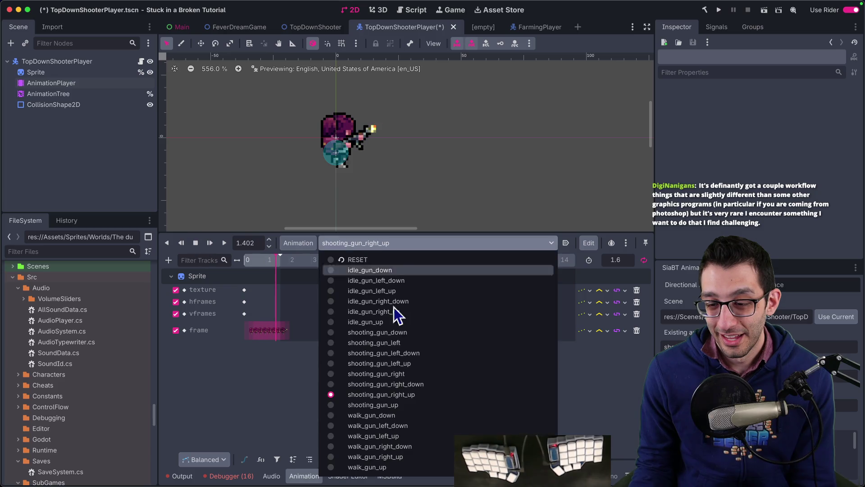
{"action": "left_click", "coordinate": [393, 407]}
{"action": "left_click", "coordinate": [224, 246]}
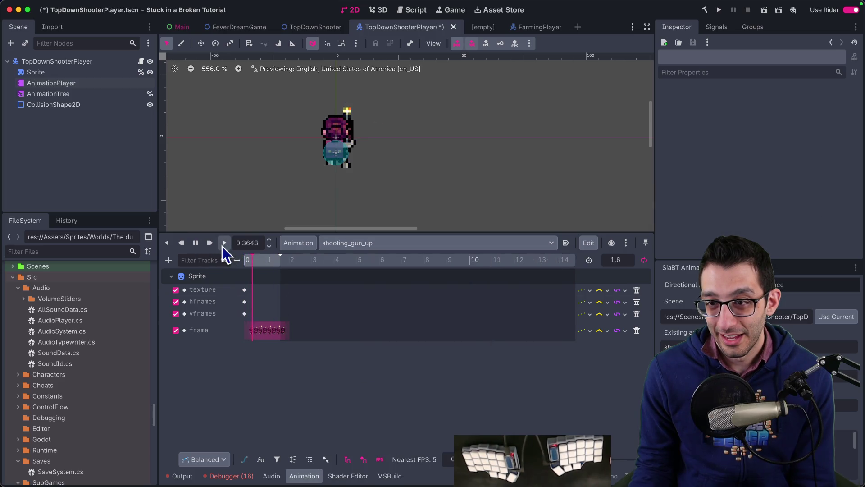
{"action": "left_click", "coordinate": [196, 244]}
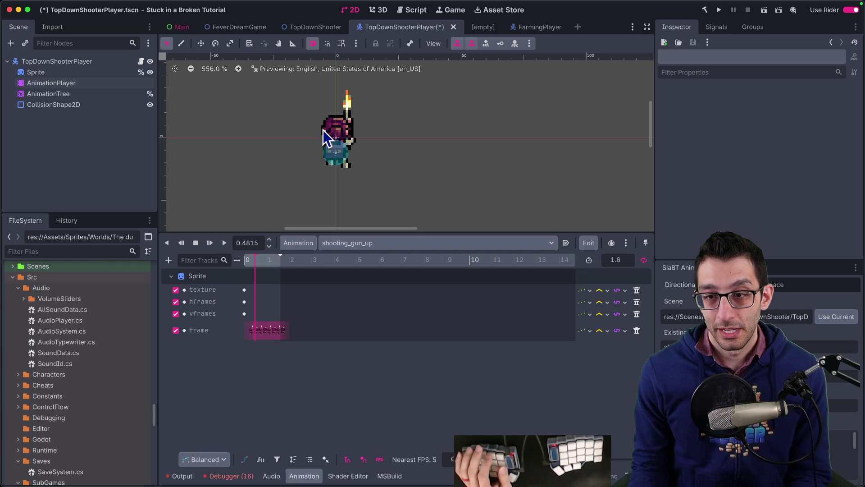
- Add a BlendSpace2D state named shooting_gun to the AnimationTree's root state machine
{"action": "left_click", "coordinate": [79, 95]}
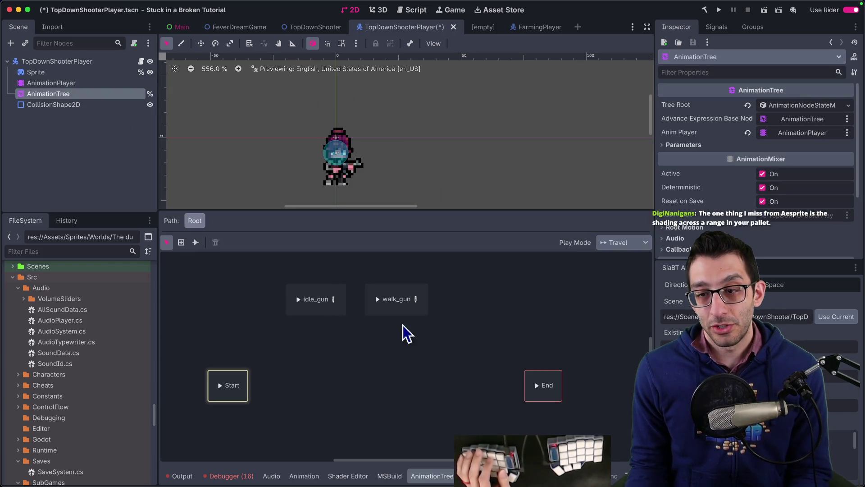
{"action": "left_click", "coordinate": [333, 299]}
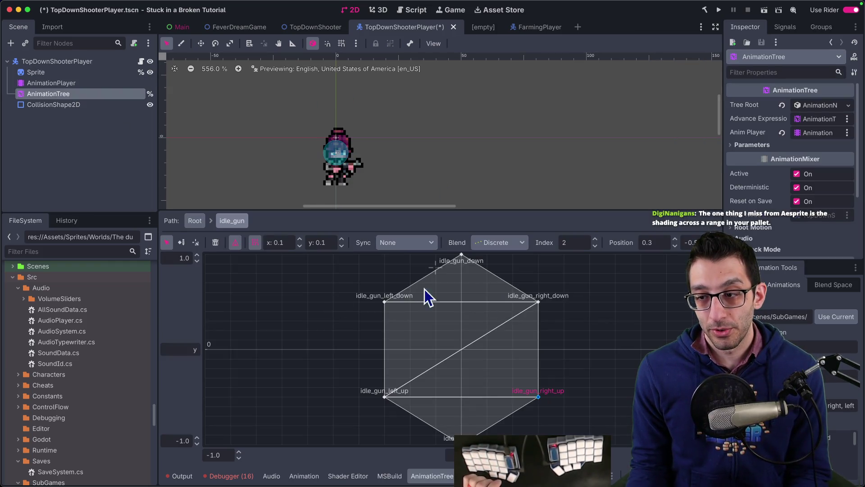
{"action": "left_click", "coordinate": [196, 221]}
{"action": "right_click", "coordinate": [286, 329]}
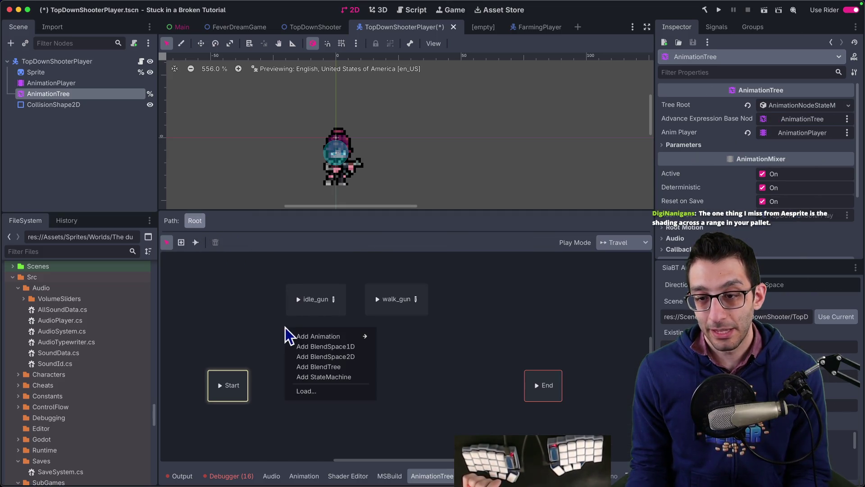
{"action": "mouse_move", "coordinate": [300, 337]}
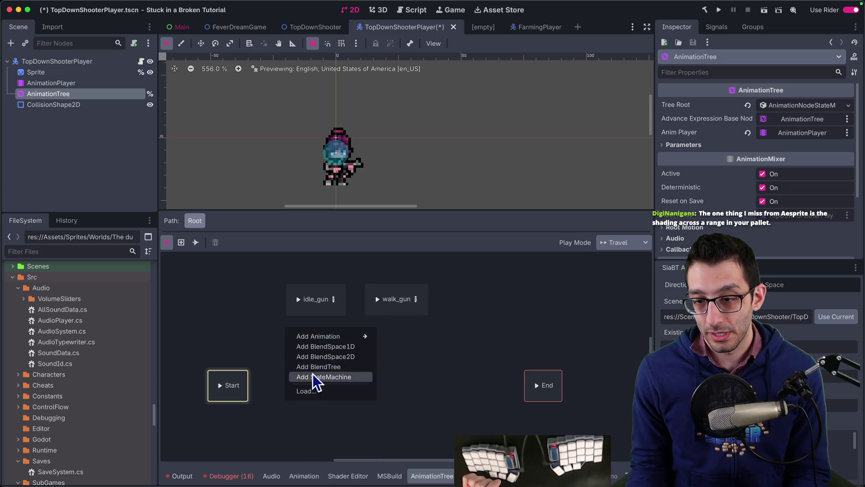
{"action": "left_click", "coordinate": [325, 356]}
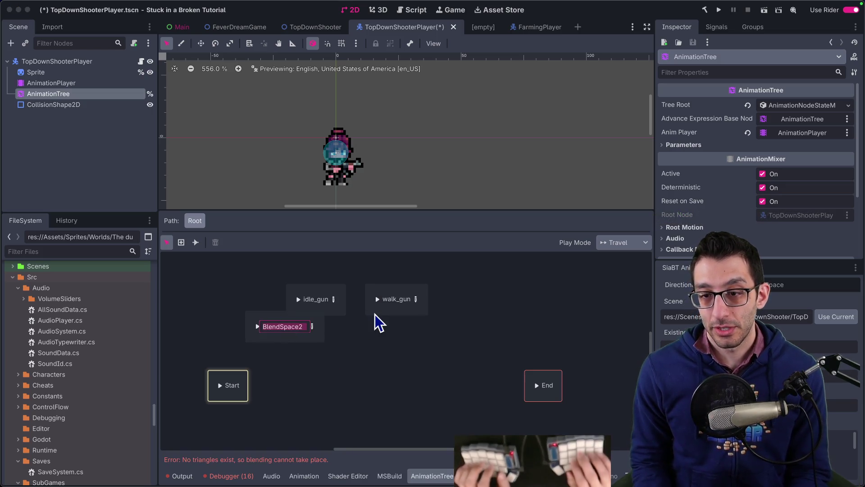
{"action": "type", "text": "shooting"}
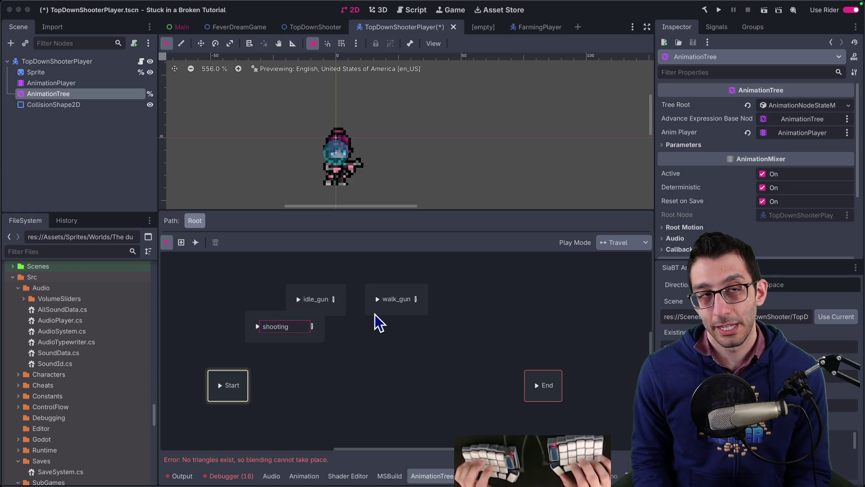
{"action": "type", "text": "_gun"}
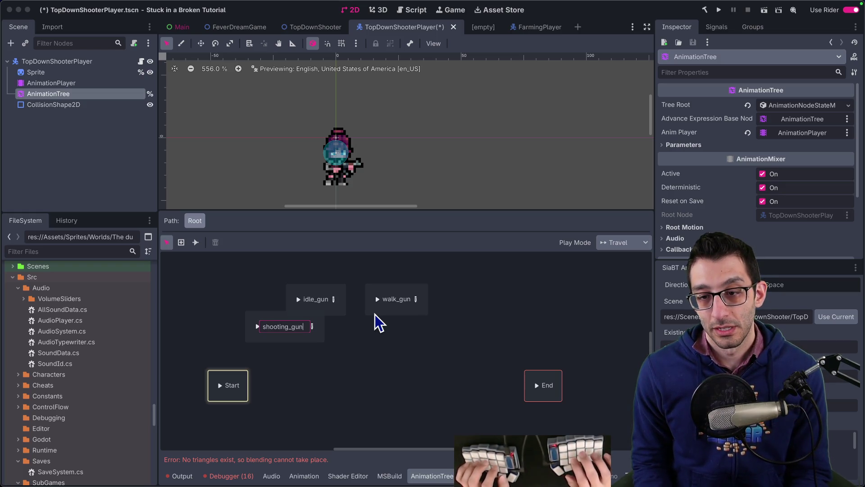
- Check the animation names in the AnimationPlayer's animation list
{"action": "left_click", "coordinate": [64, 86]}
{"action": "left_click", "coordinate": [367, 244]}
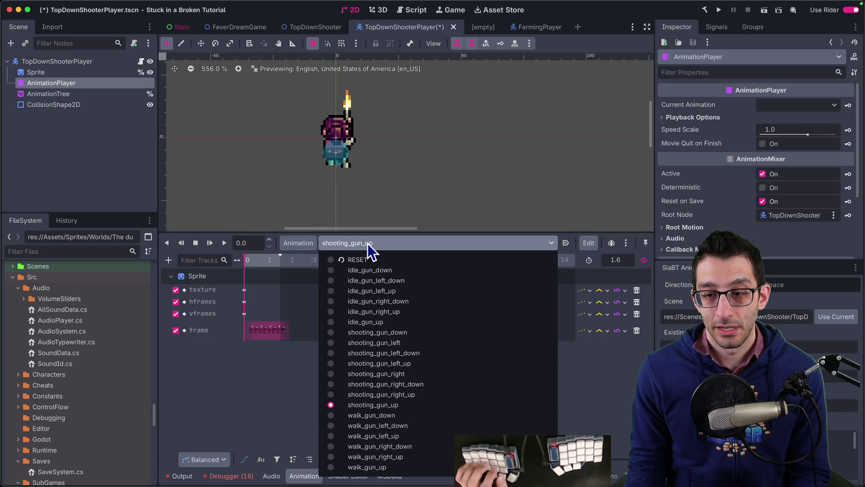
{"action": "left_click", "coordinate": [319, 222]}
{"action": "left_click", "coordinate": [68, 94]}
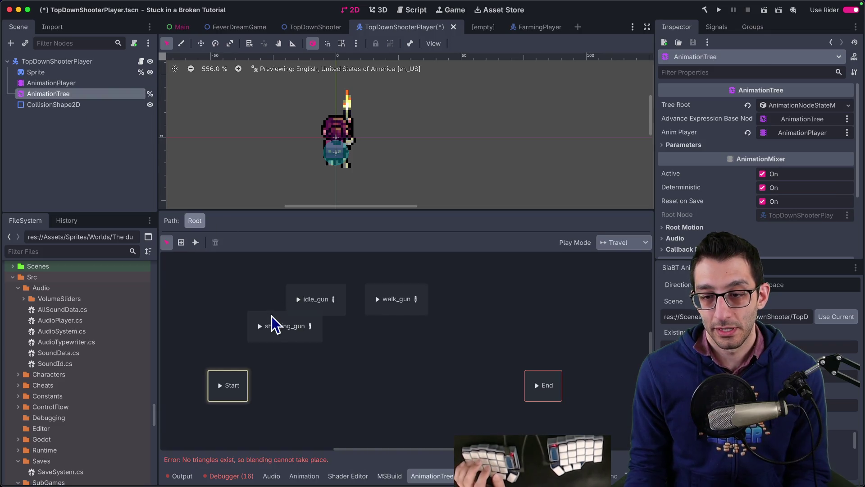
- Place shooting_gun beside idle_gun, open it and set its blend mode to Discrete
{"action": "left_click_drag", "start_coordinate": [275, 323], "coordinate": [222, 293]}
{"action": "left_click", "coordinate": [260, 296]}
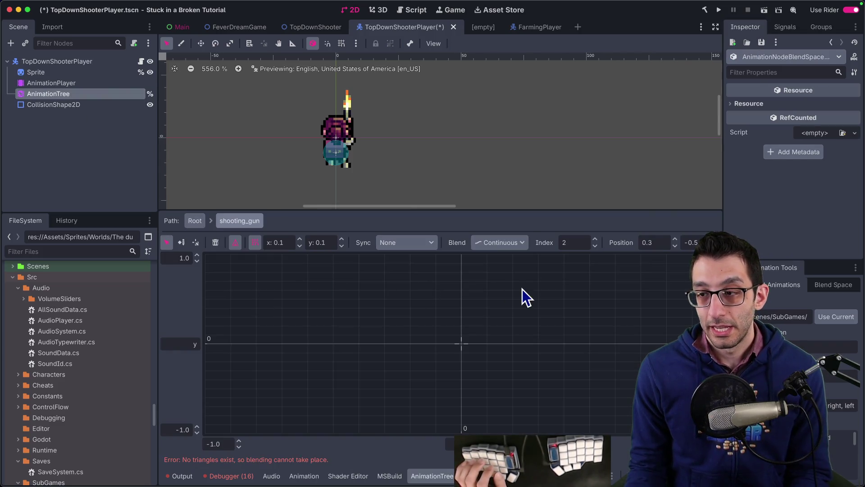
{"action": "left_click", "coordinate": [514, 250]}
{"action": "left_click", "coordinate": [512, 269]}
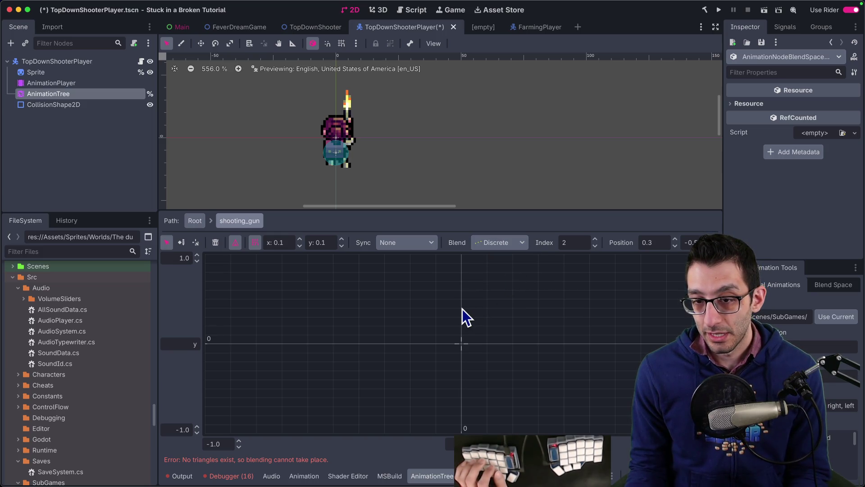
{"action": "right_click", "coordinate": [461, 328]}
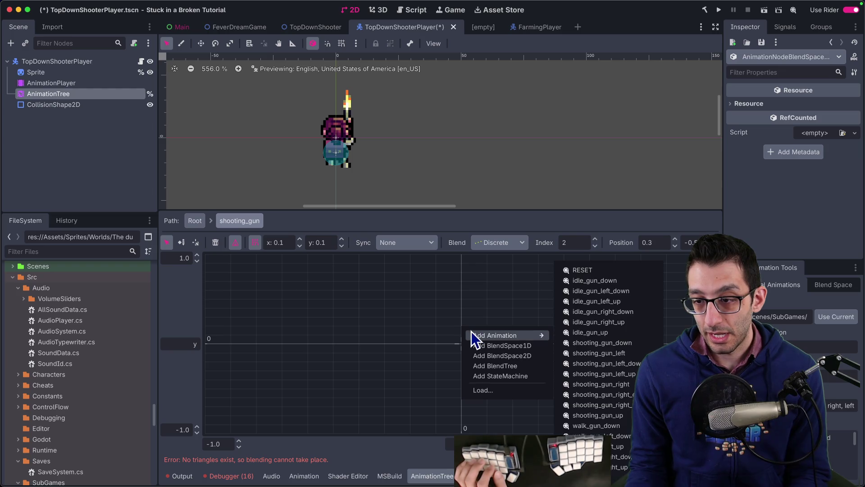
{"action": "left_click", "coordinate": [460, 325]}
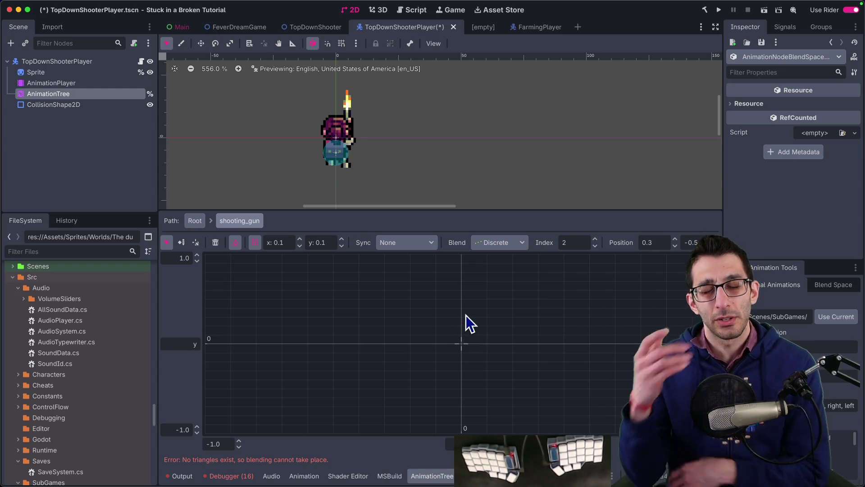